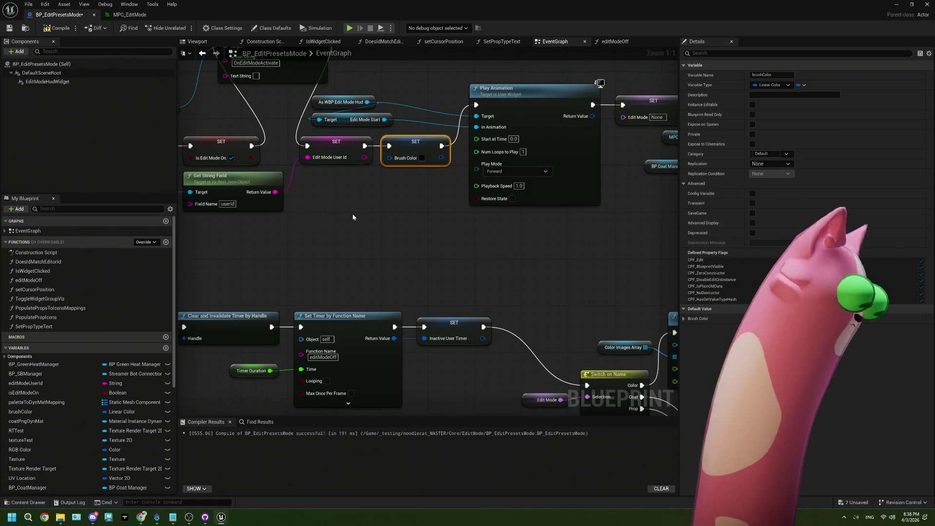
Recompile BP_EditPresetsMode with F7 and return to the Noodlecat_Env level editor
{"action": "left_click", "coordinate": [353, 213]}
{"action": "left_click_drag", "start_coordinate": [417, 279], "coordinate": [402, 322]}
{"action": "key", "text": "F7"}
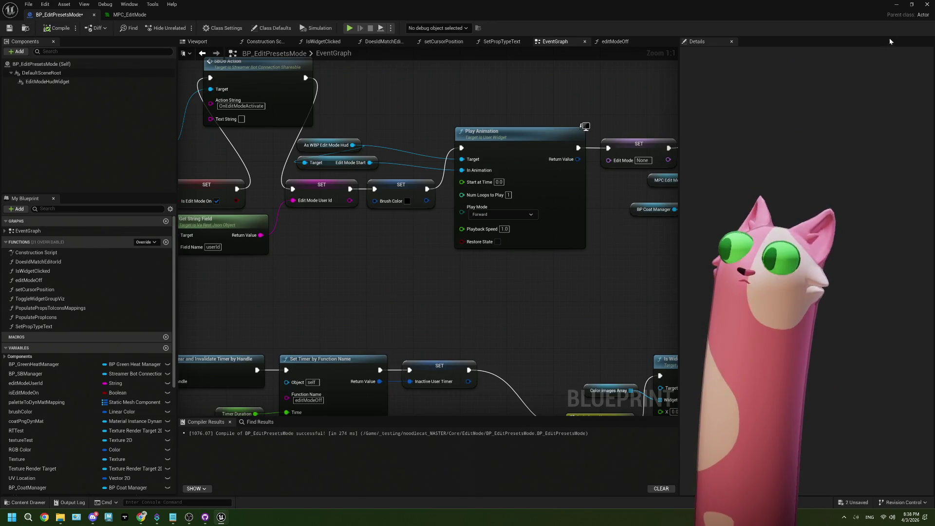
{"action": "key", "text": "alt+Tab"}
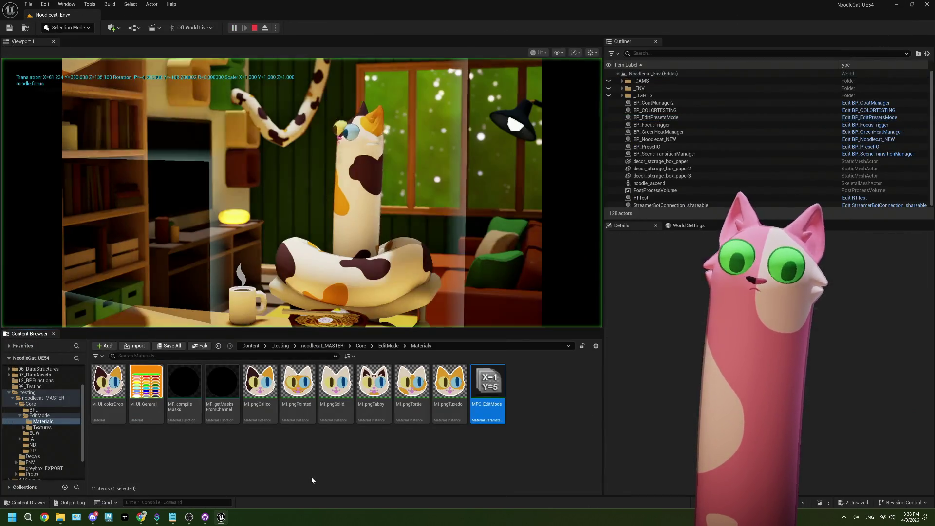
Redeem the Edit Mode! channel-points reward on the Twitch channel page
{"action": "left_click", "coordinate": [189, 517]}
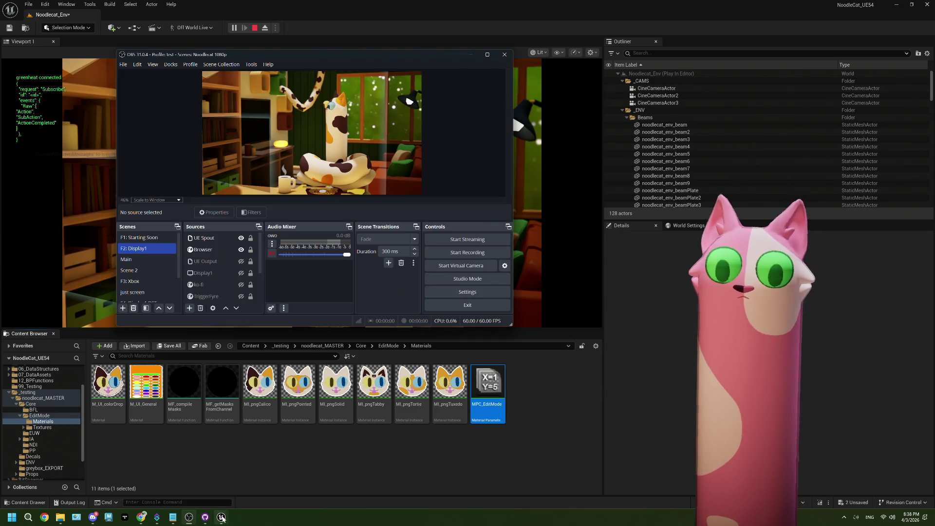
{"action": "left_click", "coordinate": [141, 517]}
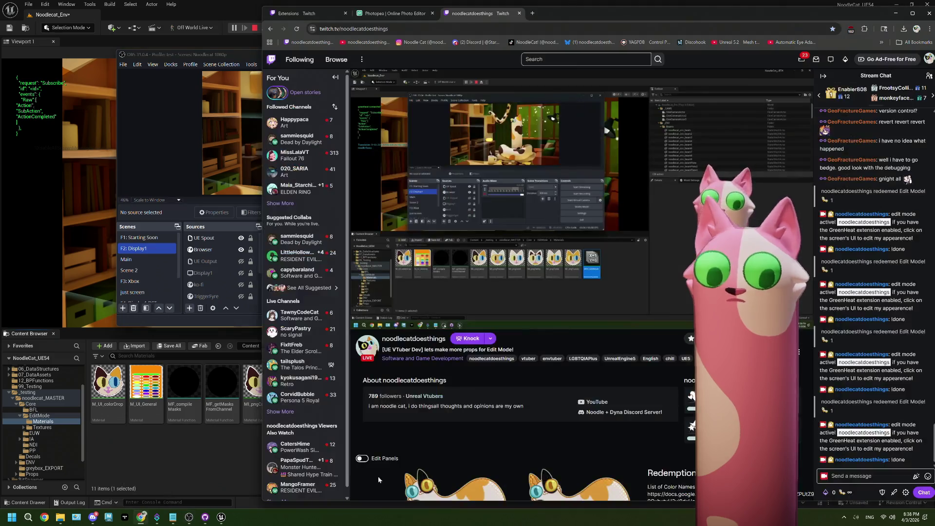
{"action": "left_click", "coordinate": [828, 491]}
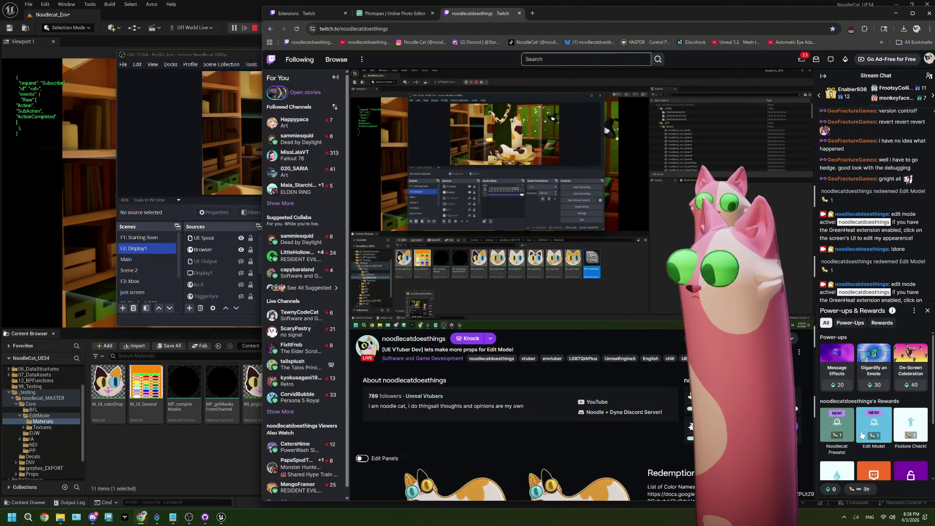
{"action": "left_click", "coordinate": [862, 435]}
{"action": "left_click", "coordinate": [875, 402]}
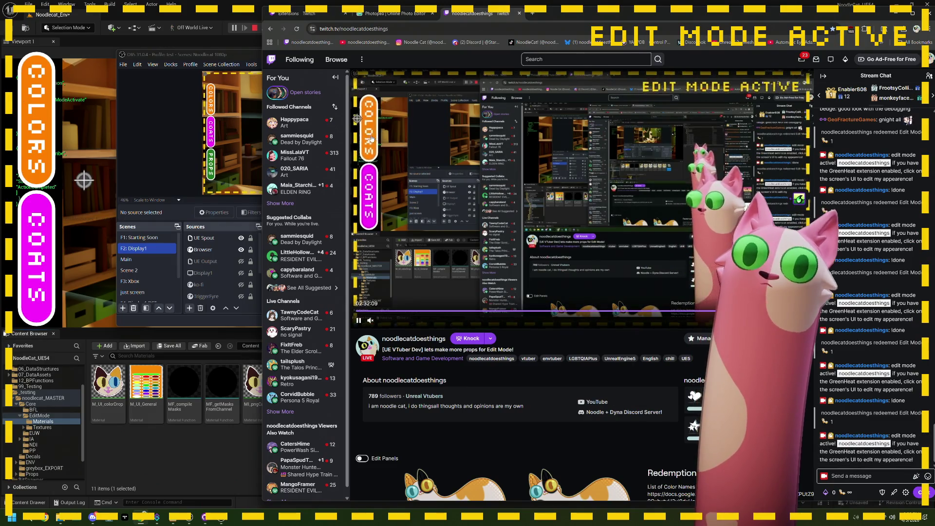
Open the overlay's Colors panel and try red, pink, then dark grey for the colour bar
{"action": "left_click", "coordinate": [370, 126]}
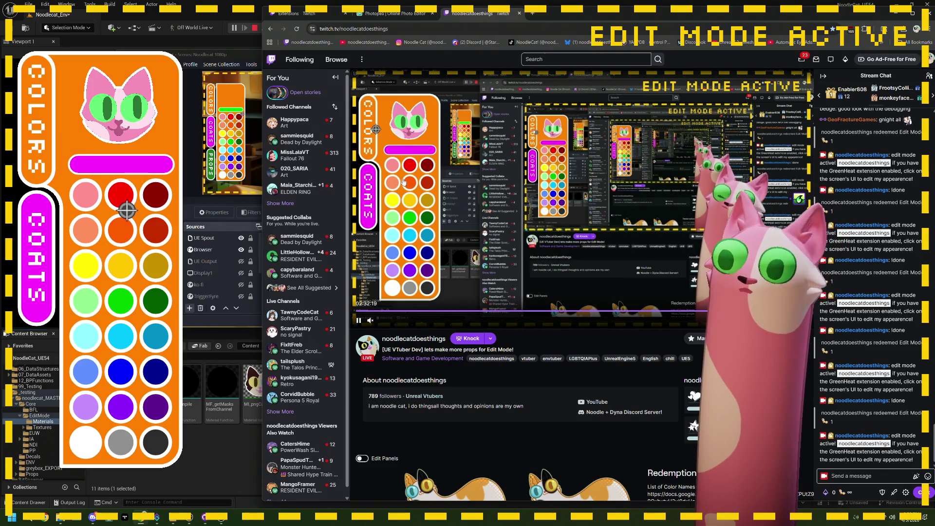
{"action": "left_click", "coordinate": [409, 165]}
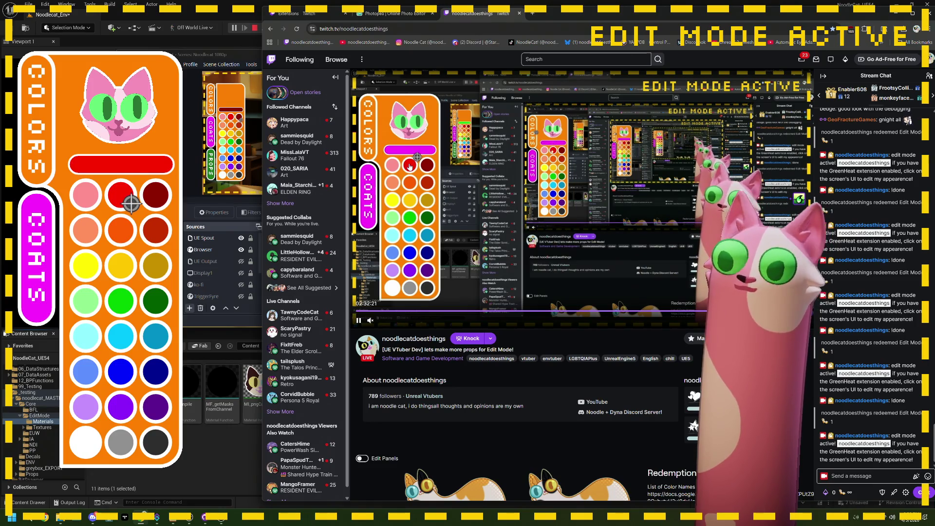
{"action": "left_click", "coordinate": [392, 166]}
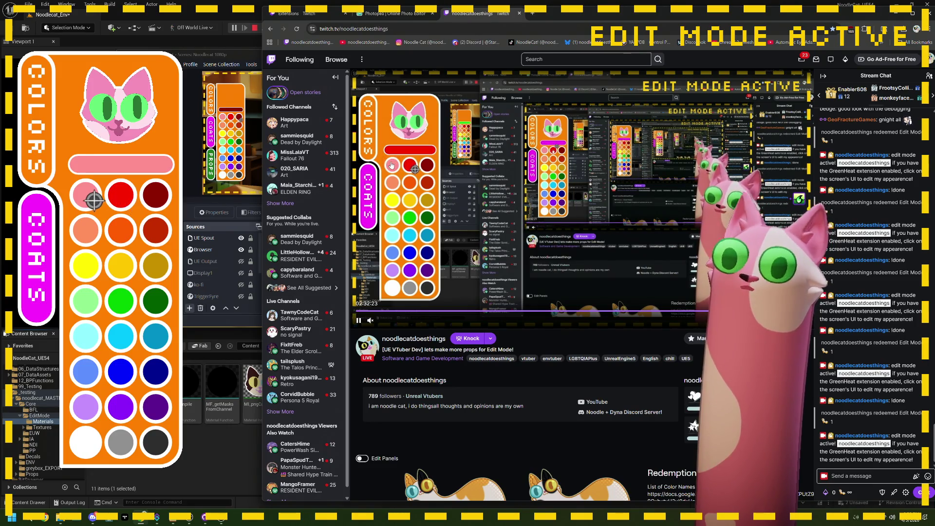
{"action": "left_click", "coordinate": [407, 187]}
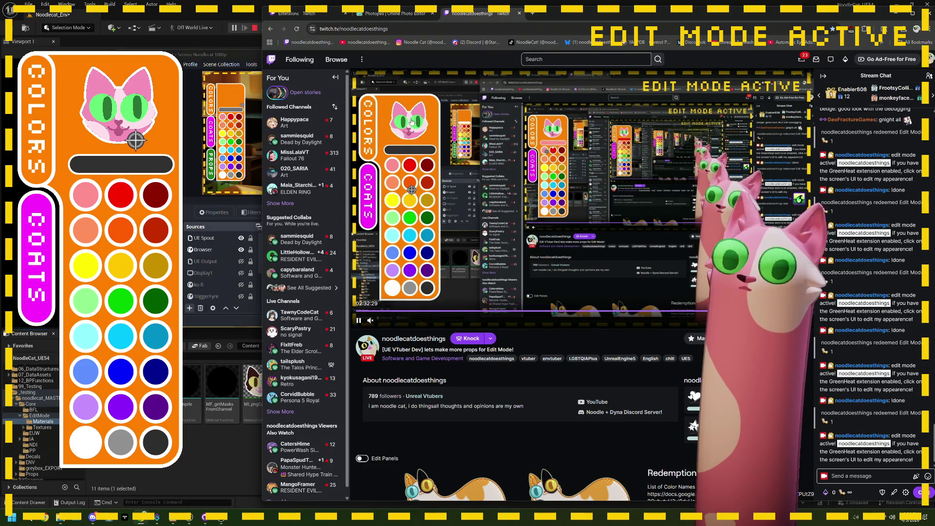
Move the Twitch browser window aside and bring Unreal back to the front
{"action": "mouse_move", "coordinate": [563, 14]}
{"action": "left_mouse_down"}
{"action": "mouse_move", "coordinate": [593, 24]}
{"action": "mouse_move", "coordinate": [699, 97]}
{"action": "left_mouse_up"}
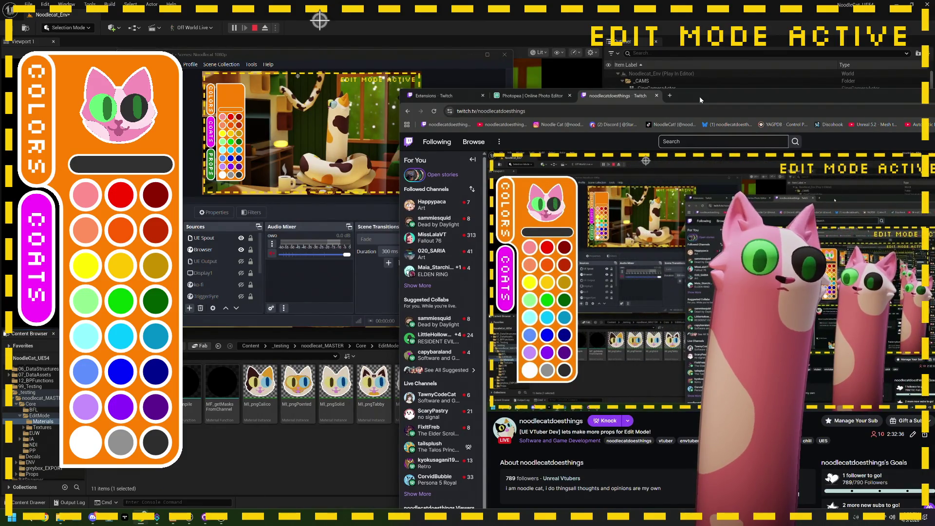
{"action": "left_click_drag", "start_coordinate": [699, 96], "coordinate": [452, 94]}
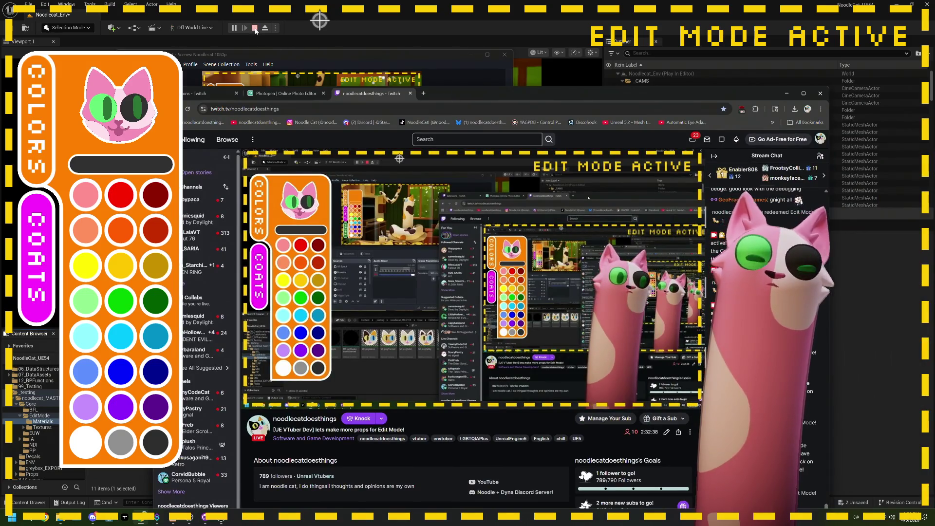
{"action": "key", "text": "alt+Tab"}
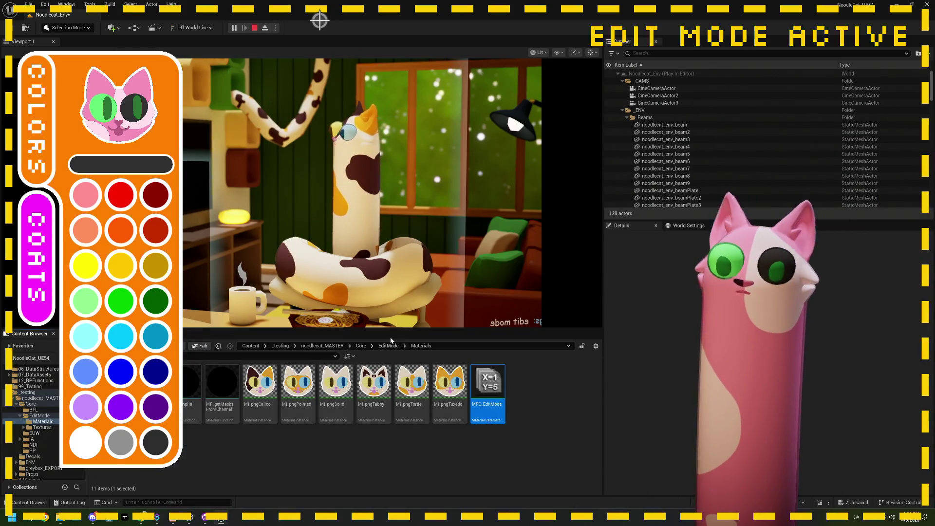
Stop the play-in-editor session and open WBP_EditModeHud from the EditMode folder
{"action": "key", "text": "Escape"}
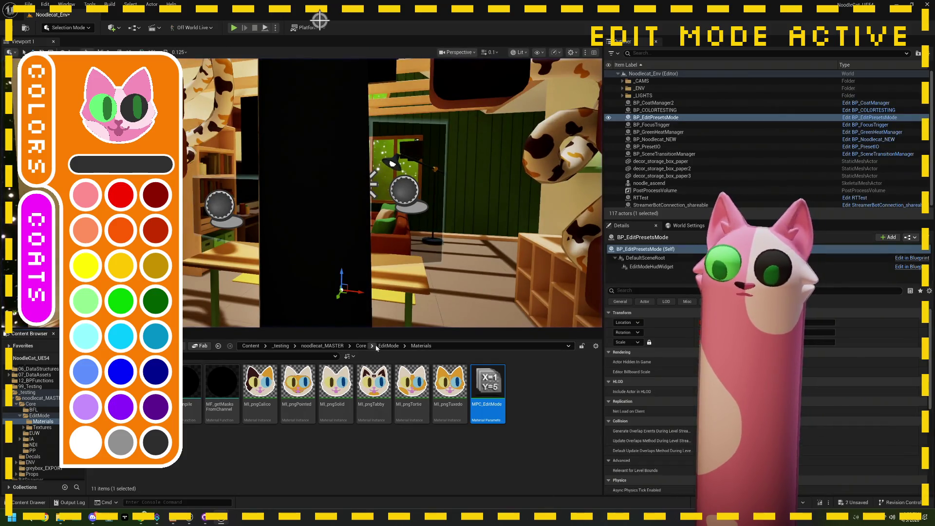
{"action": "left_click", "coordinate": [388, 346]}
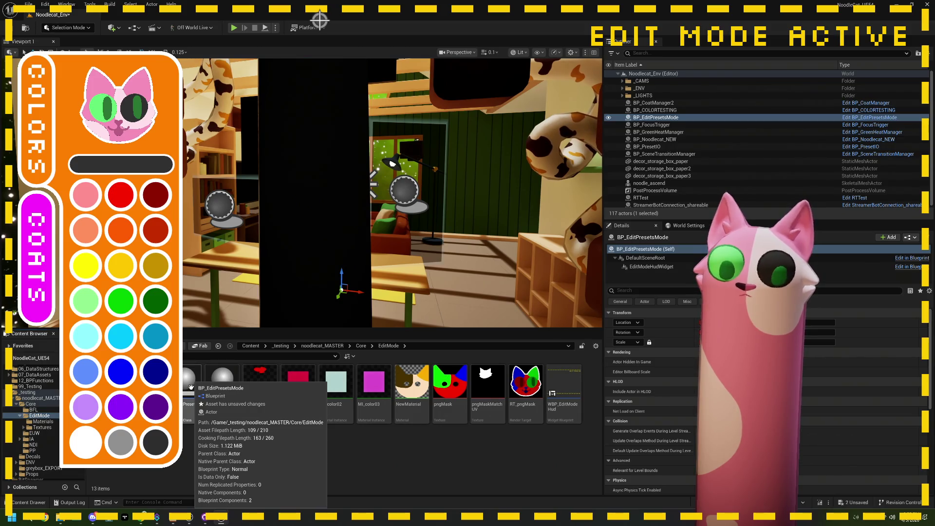
{"action": "double_click", "coordinate": [563, 389]}
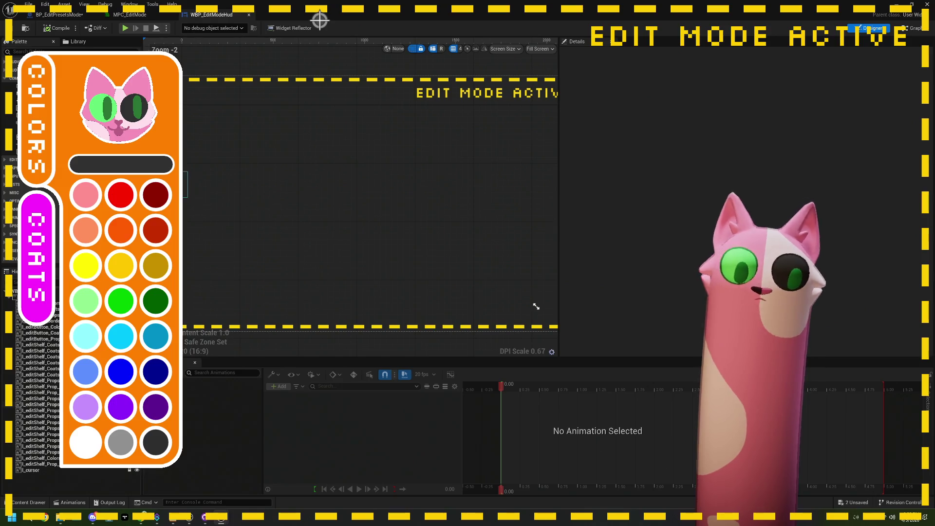
Inspect the I_editShelf_Colors_Png image's properties, then return to the BP_EditPresetsMode event graph
{"action": "left_click", "coordinate": [88, 458]}
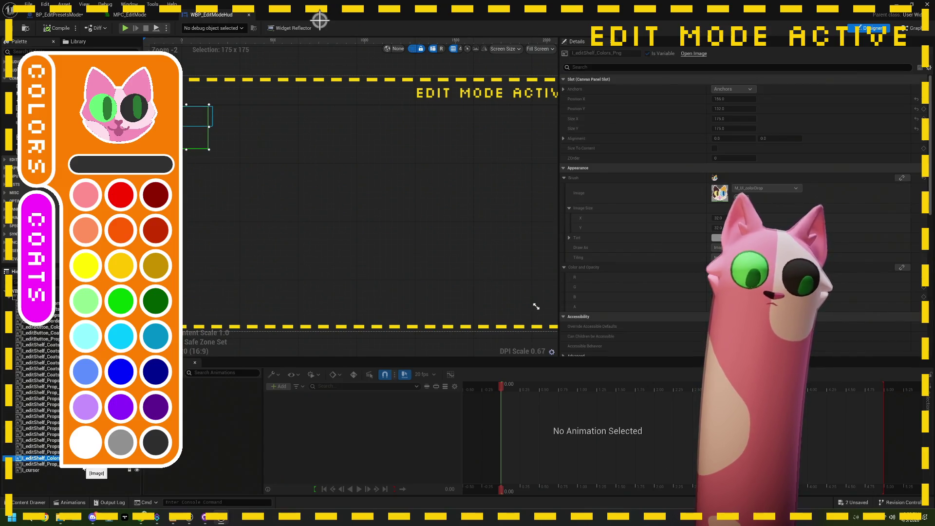
{"action": "scroll", "coordinate": [638, 240], "scroll_direction": "down", "scroll_amount": 5}
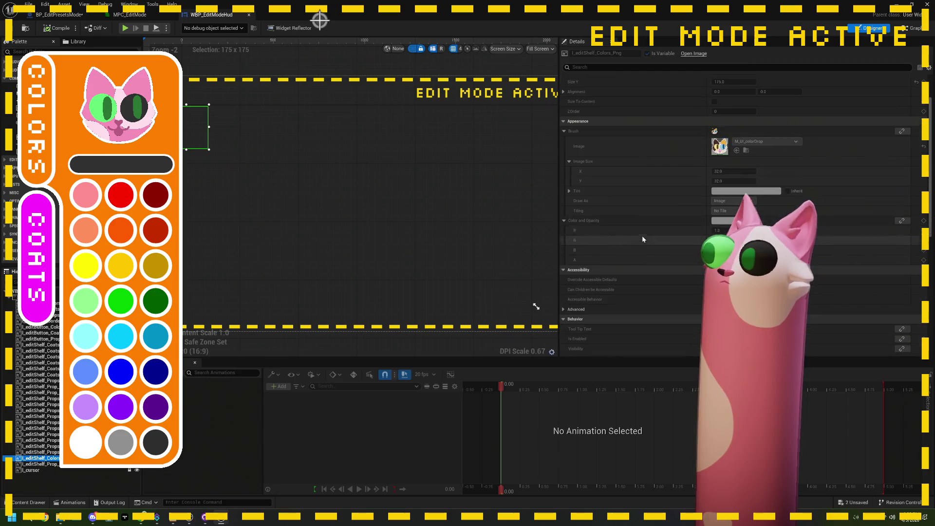
{"action": "scroll", "coordinate": [711, 151], "scroll_direction": "down", "scroll_amount": 8}
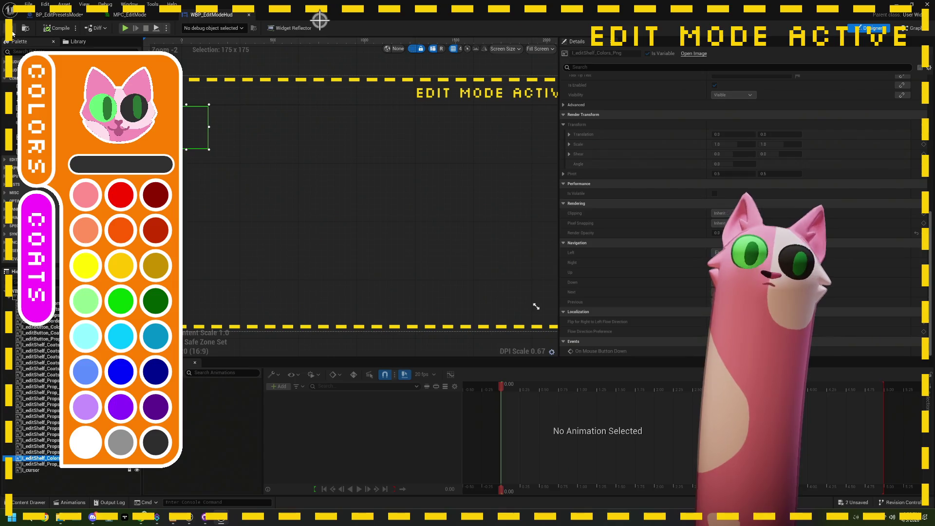
{"action": "left_click", "coordinate": [59, 14]}
{"action": "scroll", "coordinate": [368, 240], "scroll_direction": "down", "scroll_amount": 4}
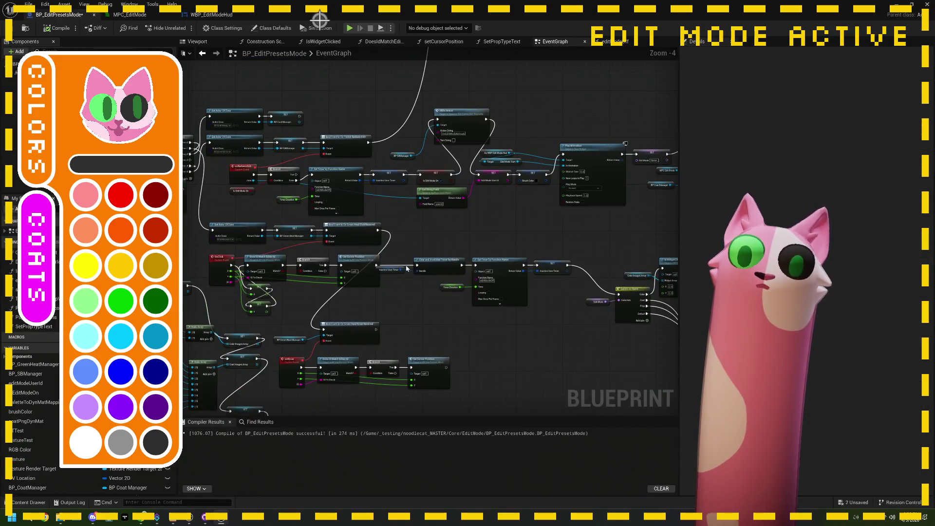
{"action": "scroll", "coordinate": [348, 273], "scroll_direction": "up", "scroll_amount": 4}
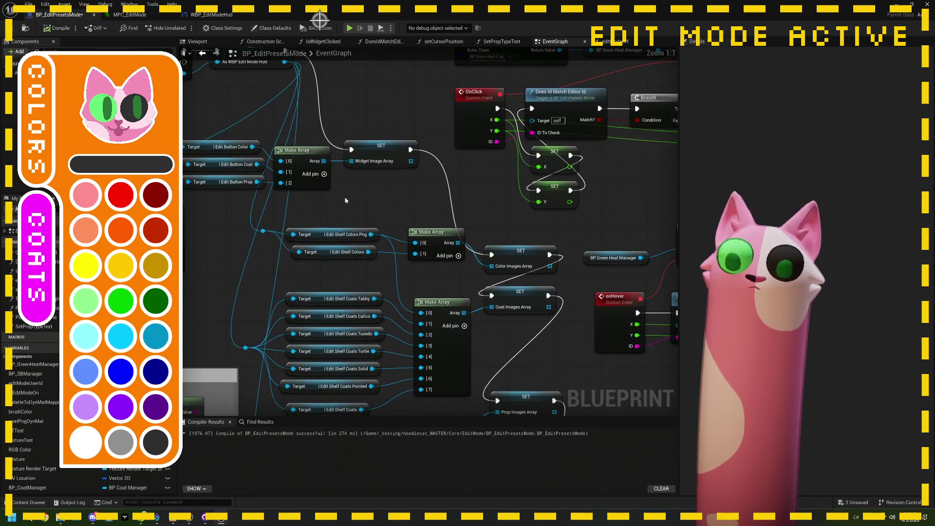
{"action": "left_click", "coordinate": [366, 232]}
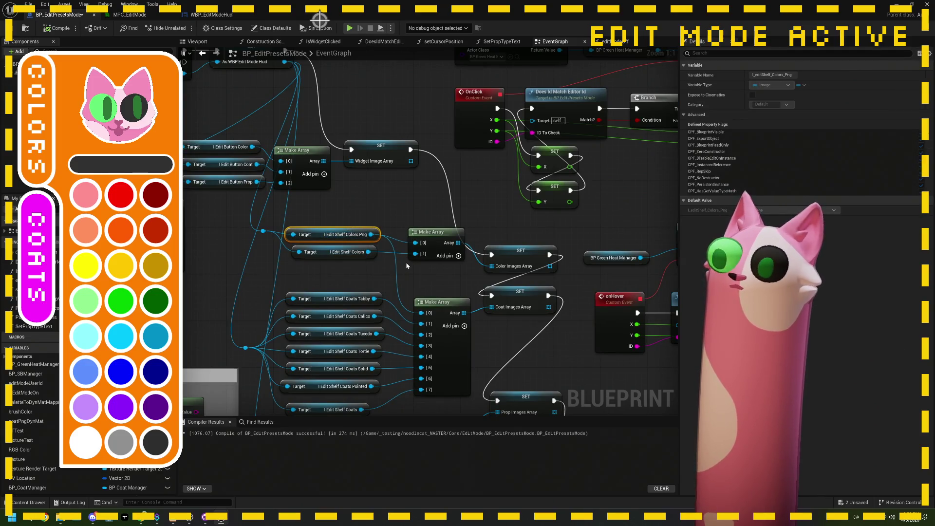
{"action": "left_click", "coordinate": [518, 265]}
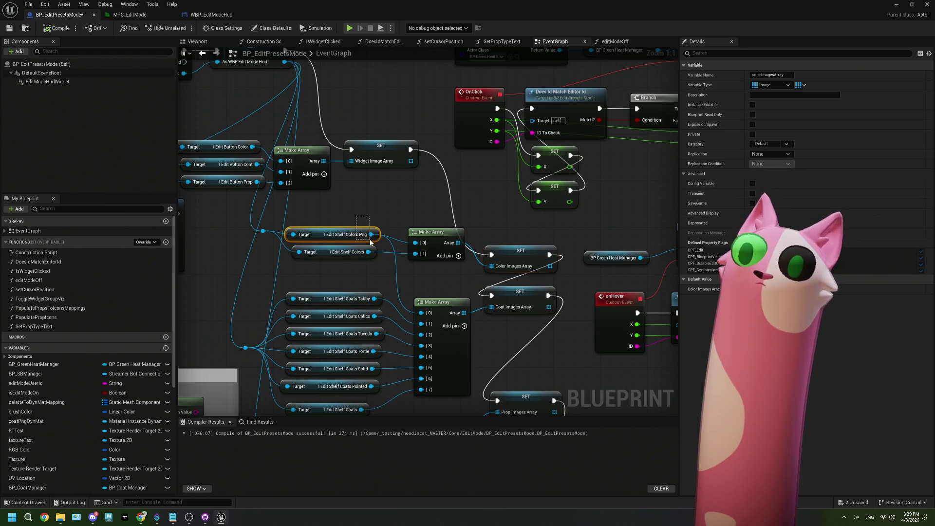
{"action": "left_click_drag", "start_coordinate": [370, 242], "coordinate": [370, 242]}
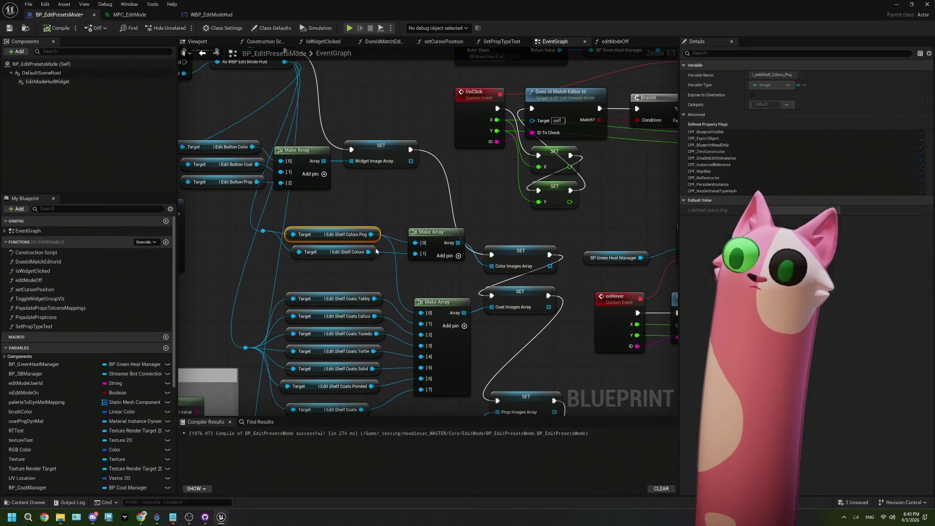
{"action": "scroll", "coordinate": [416, 315], "scroll_direction": "down", "scroll_amount": 1}
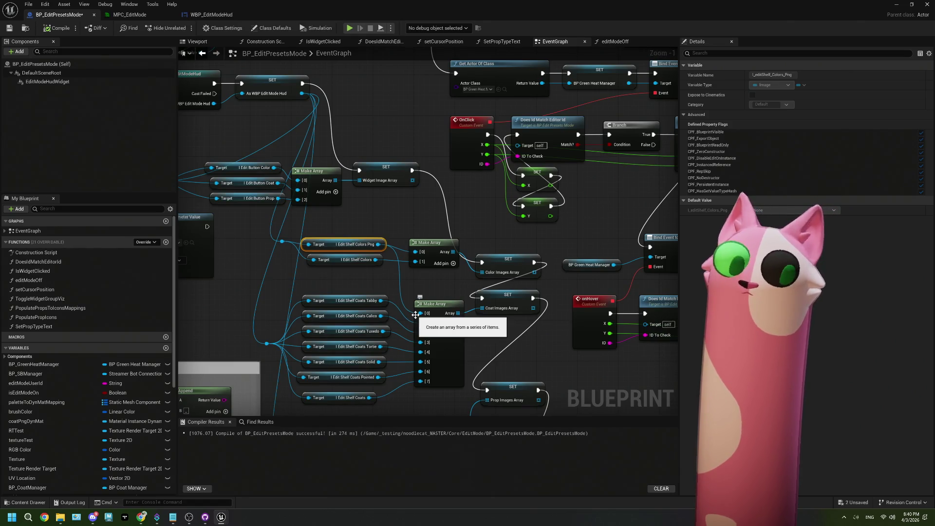
{"action": "scroll", "coordinate": [416, 315], "scroll_direction": "up", "scroll_amount": 1}
{"action": "left_click_drag", "start_coordinate": [398, 325], "coordinate": [398, 324]}
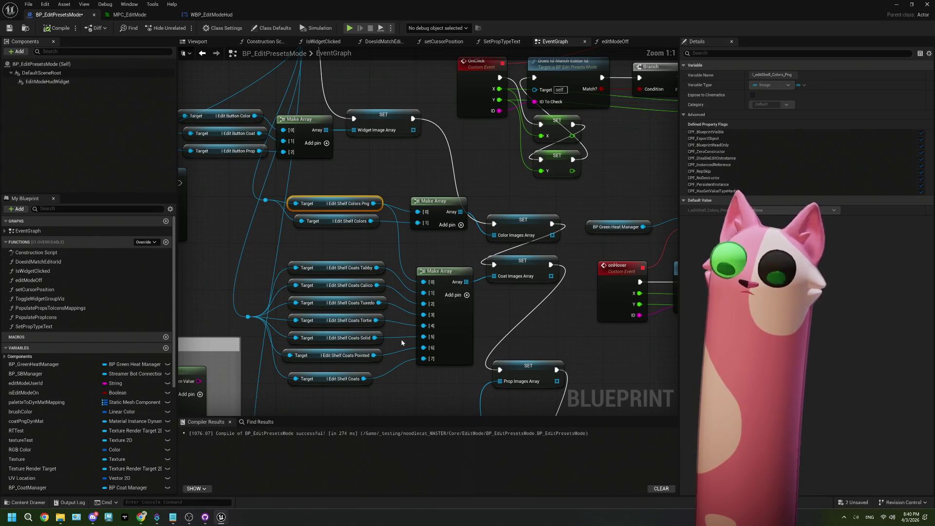
{"action": "left_click_drag", "start_coordinate": [402, 343], "coordinate": [395, 307]}
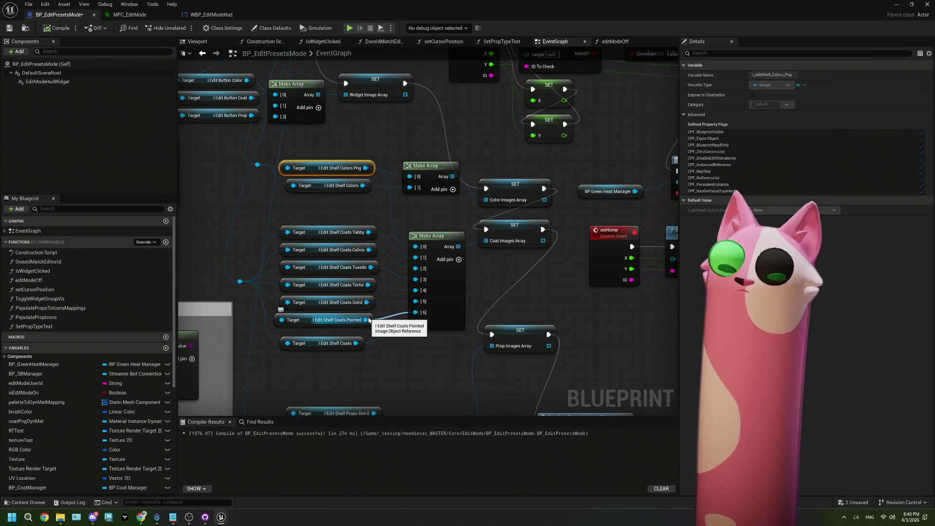
{"action": "scroll", "coordinate": [339, 211], "scroll_direction": "down", "scroll_amount": 1}
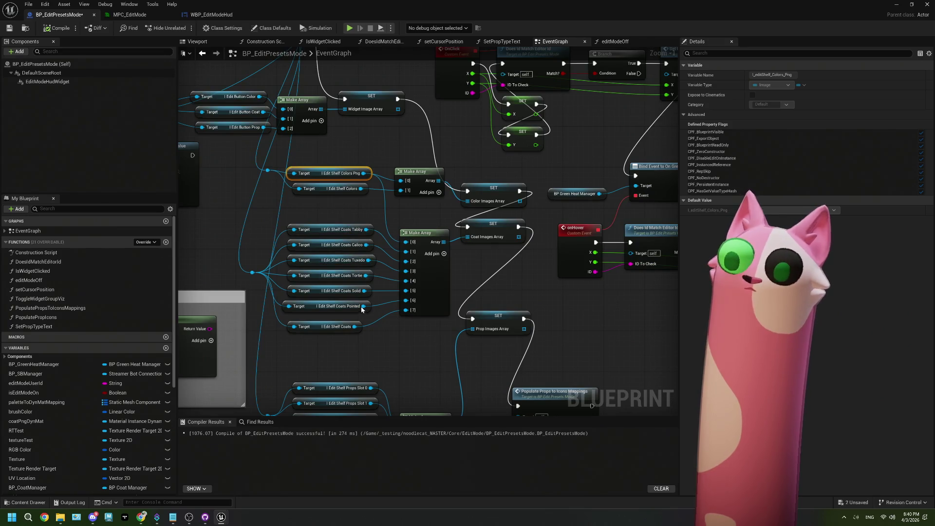
{"action": "left_click_drag", "start_coordinate": [360, 305], "coordinate": [347, 213]}
{"action": "left_click_drag", "start_coordinate": [370, 245], "coordinate": [386, 279]}
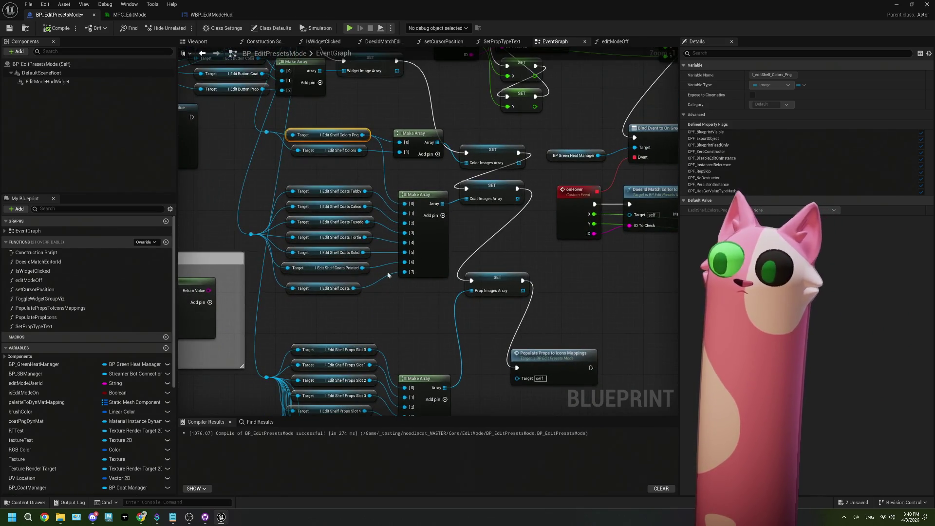
{"action": "scroll", "coordinate": [408, 294], "scroll_direction": "down", "scroll_amount": 5}
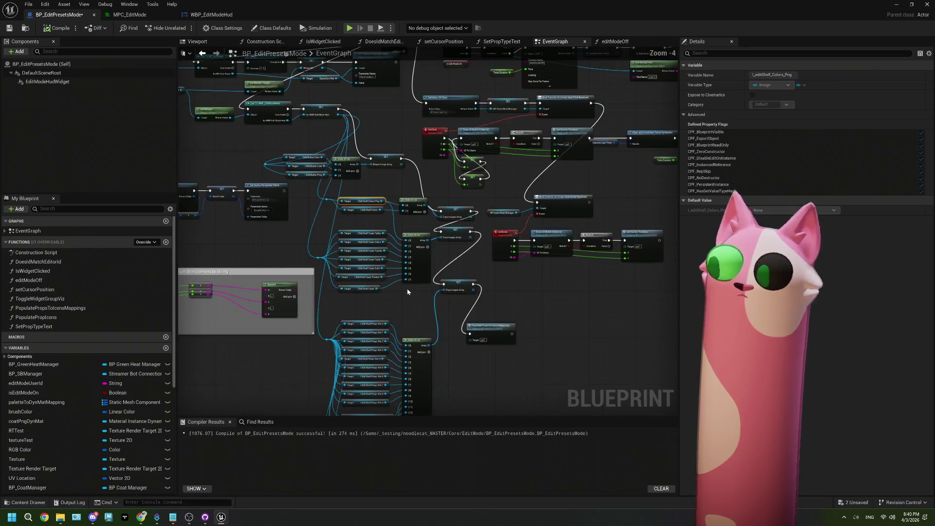
{"action": "left_click_drag", "start_coordinate": [384, 290], "coordinate": [268, 212]}
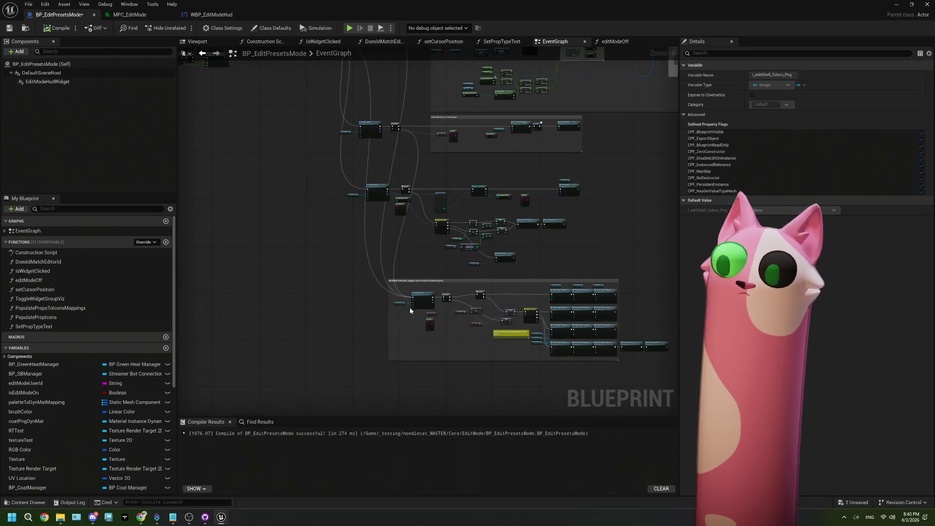
{"action": "scroll", "coordinate": [438, 317], "scroll_direction": "up", "scroll_amount": 2}
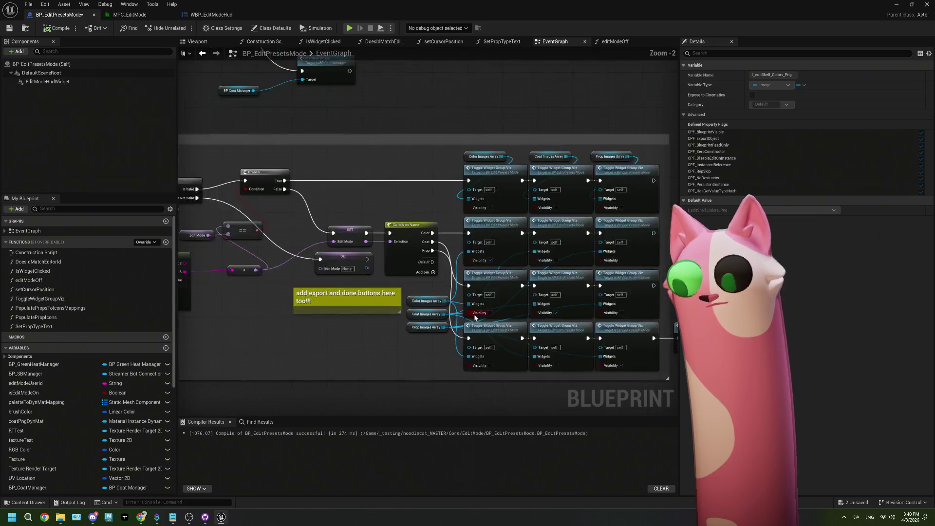
{"action": "left_click_drag", "start_coordinate": [438, 317], "coordinate": [348, 311]}
{"action": "scroll", "coordinate": [357, 200], "scroll_direction": "down", "scroll_amount": 1}
{"action": "mouse_move", "coordinate": [356, 201]}
{"action": "left_mouse_down"}
{"action": "mouse_move", "coordinate": [396, 215]}
{"action": "mouse_move", "coordinate": [387, 155]}
{"action": "mouse_move", "coordinate": [160, 141]}
{"action": "left_mouse_up"}
Move the Preset Color Palette node down-left beside the color loop nodes
{"action": "scroll", "coordinate": [387, 156], "scroll_direction": "up", "scroll_amount": 4}
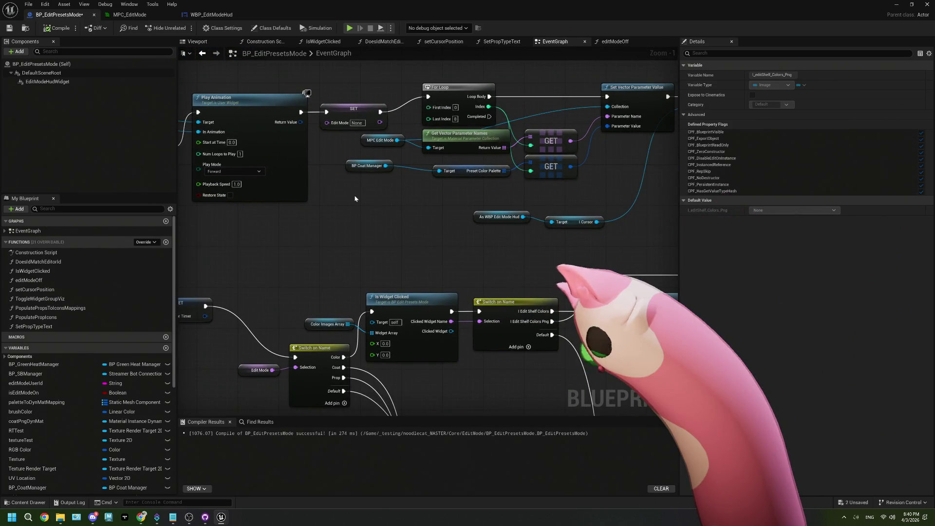
{"action": "mouse_move", "coordinate": [232, 197]}
{"action": "left_mouse_down"}
{"action": "mouse_move", "coordinate": [382, 213]}
{"action": "mouse_move", "coordinate": [319, 231]}
{"action": "left_mouse_up"}
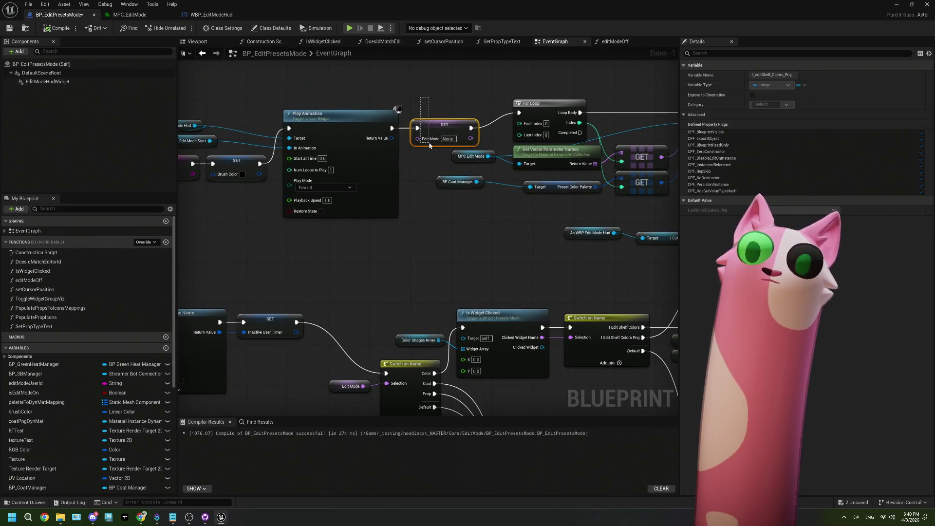
{"action": "left_click_drag", "start_coordinate": [429, 145], "coordinate": [430, 146]}
{"action": "mouse_move", "coordinate": [490, 189]}
{"action": "left_mouse_down"}
{"action": "mouse_move", "coordinate": [379, 187]}
{"action": "mouse_move", "coordinate": [258, 205]}
{"action": "left_mouse_up"}
{"action": "scroll", "coordinate": [494, 191], "scroll_direction": "up", "scroll_amount": 1}
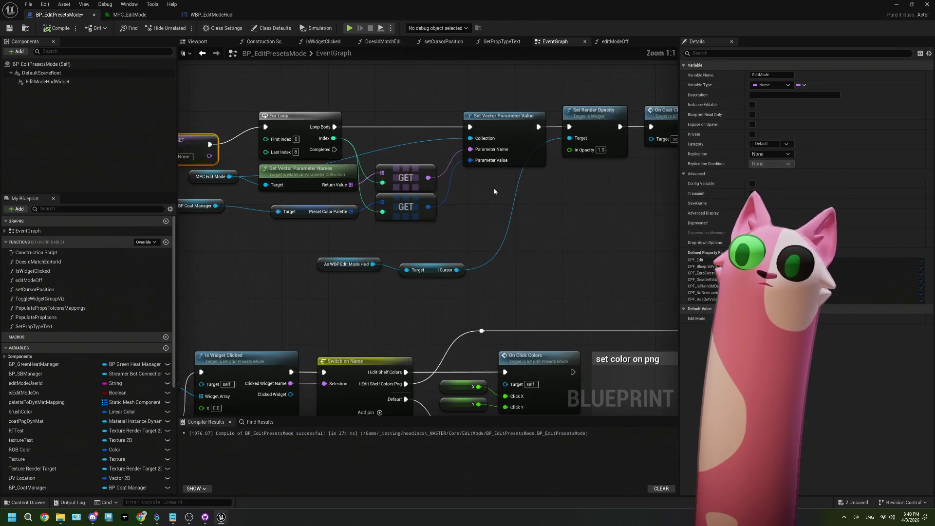
{"action": "left_click_drag", "start_coordinate": [336, 206], "coordinate": [334, 211]}
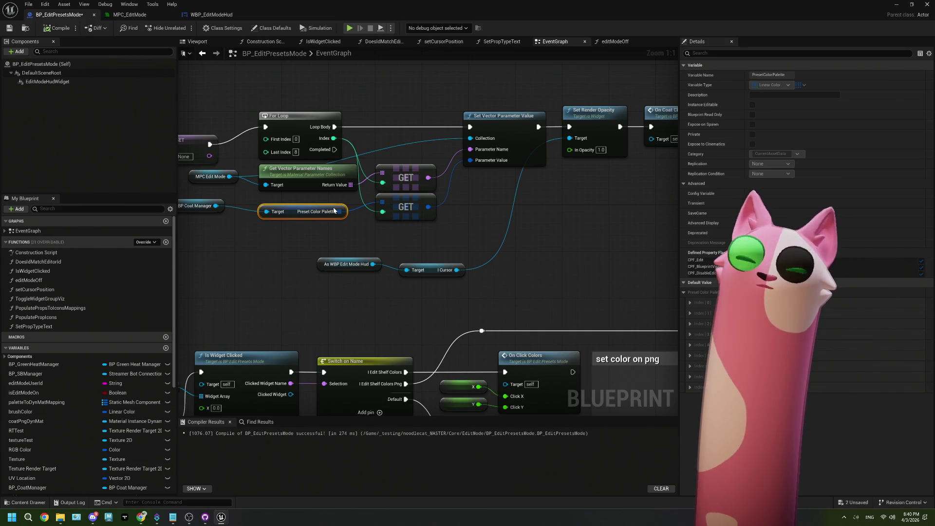
Reopen BP_EditPresetsMode from the Content Browser and jump to the onCoatChange event definition
{"action": "left_click", "coordinate": [895, 5]}
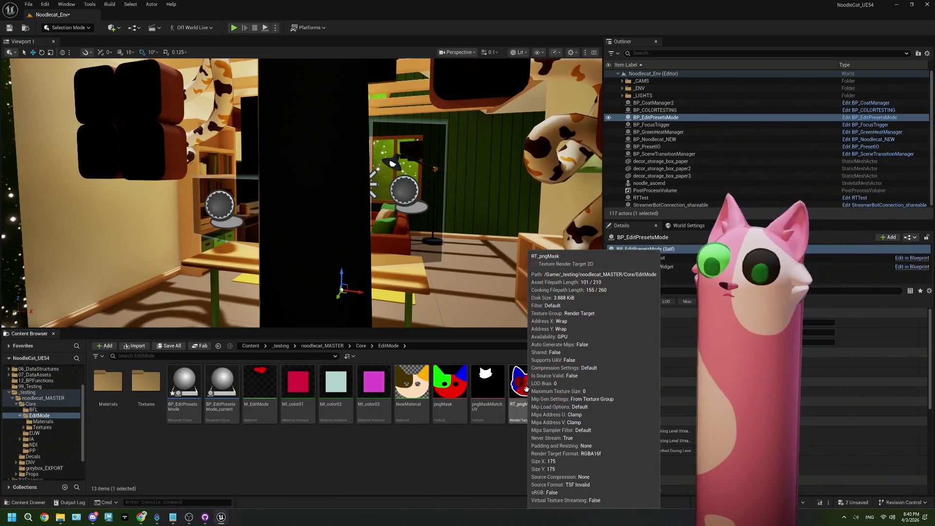
{"action": "double_click", "coordinate": [185, 395]}
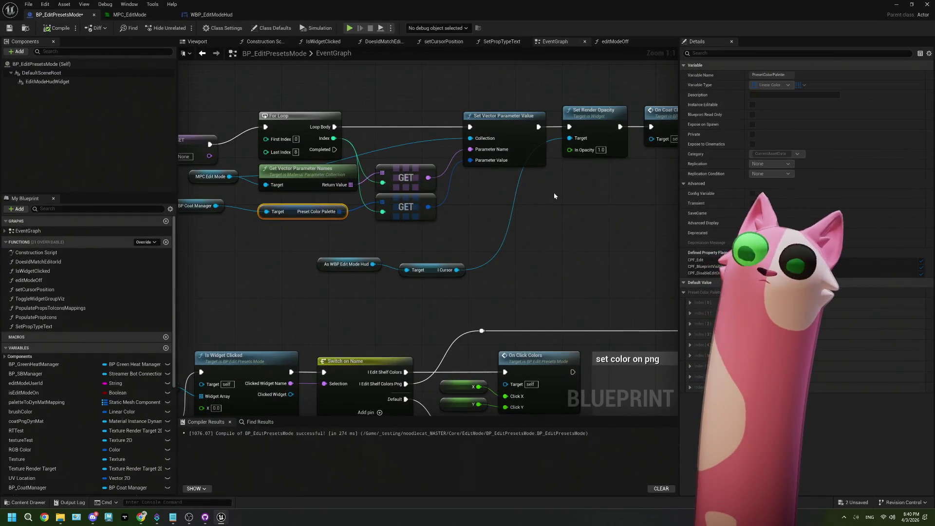
{"action": "scroll", "coordinate": [553, 195], "scroll_direction": "down", "scroll_amount": 2}
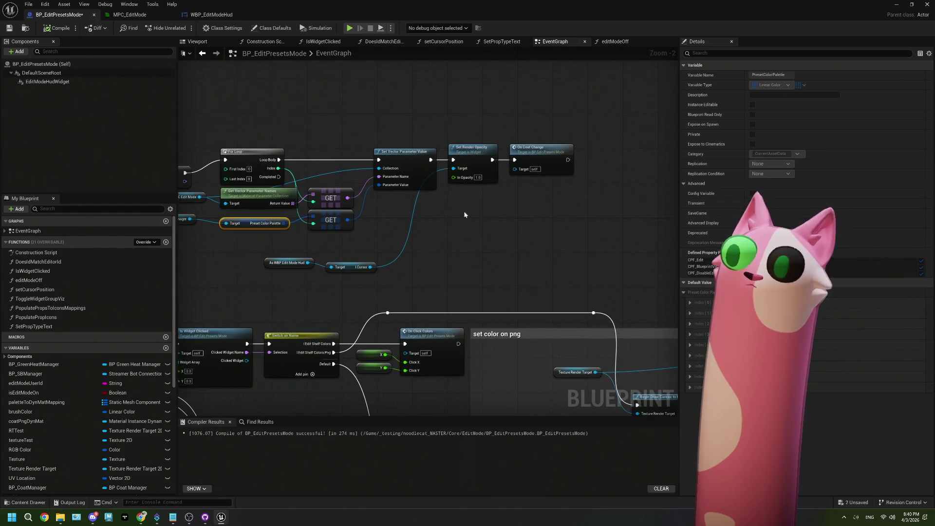
{"action": "left_click_drag", "start_coordinate": [493, 259], "coordinate": [482, 262]}
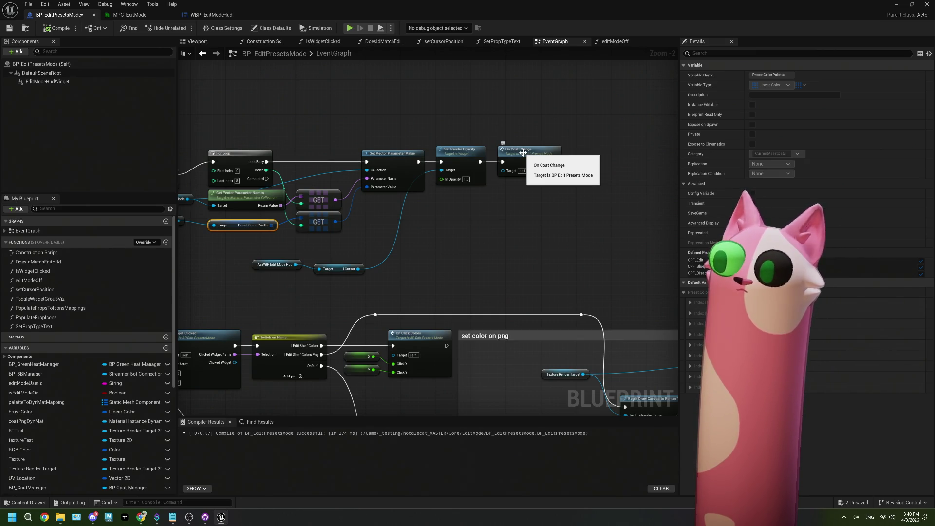
{"action": "double_click", "coordinate": [522, 153]}
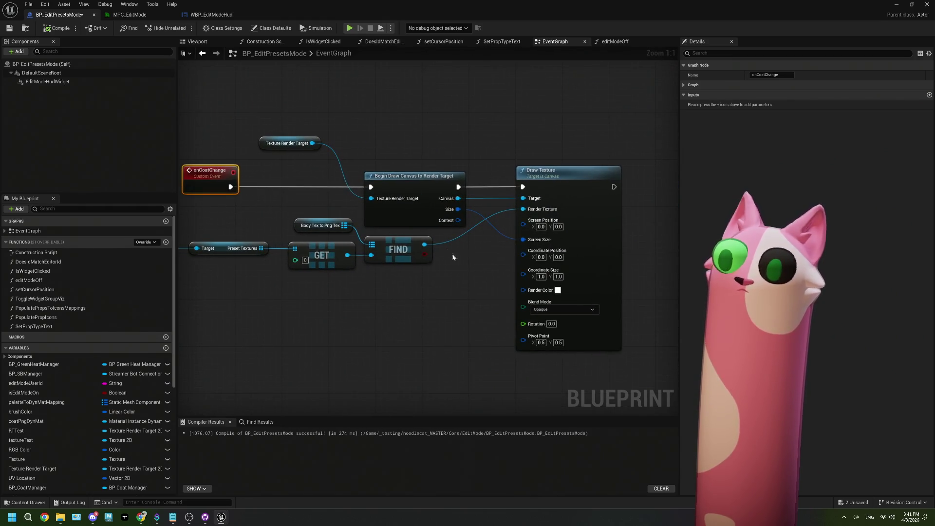
Position the Texture Render Target getter directly above the onCoatChange custom event
{"action": "left_click_drag", "start_coordinate": [363, 153], "coordinate": [285, 162]}
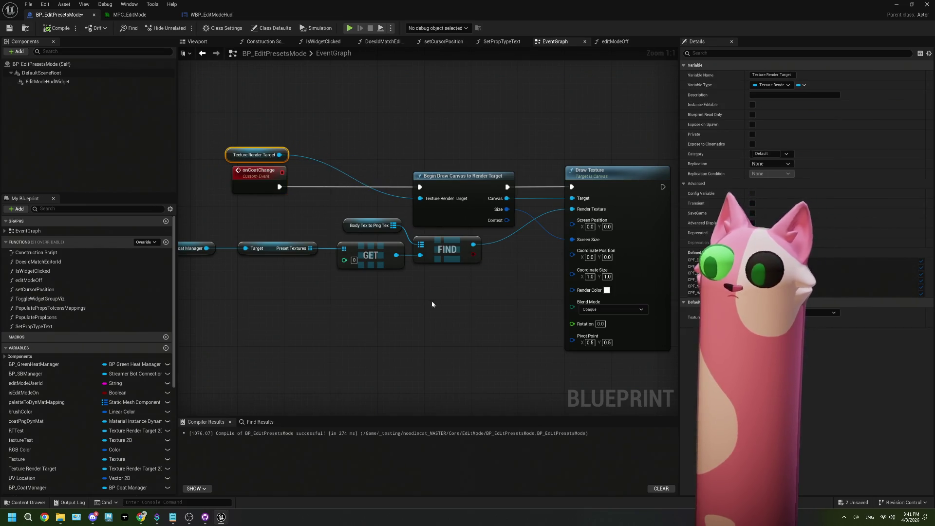
{"action": "scroll", "coordinate": [444, 302], "scroll_direction": "down", "scroll_amount": 6}
{"action": "mouse_move", "coordinate": [444, 302]}
{"action": "left_mouse_down"}
{"action": "mouse_move", "coordinate": [517, 277]}
{"action": "mouse_move", "coordinate": [476, 273]}
{"action": "mouse_move", "coordinate": [440, 165]}
{"action": "mouse_move", "coordinate": [490, 319]}
{"action": "mouse_move", "coordinate": [475, 302]}
{"action": "mouse_move", "coordinate": [476, 267]}
{"action": "mouse_move", "coordinate": [378, 256]}
{"action": "mouse_move", "coordinate": [340, 231]}
{"action": "mouse_move", "coordinate": [347, 239]}
{"action": "left_mouse_up"}
{"action": "scroll", "coordinate": [419, 260], "scroll_direction": "up", "scroll_amount": 6}
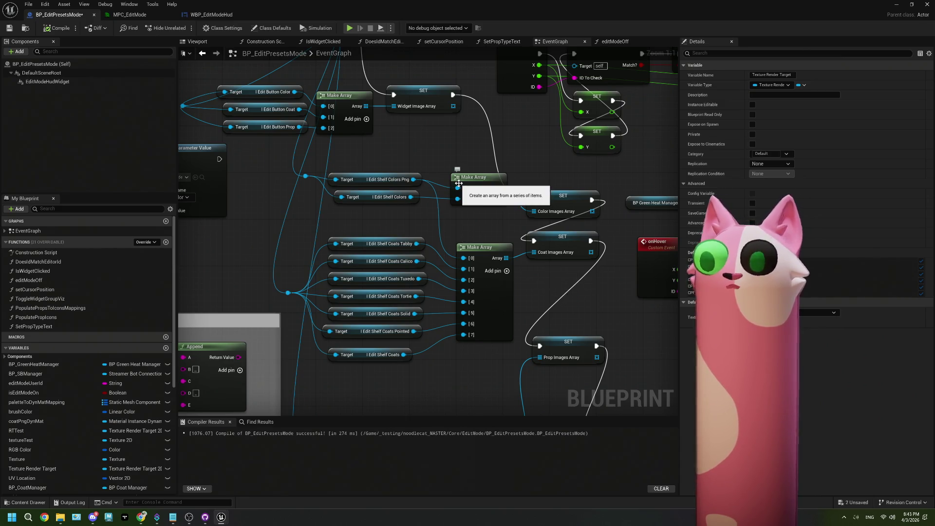
Save the BP_EditPresetsMode Blueprint
{"action": "scroll", "coordinate": [458, 183], "scroll_direction": "down", "scroll_amount": 3}
{"action": "left_click", "coordinate": [11, 31]}
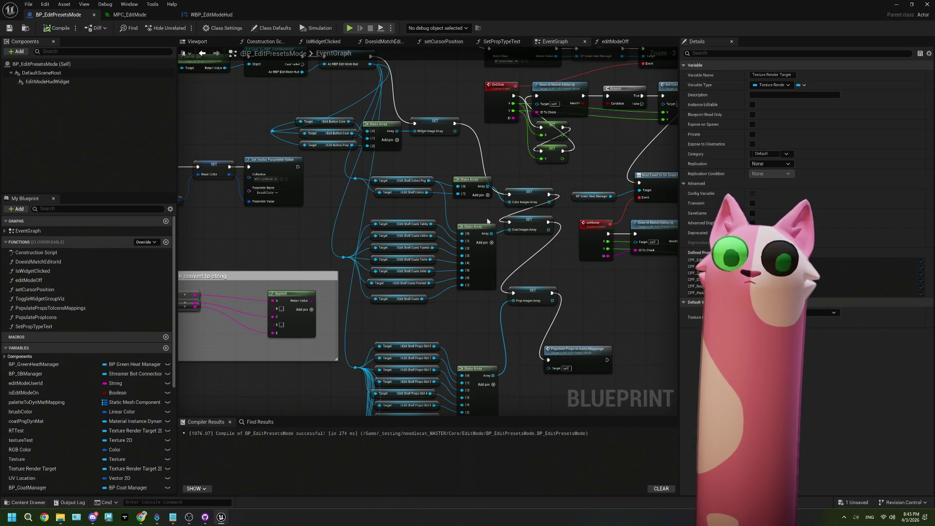
{"action": "scroll", "coordinate": [603, 223], "scroll_direction": "up", "scroll_amount": 3}
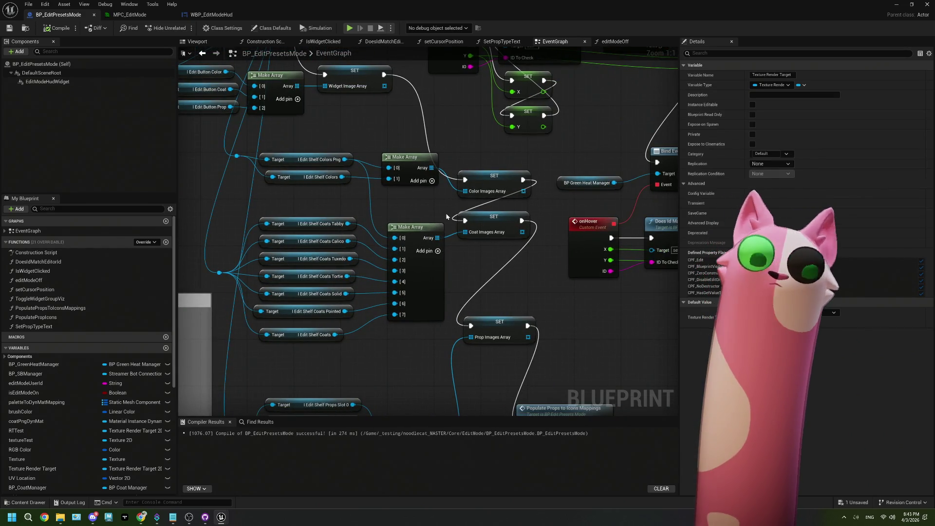
Review the set color on png and Set Vector Parameter Value nodes in the EventGraph
{"action": "scroll", "coordinate": [447, 219], "scroll_direction": "down", "scroll_amount": 5}
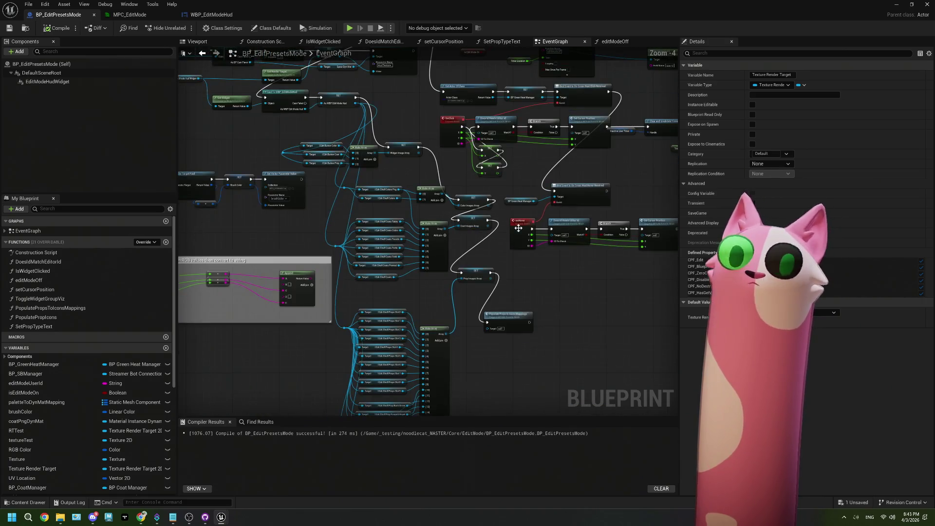
{"action": "mouse_move", "coordinate": [541, 224]}
{"action": "left_mouse_down"}
{"action": "mouse_move", "coordinate": [506, 220]}
{"action": "mouse_move", "coordinate": [587, 188]}
{"action": "mouse_move", "coordinate": [490, 196]}
{"action": "left_mouse_up"}
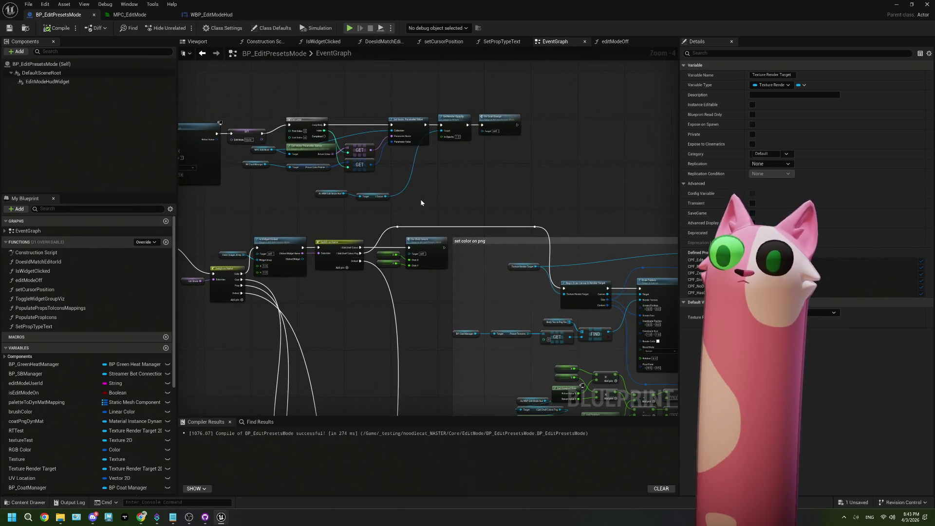
{"action": "scroll", "coordinate": [419, 199], "scroll_direction": "down", "scroll_amount": 2}
{"action": "mouse_move", "coordinate": [419, 199]}
{"action": "left_mouse_down"}
{"action": "mouse_move", "coordinate": [448, 209]}
{"action": "mouse_move", "coordinate": [423, 171]}
{"action": "left_mouse_up"}
{"action": "scroll", "coordinate": [457, 180], "scroll_direction": "up", "scroll_amount": 3}
{"action": "scroll", "coordinate": [457, 184], "scroll_direction": "down", "scroll_amount": 3}
{"action": "scroll", "coordinate": [423, 171], "scroll_direction": "up", "scroll_amount": 3}
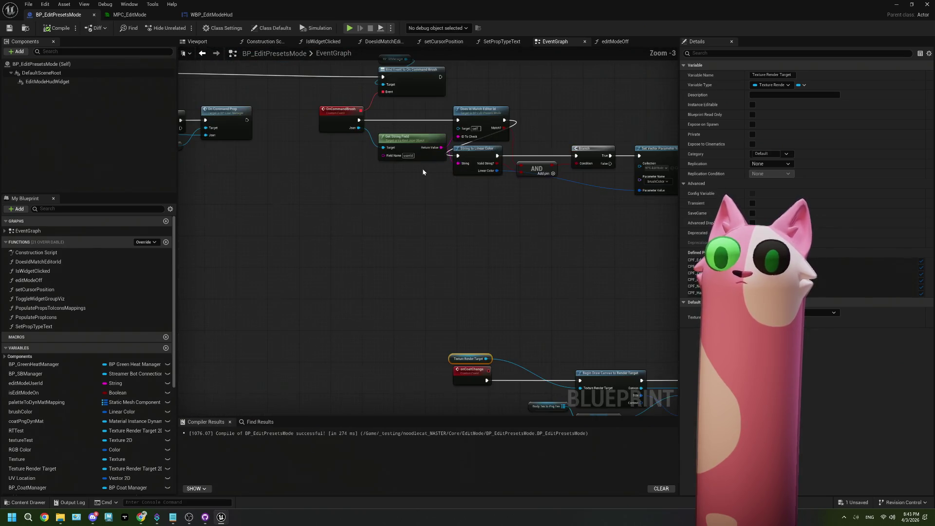
{"action": "left_click_drag", "start_coordinate": [513, 211], "coordinate": [416, 205]}
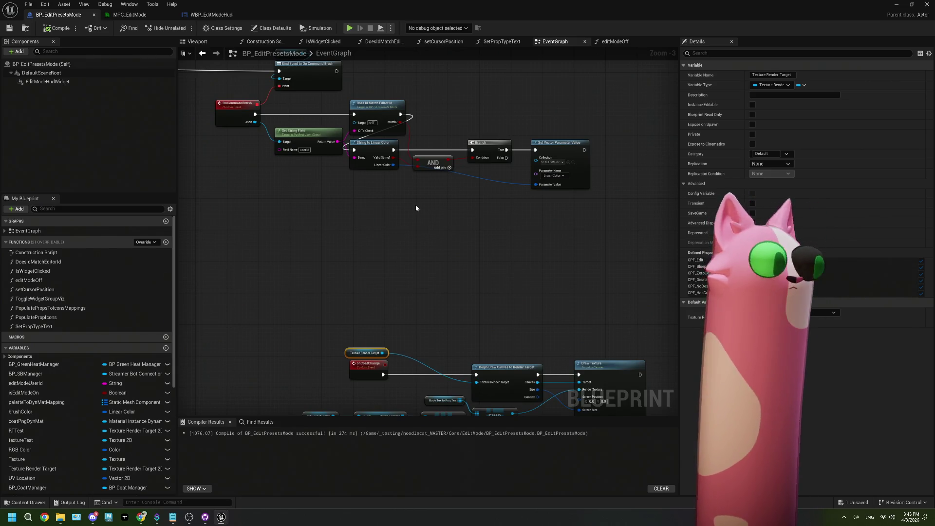
{"action": "scroll", "coordinate": [439, 250], "scroll_direction": "down", "scroll_amount": 4}
{"action": "mouse_move", "coordinate": [439, 250]}
{"action": "left_mouse_down"}
{"action": "mouse_move", "coordinate": [429, 256]}
{"action": "mouse_move", "coordinate": [440, 309]}
{"action": "left_mouse_up"}
{"action": "scroll", "coordinate": [440, 309], "scroll_direction": "up", "scroll_amount": 8}
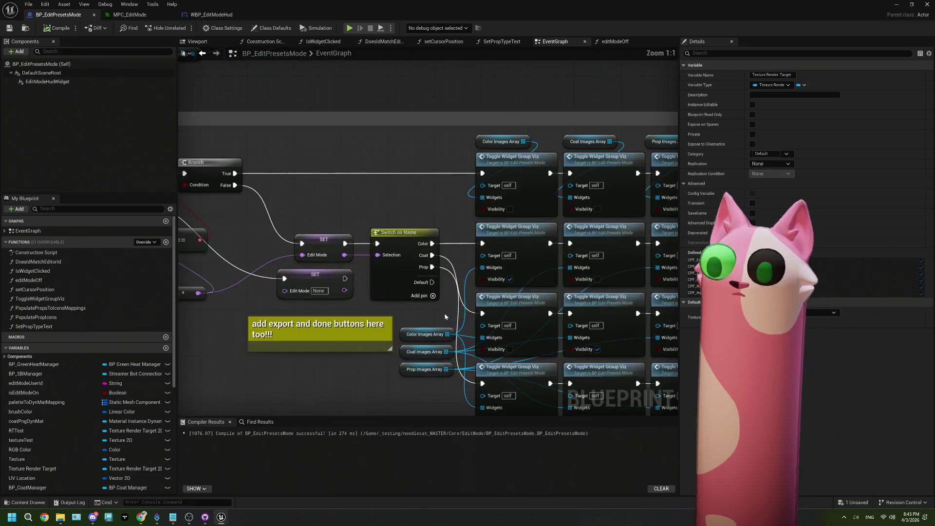
{"action": "left_click_drag", "start_coordinate": [273, 251], "coordinate": [435, 269]}
{"action": "left_click_drag", "start_coordinate": [353, 246], "coordinate": [424, 245]}
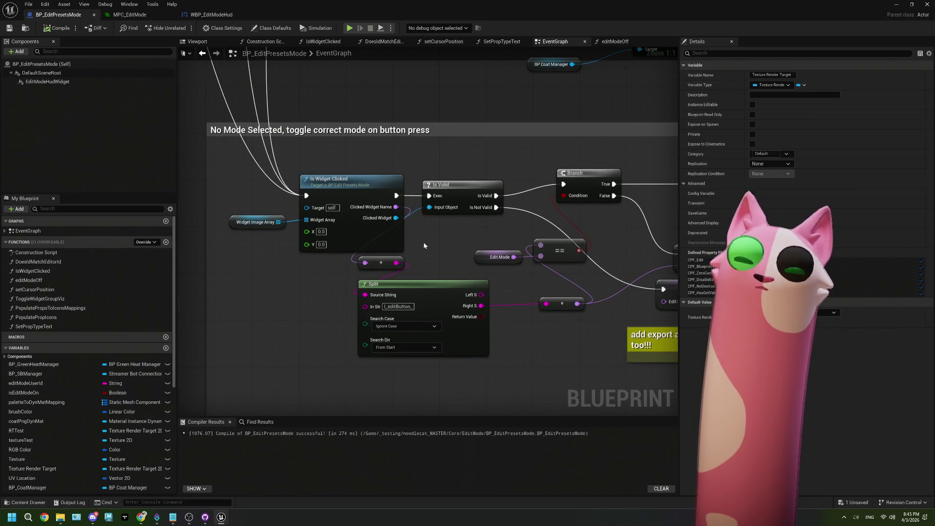
{"action": "left_click_drag", "start_coordinate": [436, 230], "coordinate": [314, 241]}
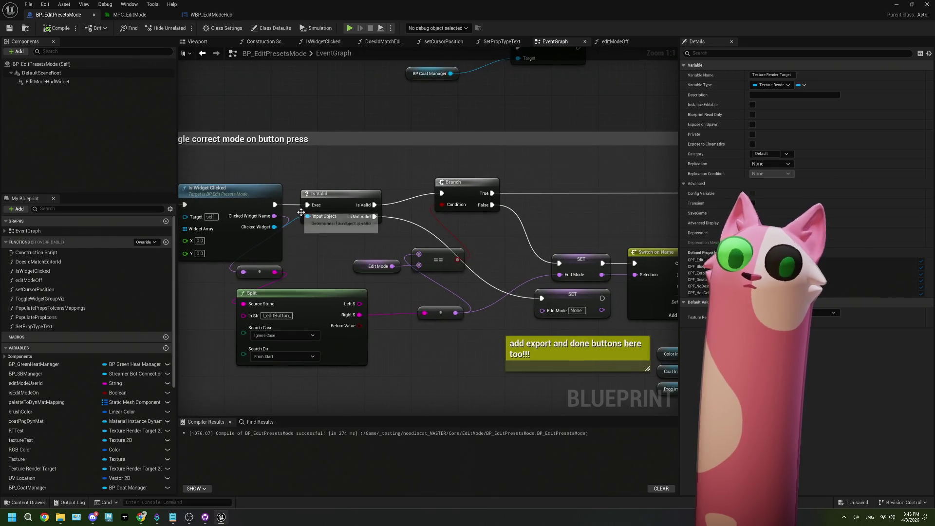
{"action": "left_click_drag", "start_coordinate": [414, 207], "coordinate": [397, 210]}
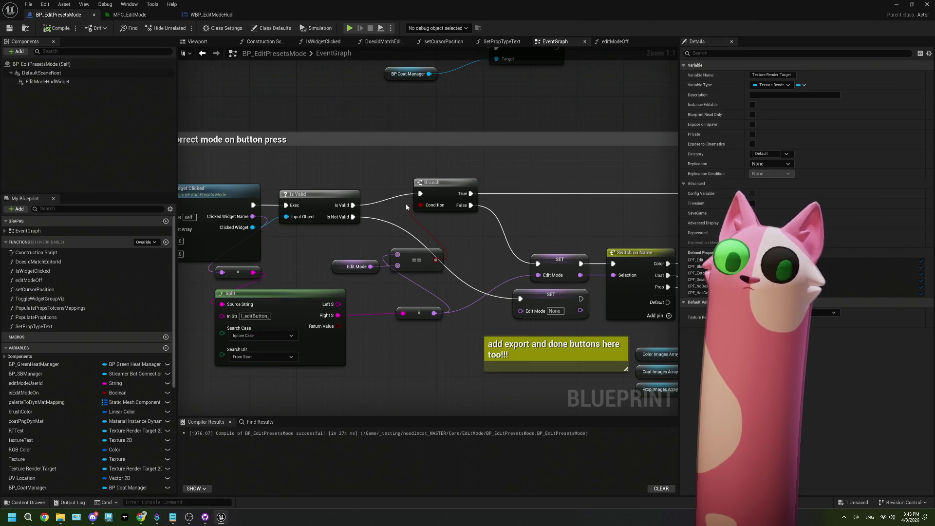
{"action": "left_click_drag", "start_coordinate": [470, 193], "coordinate": [290, 194]}
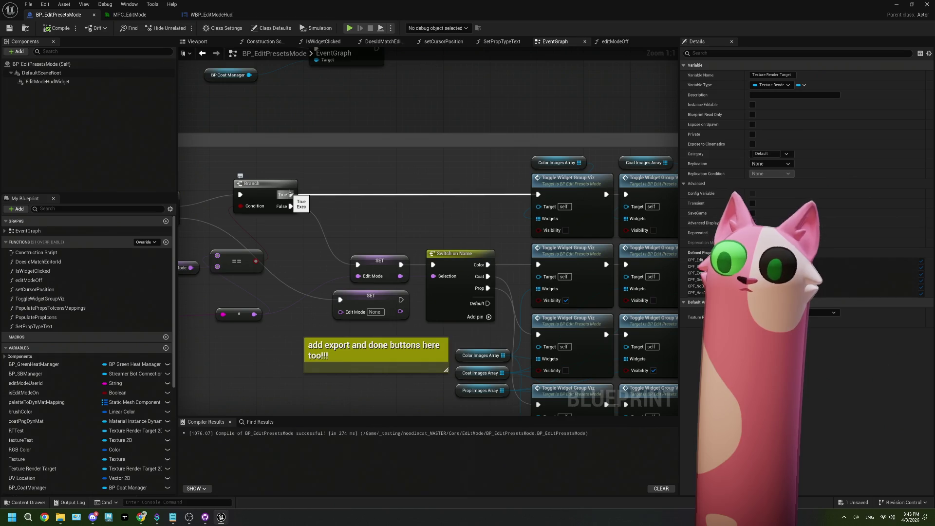
{"action": "left_click_drag", "start_coordinate": [194, 263], "coordinate": [307, 242]}
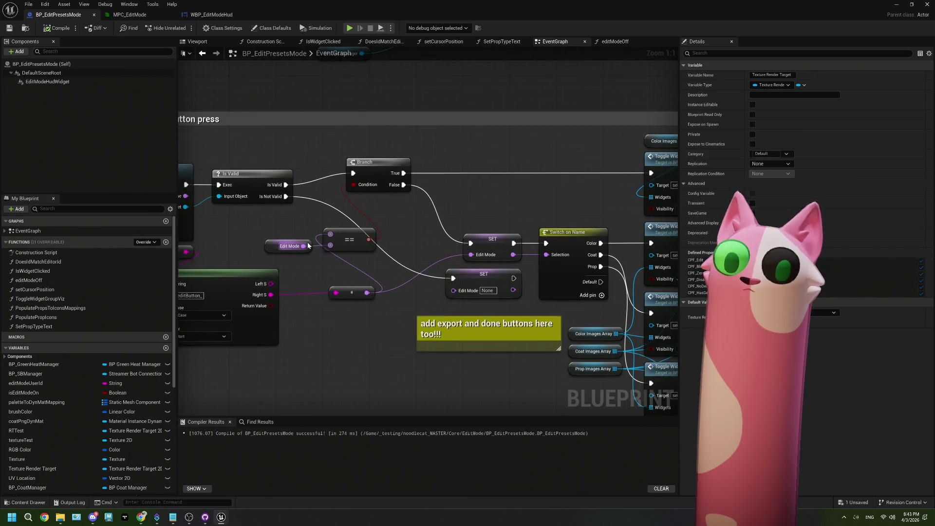
{"action": "mouse_move", "coordinate": [433, 229]}
{"action": "left_mouse_down"}
{"action": "mouse_move", "coordinate": [394, 233]}
{"action": "mouse_move", "coordinate": [466, 229]}
{"action": "left_mouse_up"}
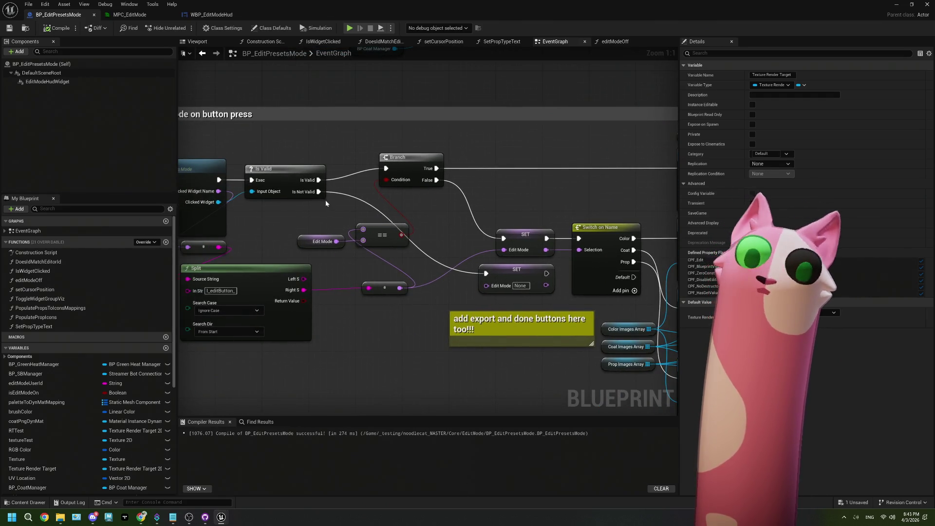
{"action": "scroll", "coordinate": [339, 196], "scroll_direction": "down", "scroll_amount": 2}
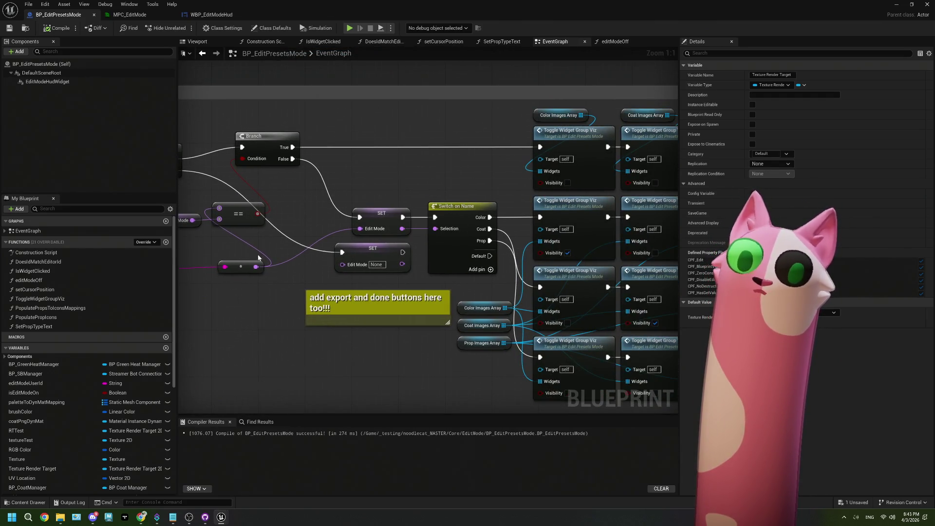
{"action": "scroll", "coordinate": [385, 258], "scroll_direction": "up", "scroll_amount": 2}
{"action": "scroll", "coordinate": [381, 282], "scroll_direction": "down", "scroll_amount": 2}
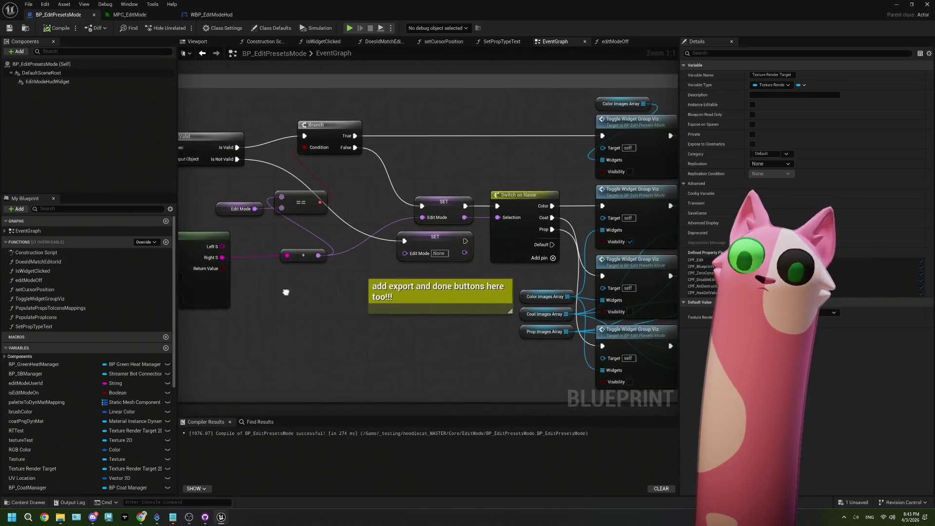
{"action": "scroll", "coordinate": [382, 271], "scroll_direction": "up", "scroll_amount": 2}
{"action": "left_click_drag", "start_coordinate": [414, 268], "coordinate": [341, 274]}
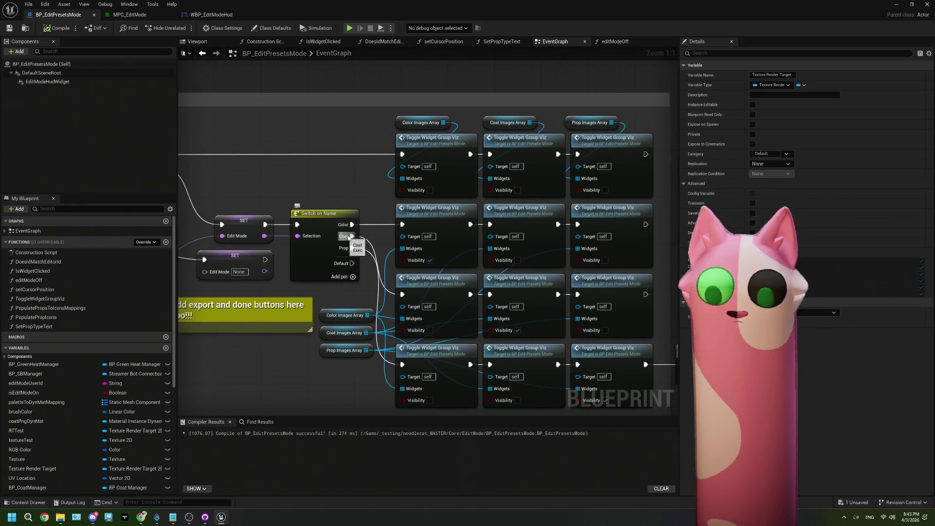
{"action": "left_click_drag", "start_coordinate": [484, 267], "coordinate": [411, 261]}
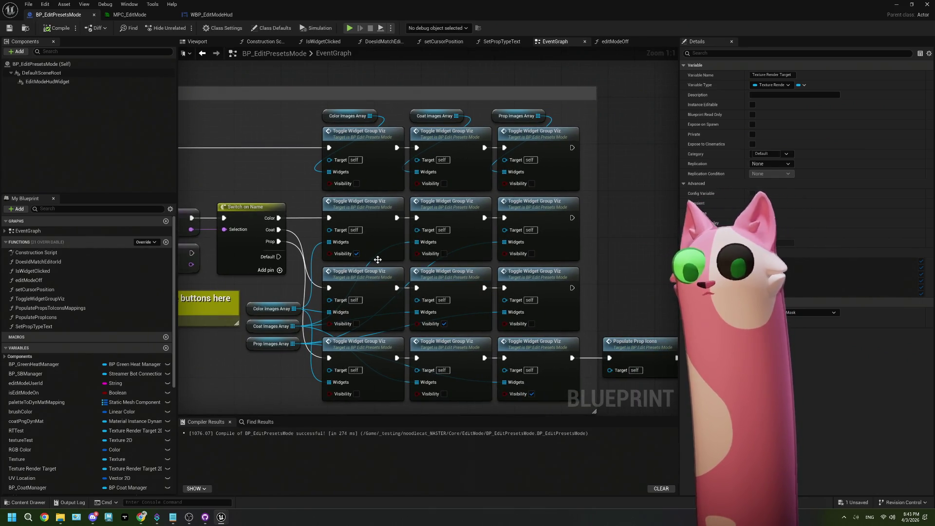
{"action": "scroll", "coordinate": [379, 258], "scroll_direction": "down", "scroll_amount": 4}
{"action": "scroll", "coordinate": [379, 259], "scroll_direction": "down", "scroll_amount": 3}
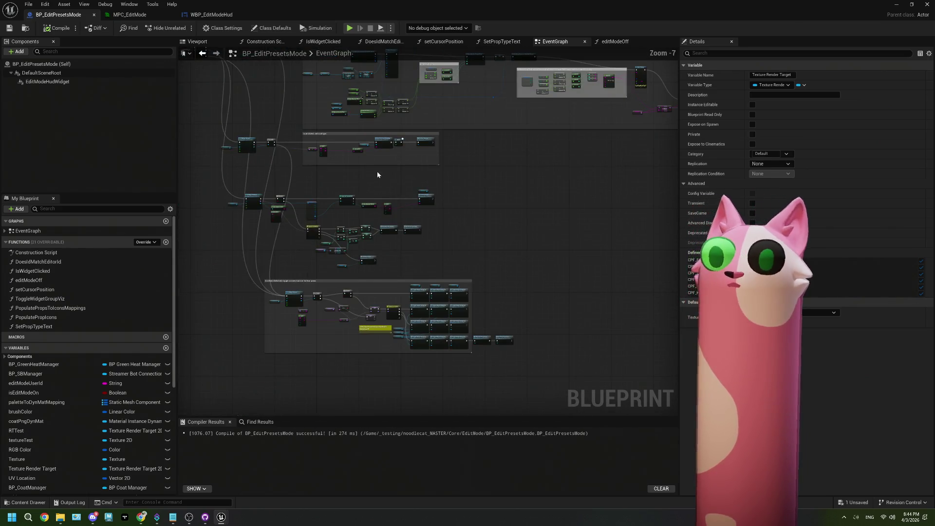
Survey the set color on png, byte-to-float, Print String/Branch and Set Individual Colors sections
{"action": "left_click_drag", "start_coordinate": [434, 216], "coordinate": [423, 228]}
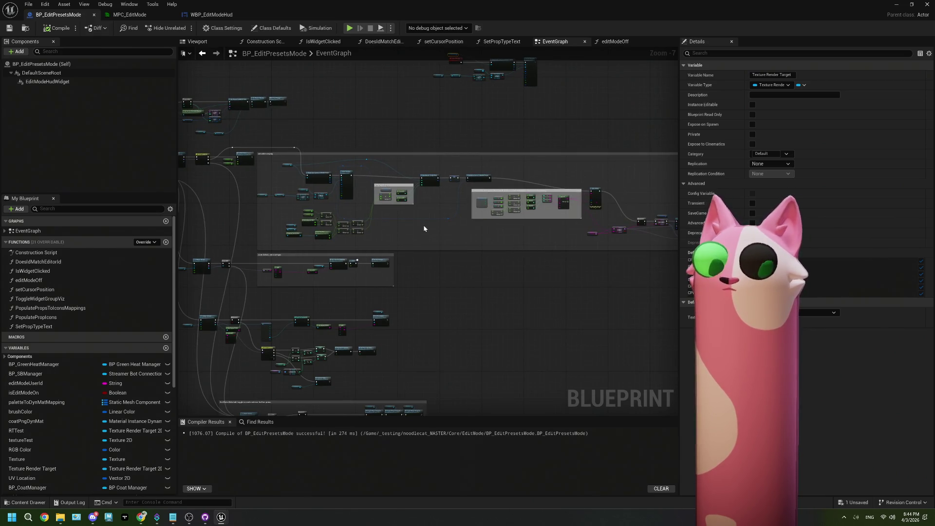
{"action": "mouse_move", "coordinate": [423, 225]}
{"action": "left_mouse_down"}
{"action": "mouse_move", "coordinate": [430, 192]}
{"action": "mouse_move", "coordinate": [443, 255]}
{"action": "mouse_move", "coordinate": [480, 299]}
{"action": "left_mouse_up"}
{"action": "scroll", "coordinate": [480, 299], "scroll_direction": "up", "scroll_amount": 1}
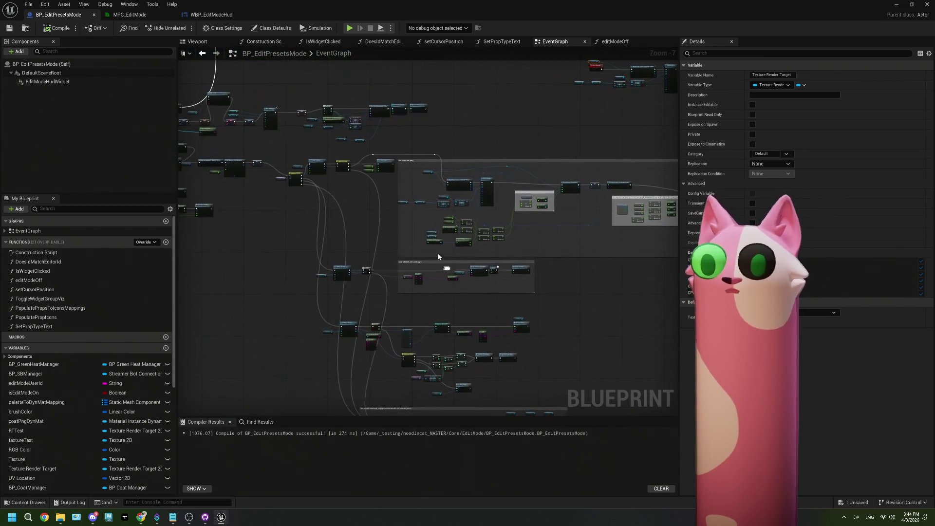
{"action": "scroll", "coordinate": [377, 179], "scroll_direction": "up", "scroll_amount": 3}
{"action": "mouse_move", "coordinate": [517, 212]}
{"action": "left_mouse_down"}
{"action": "mouse_move", "coordinate": [386, 195]}
{"action": "mouse_move", "coordinate": [373, 208]}
{"action": "left_mouse_up"}
{"action": "scroll", "coordinate": [472, 210], "scroll_direction": "up", "scroll_amount": 1}
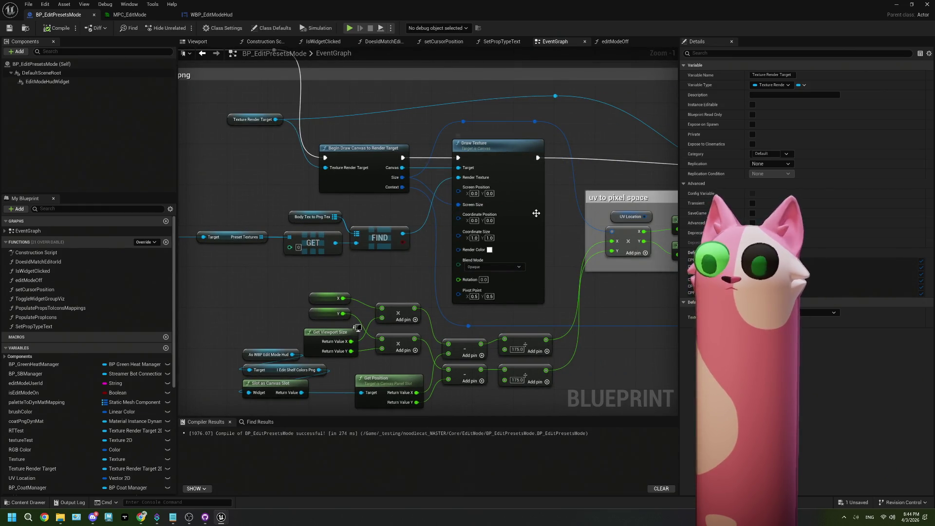
{"action": "scroll", "coordinate": [466, 210], "scroll_direction": "up", "scroll_amount": 1}
{"action": "left_click_drag", "start_coordinate": [466, 210], "coordinate": [360, 214]}
{"action": "mouse_move", "coordinate": [544, 218]}
{"action": "left_mouse_down"}
{"action": "mouse_move", "coordinate": [367, 214]}
{"action": "mouse_move", "coordinate": [470, 221]}
{"action": "left_mouse_up"}
{"action": "mouse_move", "coordinate": [571, 221]}
{"action": "left_mouse_down"}
{"action": "mouse_move", "coordinate": [352, 221]}
{"action": "mouse_move", "coordinate": [436, 224]}
{"action": "left_mouse_up"}
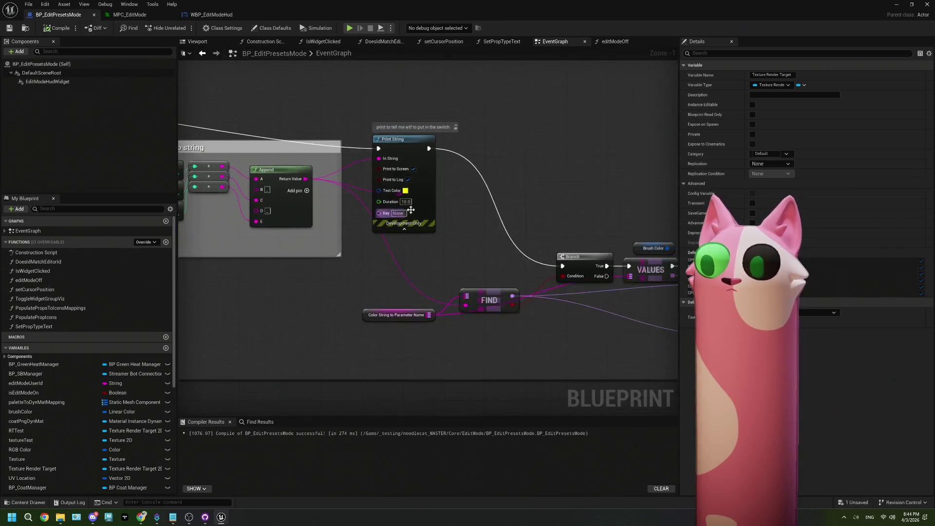
{"action": "left_click_drag", "start_coordinate": [599, 229], "coordinate": [419, 229]}
{"action": "left_click_drag", "start_coordinate": [501, 262], "coordinate": [364, 243]}
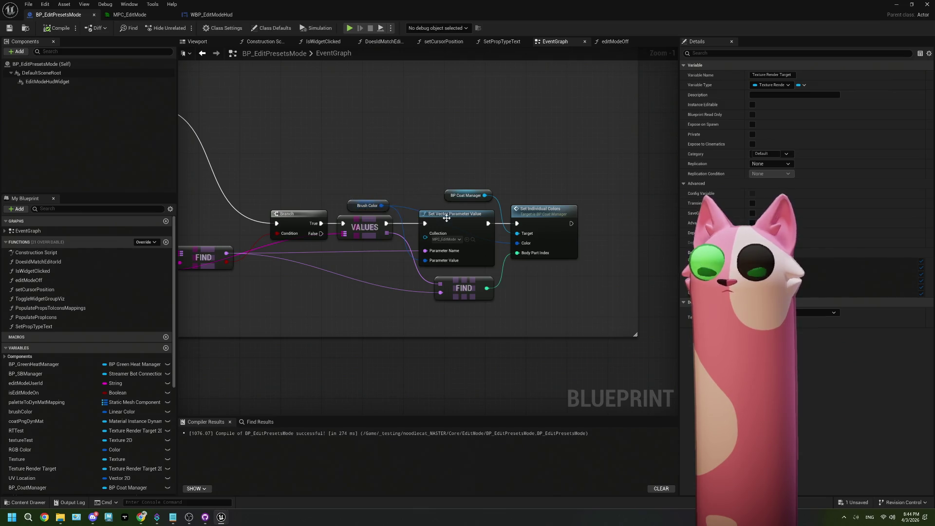
Navigate back to the upper graph and bring the edit-mode switch logic into view
{"action": "scroll", "coordinate": [319, 239], "scroll_direction": "down", "scroll_amount": 1}
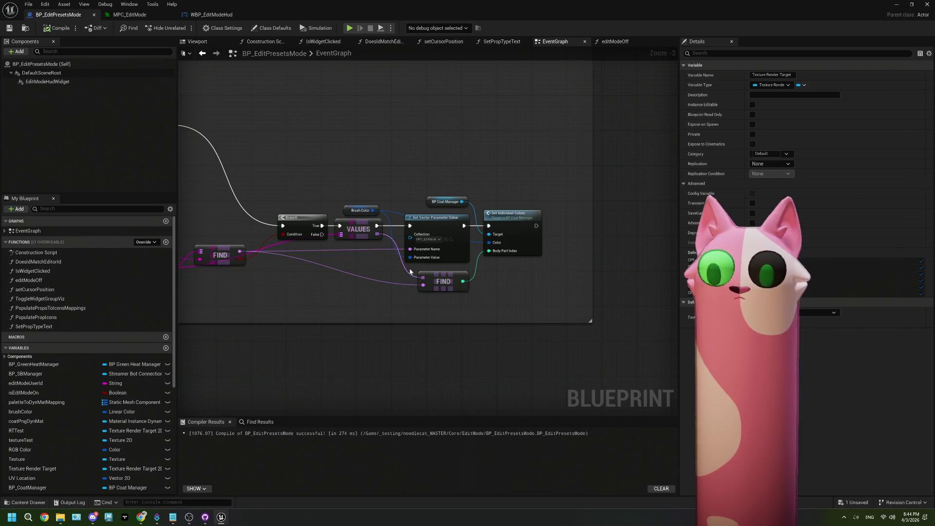
{"action": "scroll", "coordinate": [269, 263], "scroll_direction": "down", "scroll_amount": 4}
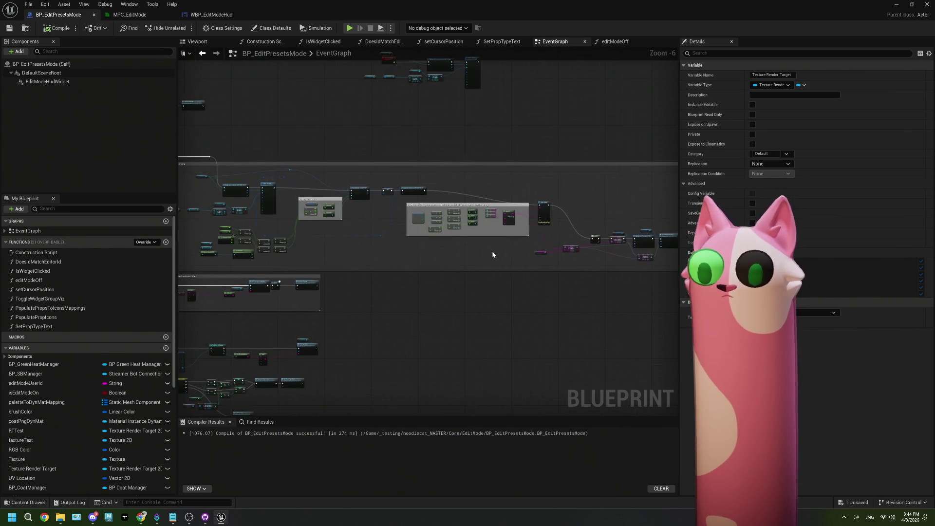
{"action": "scroll", "coordinate": [479, 251], "scroll_direction": "up", "scroll_amount": 7}
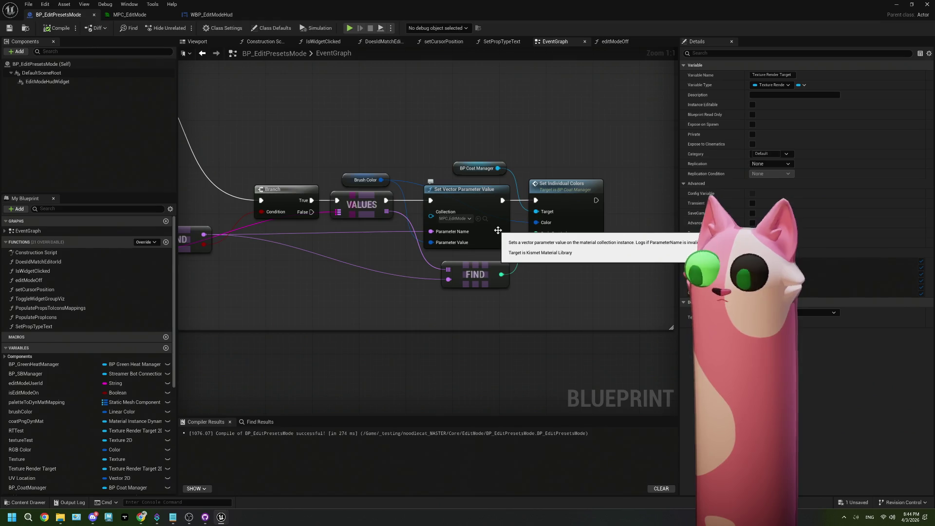
{"action": "scroll", "coordinate": [497, 230], "scroll_direction": "down", "scroll_amount": 9}
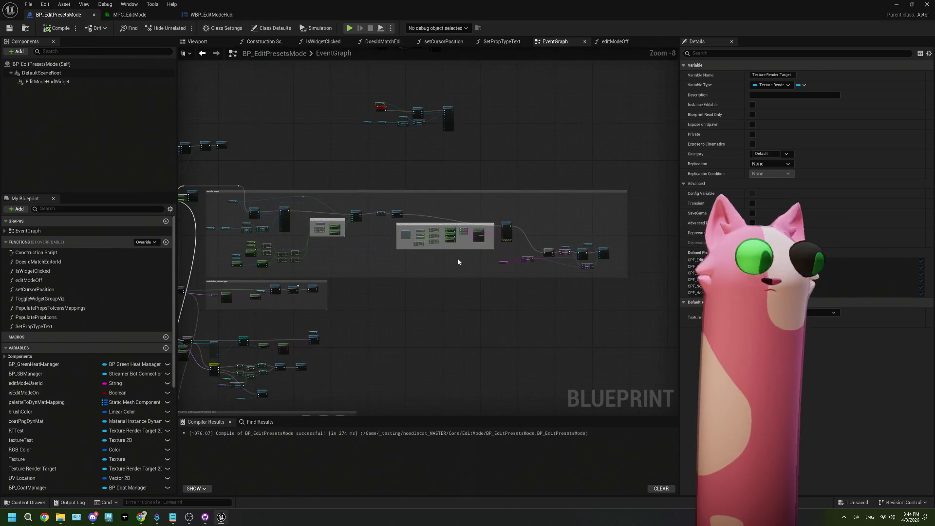
{"action": "left_click_drag", "start_coordinate": [429, 258], "coordinate": [523, 359]}
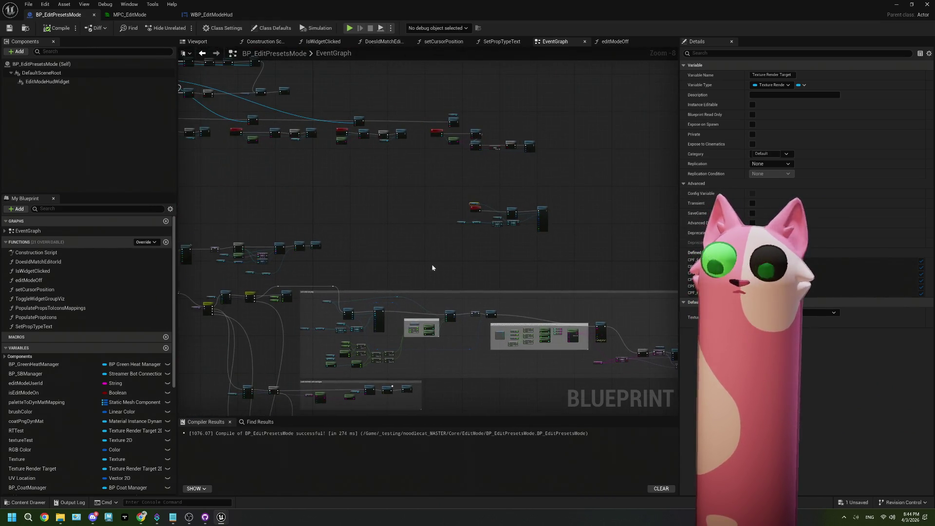
{"action": "mouse_move", "coordinate": [192, 275]}
{"action": "left_mouse_down"}
{"action": "mouse_move", "coordinate": [225, 255]}
{"action": "mouse_move", "coordinate": [343, 225]}
{"action": "left_mouse_up"}
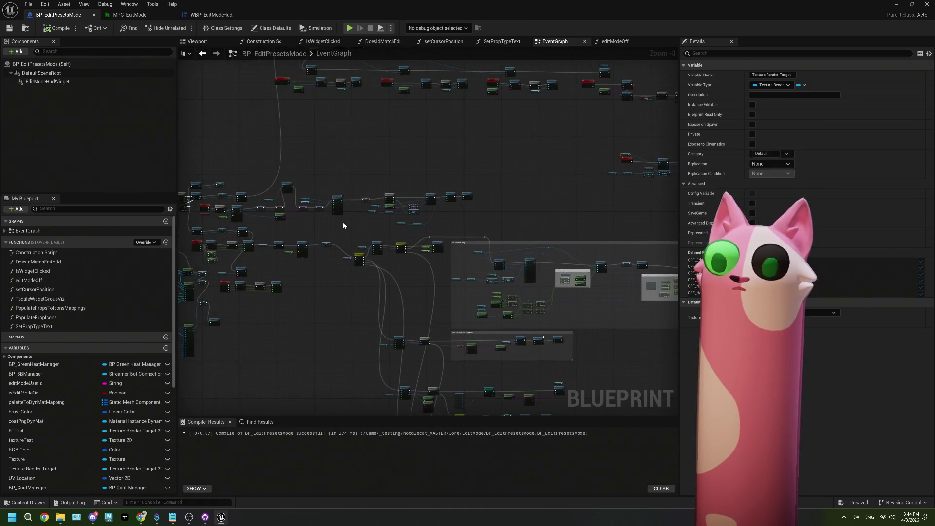
{"action": "scroll", "coordinate": [336, 235], "scroll_direction": "up", "scroll_amount": 5}
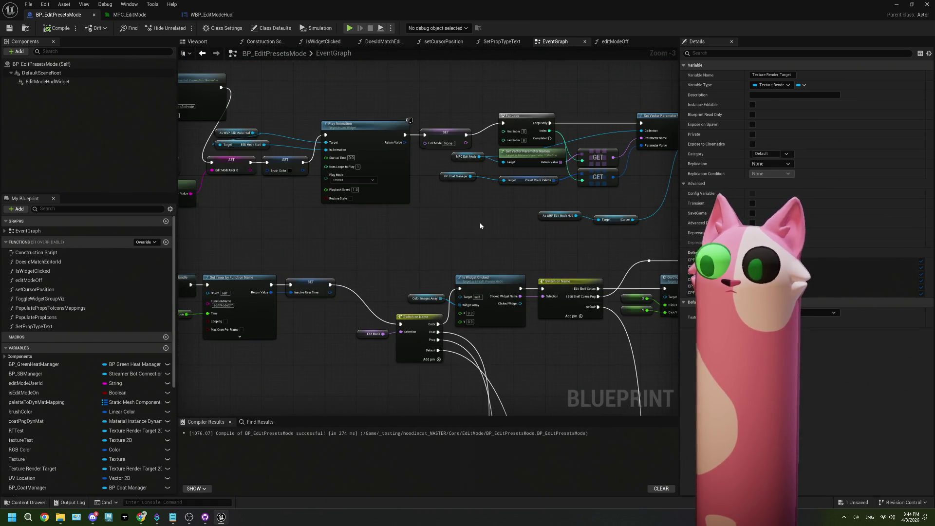
{"action": "scroll", "coordinate": [480, 226], "scroll_direction": "down", "scroll_amount": 1}
{"action": "mouse_move", "coordinate": [480, 226]}
{"action": "left_mouse_down"}
{"action": "mouse_move", "coordinate": [414, 224]}
{"action": "mouse_move", "coordinate": [422, 254]}
{"action": "left_mouse_up"}
{"action": "scroll", "coordinate": [414, 225], "scroll_direction": "down", "scroll_amount": 1}
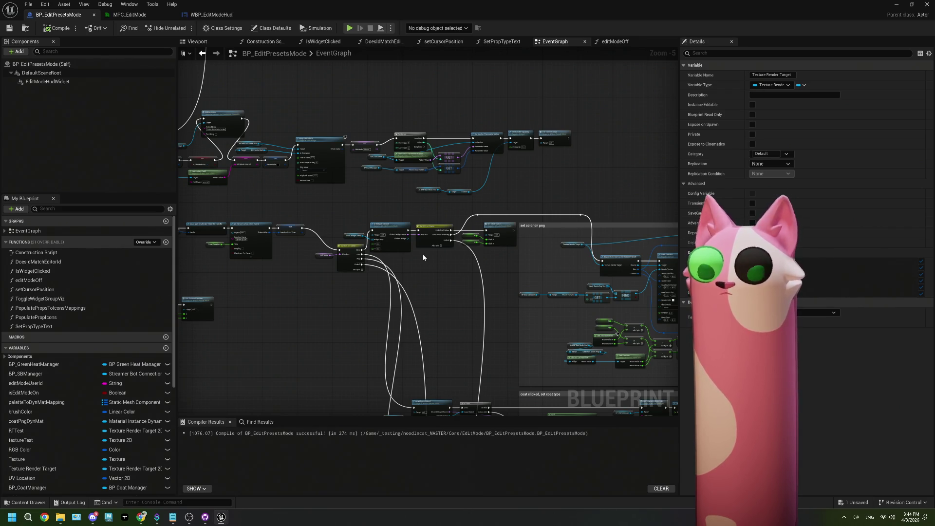
{"action": "mouse_move", "coordinate": [423, 257]}
{"action": "left_mouse_down"}
{"action": "mouse_move", "coordinate": [488, 251]}
{"action": "mouse_move", "coordinate": [317, 216]}
{"action": "mouse_move", "coordinate": [331, 194]}
{"action": "mouse_move", "coordinate": [344, 223]}
{"action": "left_mouse_up"}
Place the Edit Mode getter just above the Switch on Name node
{"action": "mouse_move", "coordinate": [431, 211]}
{"action": "left_mouse_down"}
{"action": "mouse_move", "coordinate": [403, 219]}
{"action": "mouse_move", "coordinate": [369, 204]}
{"action": "mouse_move", "coordinate": [378, 195]}
{"action": "mouse_move", "coordinate": [344, 183]}
{"action": "mouse_move", "coordinate": [332, 193]}
{"action": "mouse_move", "coordinate": [369, 147]}
{"action": "mouse_move", "coordinate": [401, 144]}
{"action": "left_mouse_up"}
{"action": "scroll", "coordinate": [375, 195], "scroll_direction": "up", "scroll_amount": 4}
{"action": "left_click", "coordinate": [571, 278]}
{"action": "scroll", "coordinate": [570, 279], "scroll_direction": "down", "scroll_amount": 1}
Move the Color Images Array getter above the Is Widget Clicked node
{"action": "scroll", "coordinate": [438, 267], "scroll_direction": "down", "scroll_amount": 2}
{"action": "scroll", "coordinate": [408, 258], "scroll_direction": "up", "scroll_amount": 4}
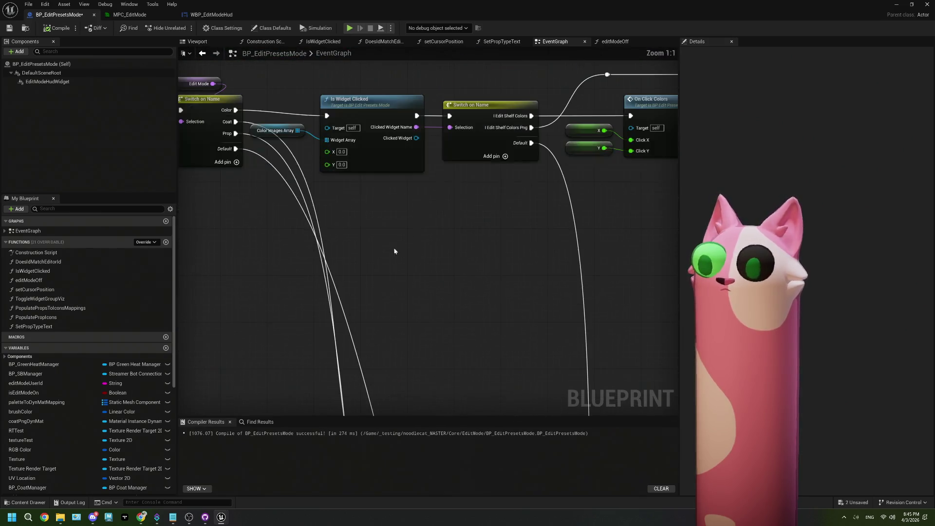
{"action": "mouse_move", "coordinate": [292, 135]}
{"action": "left_mouse_down"}
{"action": "mouse_move", "coordinate": [377, 85]}
{"action": "mouse_move", "coordinate": [364, 89]}
{"action": "left_mouse_up"}
{"action": "left_click", "coordinate": [458, 220]}
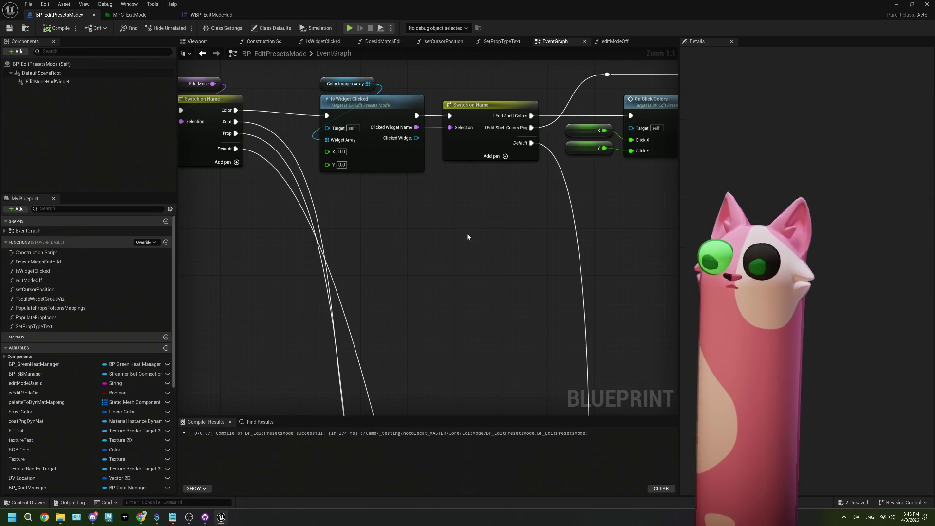
Review the On Click Colors, Edit Shelf Colors Png and Toggle Widget Group Viz nodes, then open WBP_EditModeHud
{"action": "left_click_drag", "start_coordinate": [463, 232], "coordinate": [410, 254]}
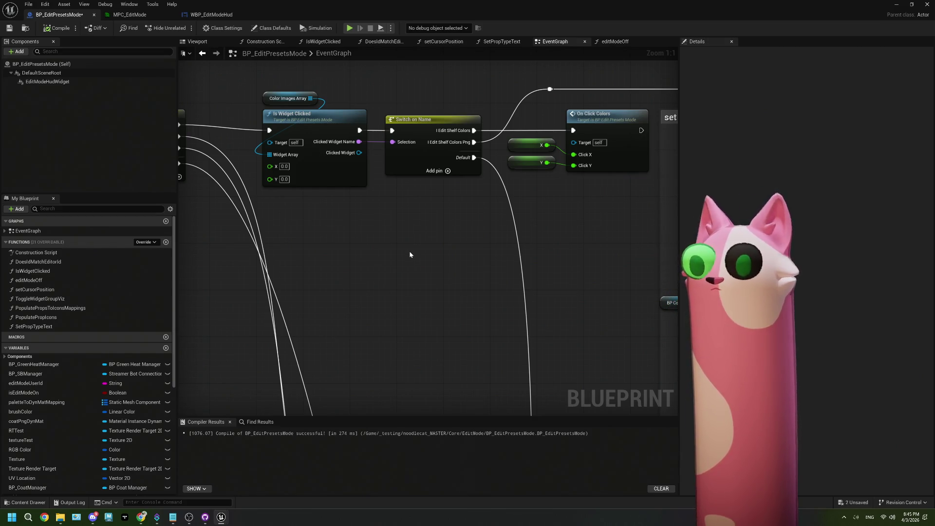
{"action": "scroll", "coordinate": [409, 250], "scroll_direction": "down", "scroll_amount": 5}
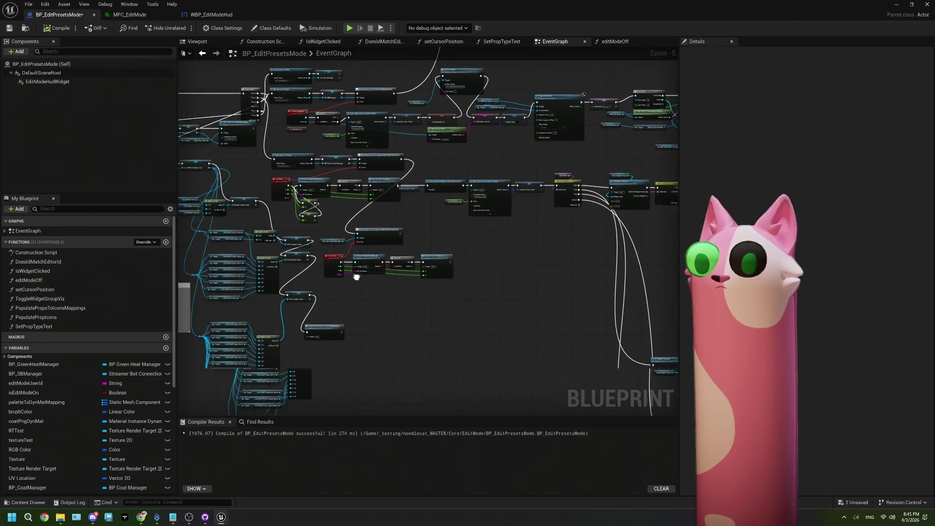
{"action": "scroll", "coordinate": [355, 277], "scroll_direction": "up", "scroll_amount": 4}
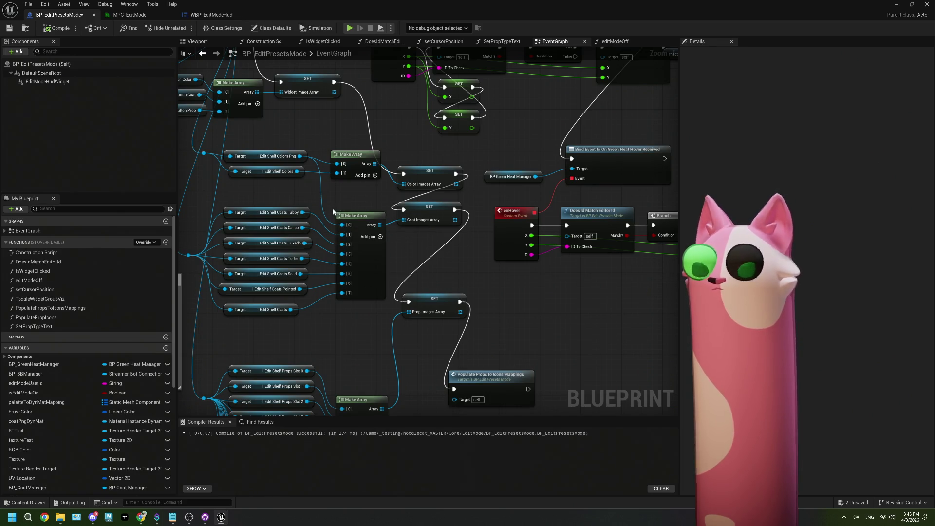
{"action": "left_click", "coordinate": [283, 155]}
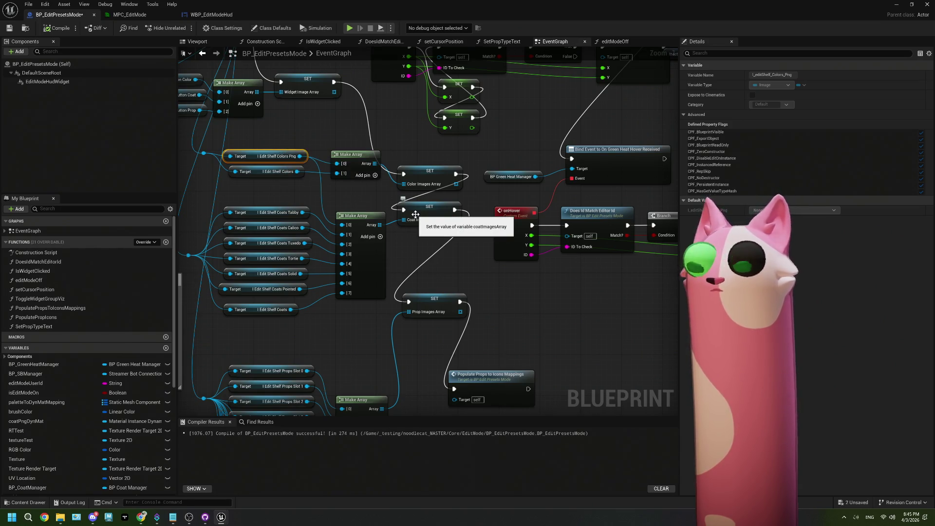
{"action": "scroll", "coordinate": [415, 214], "scroll_direction": "down", "scroll_amount": 5}
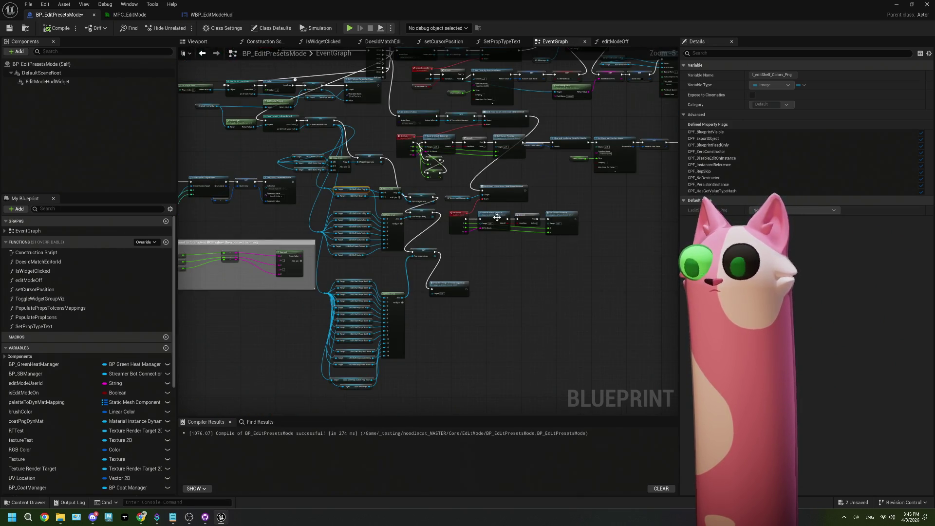
{"action": "scroll", "coordinate": [421, 223], "scroll_direction": "down", "scroll_amount": 1}
{"action": "mouse_move", "coordinate": [428, 226]}
{"action": "left_mouse_down"}
{"action": "mouse_move", "coordinate": [409, 196]}
{"action": "mouse_move", "coordinate": [525, 244]}
{"action": "left_mouse_up"}
{"action": "scroll", "coordinate": [518, 270], "scroll_direction": "up", "scroll_amount": 4}
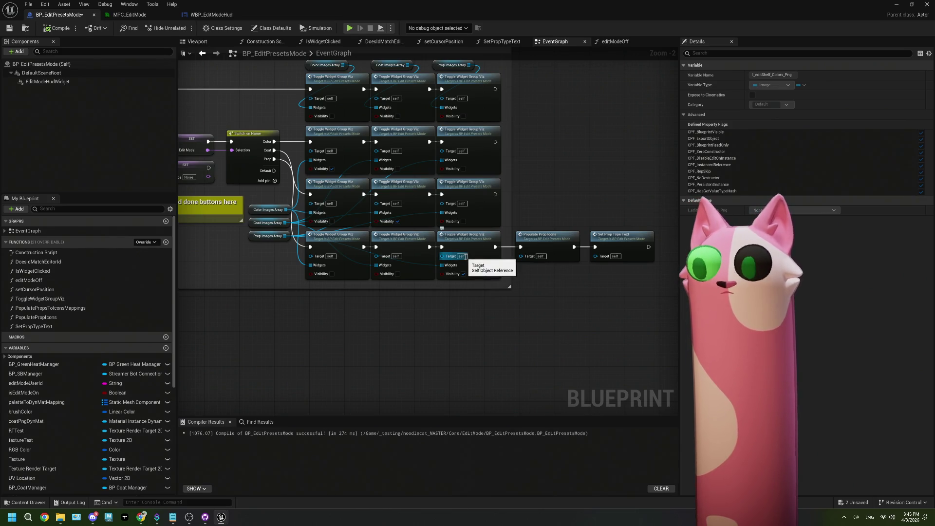
{"action": "left_click_drag", "start_coordinate": [426, 159], "coordinate": [462, 163]}
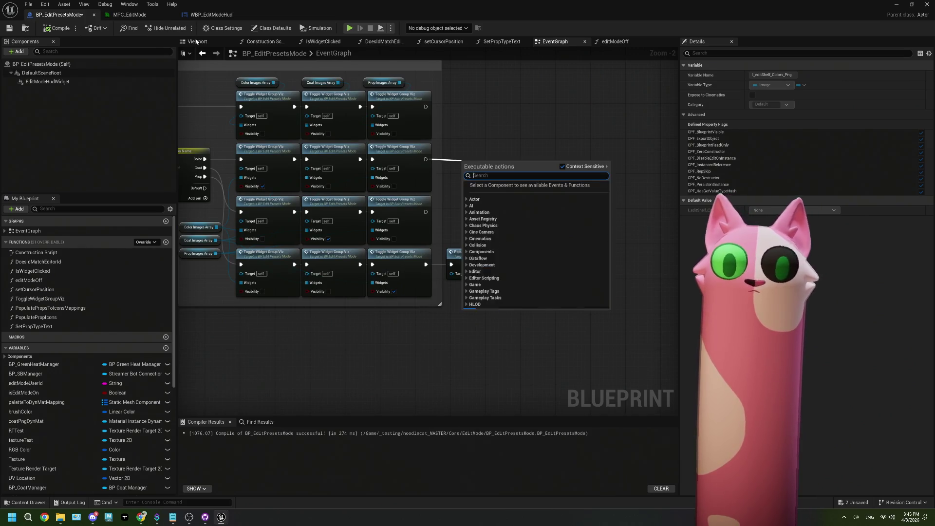
{"action": "left_click", "coordinate": [211, 14]}
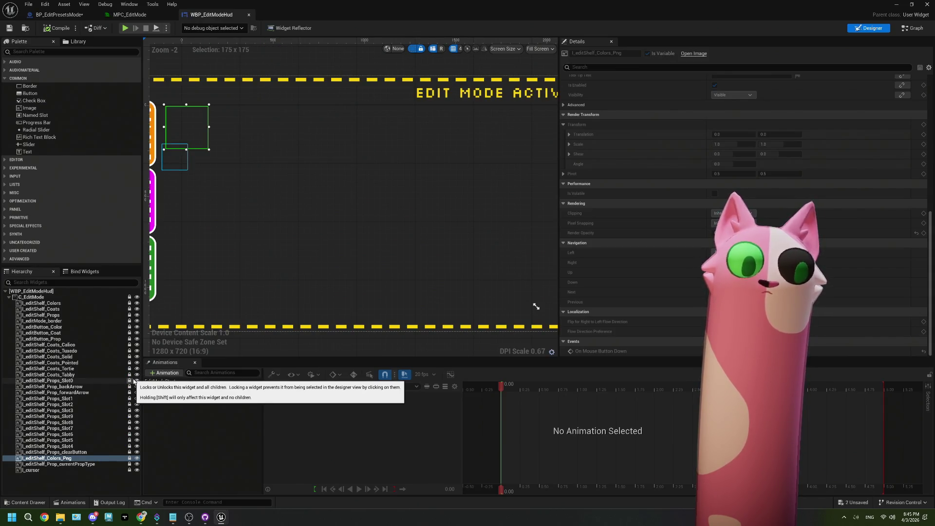
Set I_editShelf_Colors_Png Render Opacity to 1.0, save WBP_EditModeHud, and return to the level
{"action": "scroll", "coordinate": [621, 284], "scroll_direction": "up", "scroll_amount": 10}
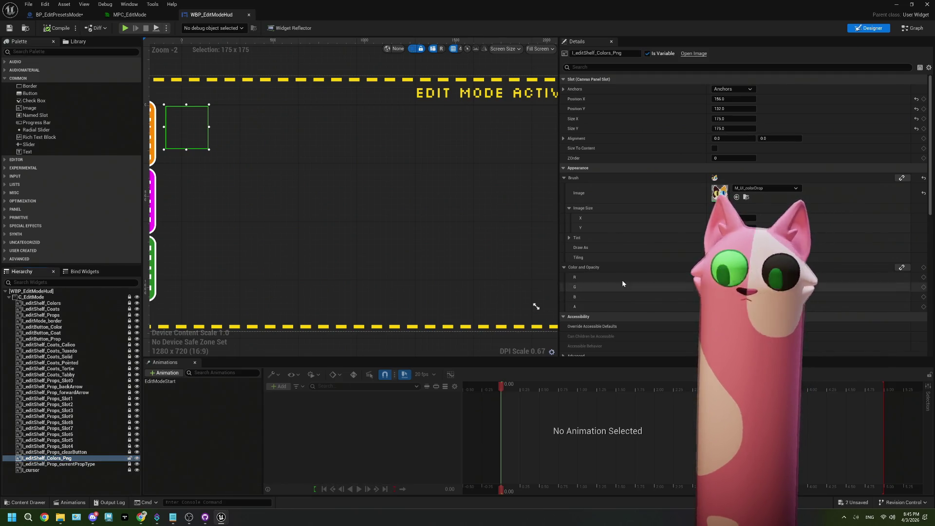
{"action": "scroll", "coordinate": [622, 283], "scroll_direction": "down", "scroll_amount": 10}
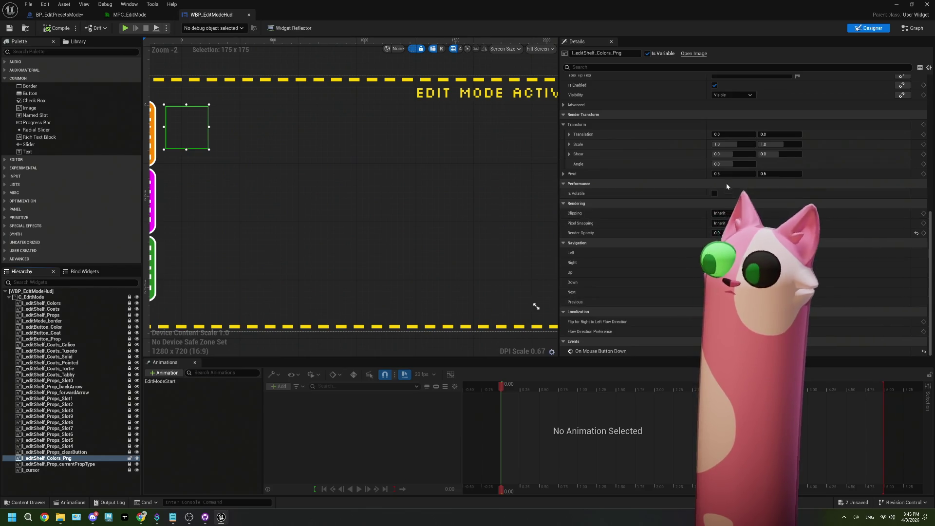
{"action": "left_click", "coordinate": [916, 233]}
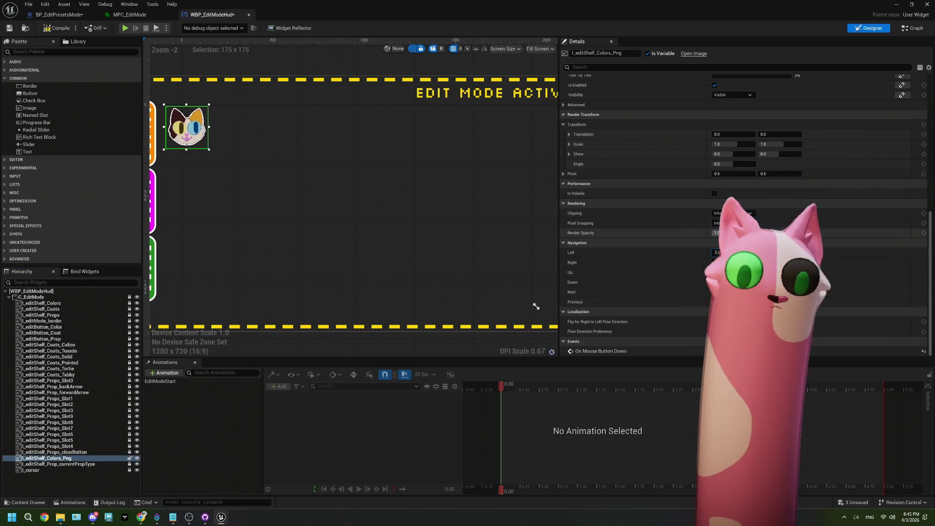
{"action": "left_click", "coordinate": [9, 30]}
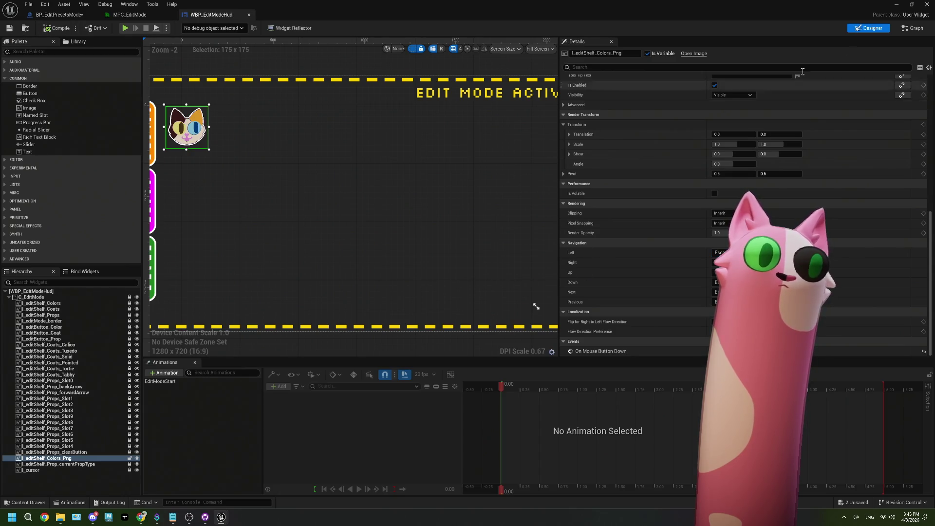
{"action": "key", "text": "alt+Tab"}
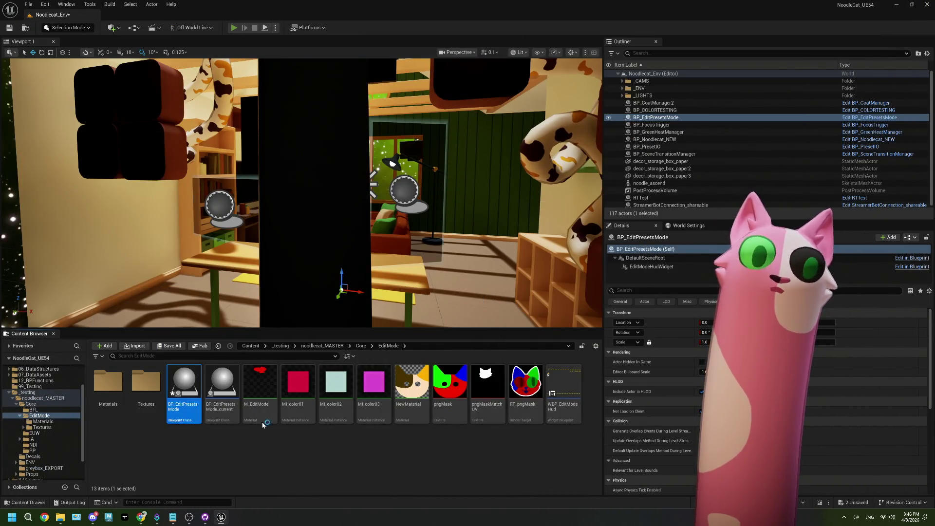
Start playing the level in the editor and bring the Twitch stream browser forward
{"action": "key", "text": "alt+p"}
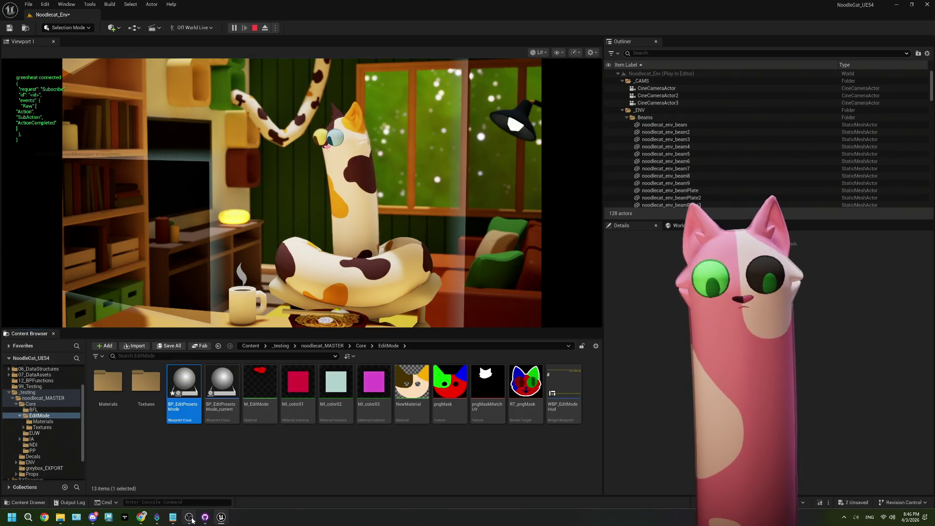
{"action": "left_click", "coordinate": [189, 517]}
{"action": "mouse_move", "coordinate": [142, 517]}
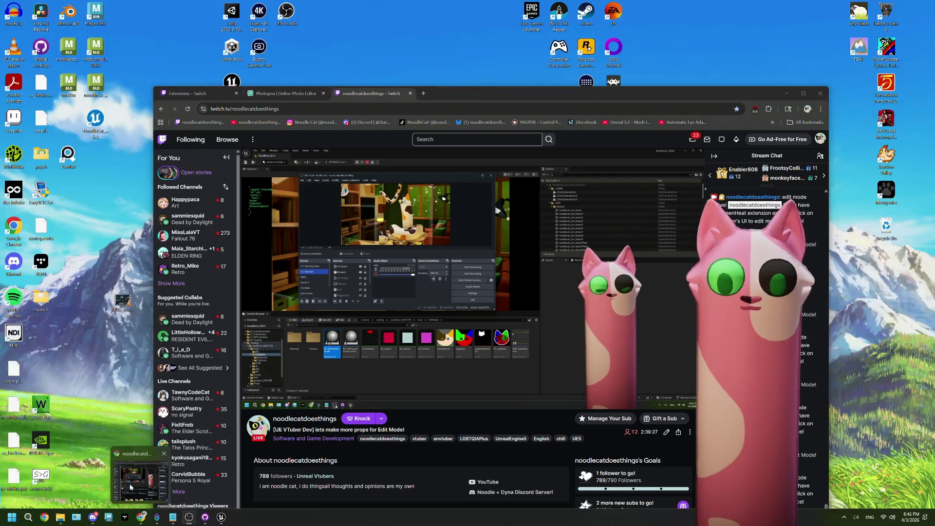
{"action": "left_click", "coordinate": [139, 502]}
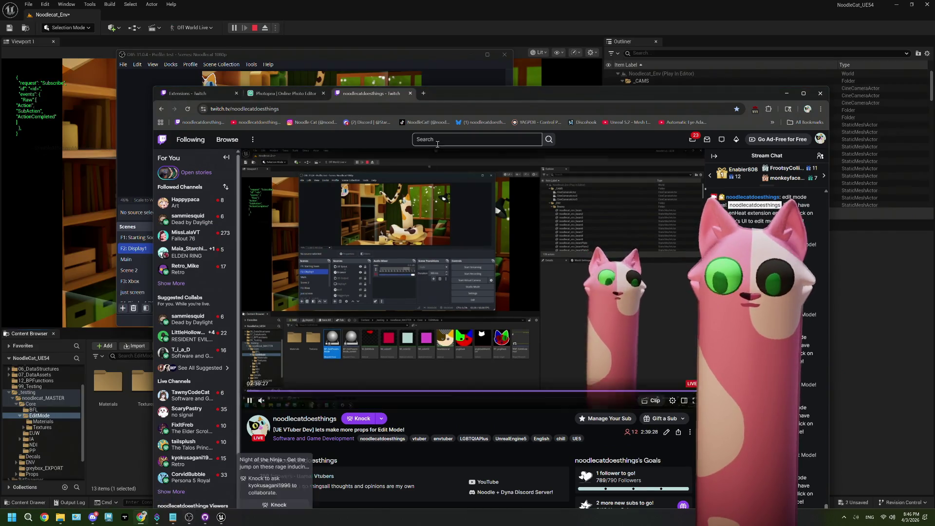
{"action": "left_click_drag", "start_coordinate": [455, 100], "coordinate": [590, 33]}
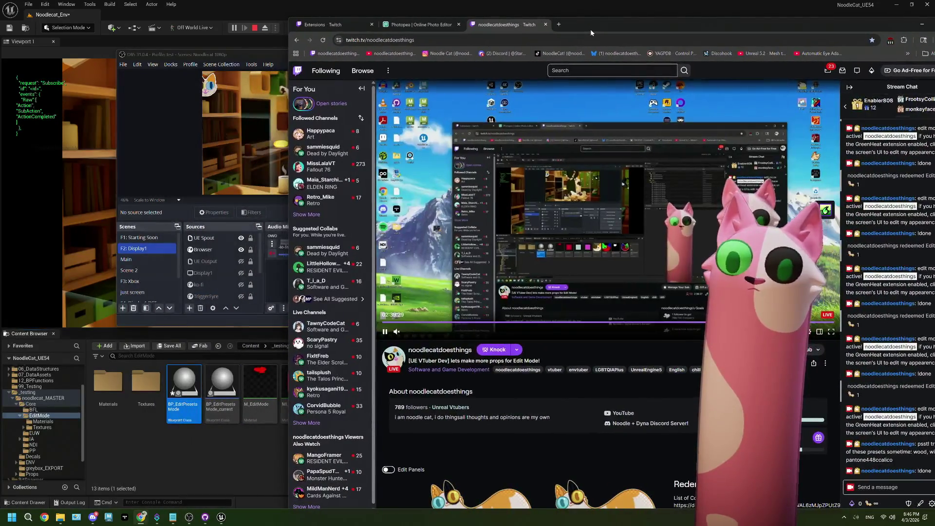
Redeem the Edit Mode! reward from the channel points menu
{"action": "left_click", "coordinate": [855, 503]}
{"action": "left_click", "coordinate": [899, 438]}
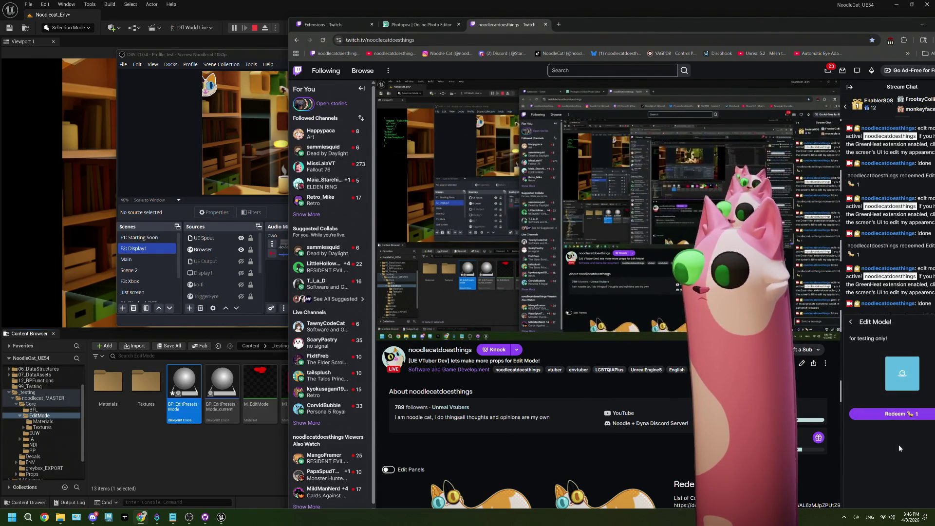
{"action": "left_click", "coordinate": [891, 414]}
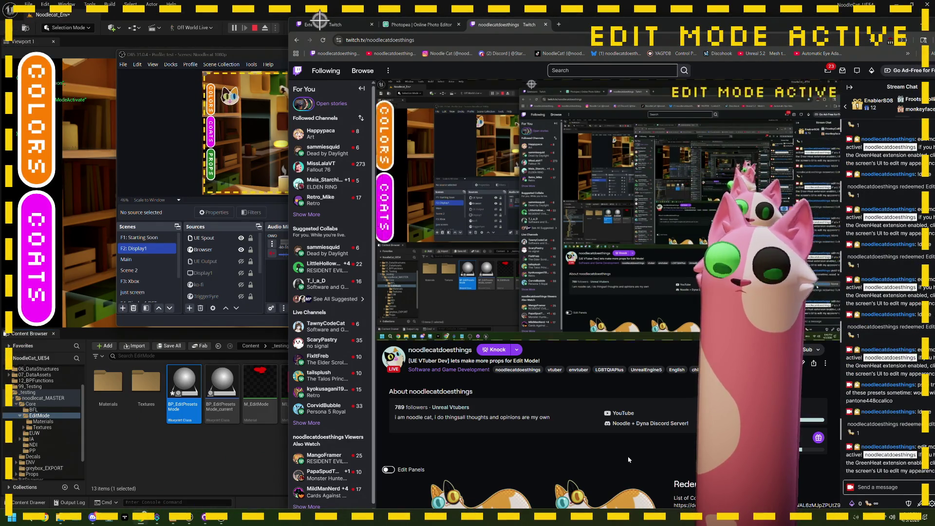
Toggle the COLORS palette open and closed several times from the stream, then stop play-in-editor
{"action": "left_click", "coordinate": [393, 145]}
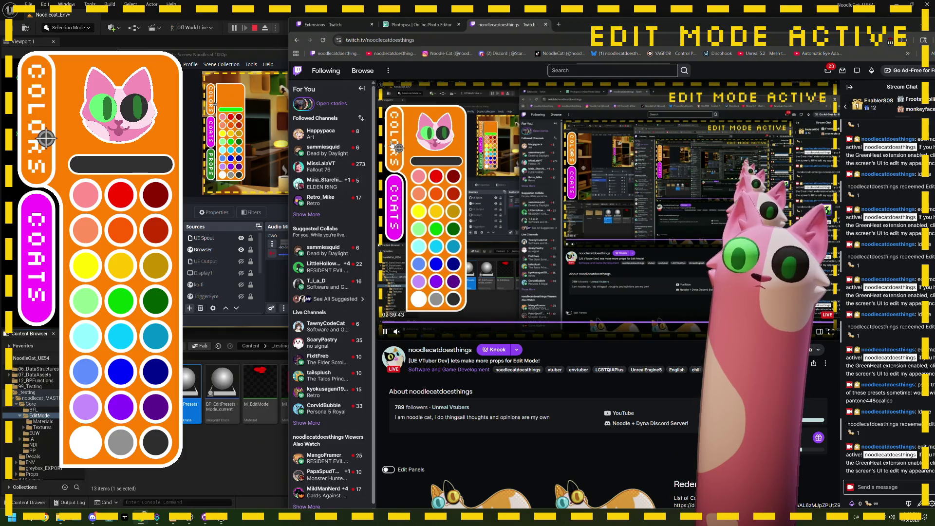
{"action": "left_click", "coordinate": [393, 145]}
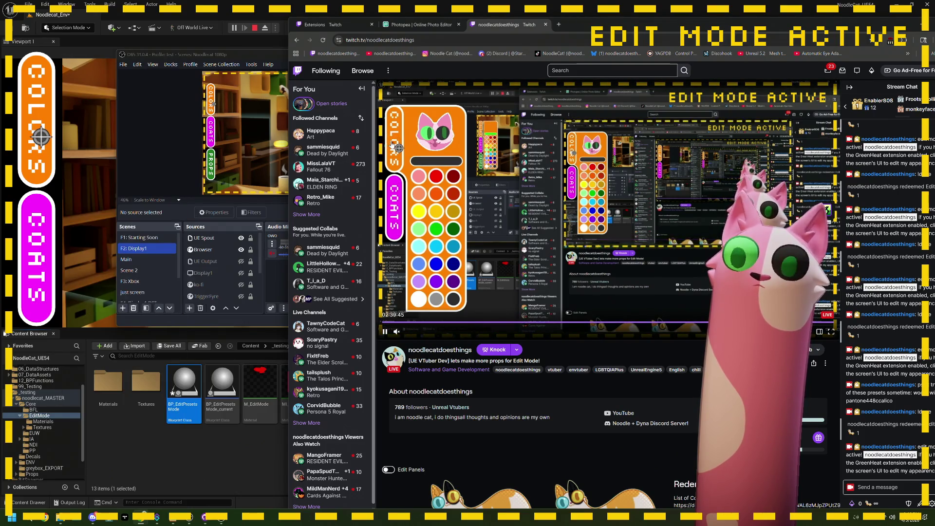
{"action": "left_click", "coordinate": [394, 145]}
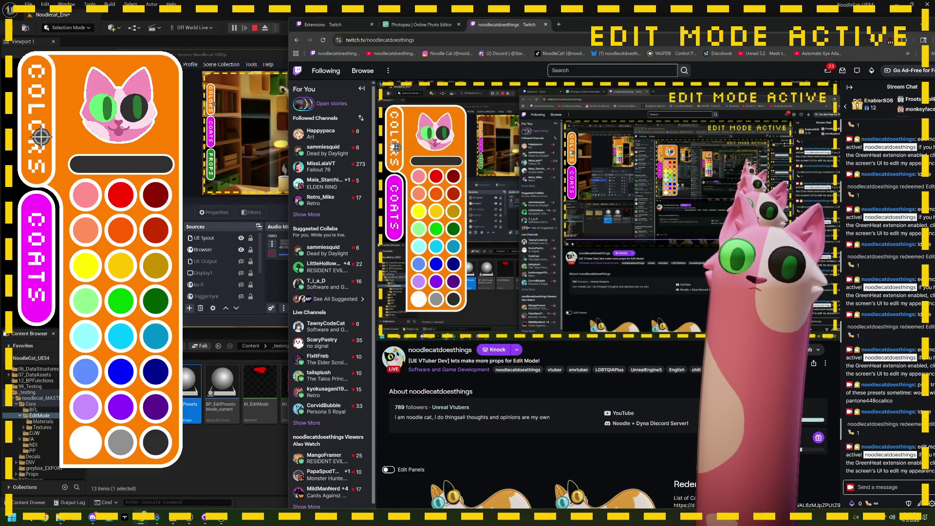
{"action": "left_click", "coordinate": [389, 143]}
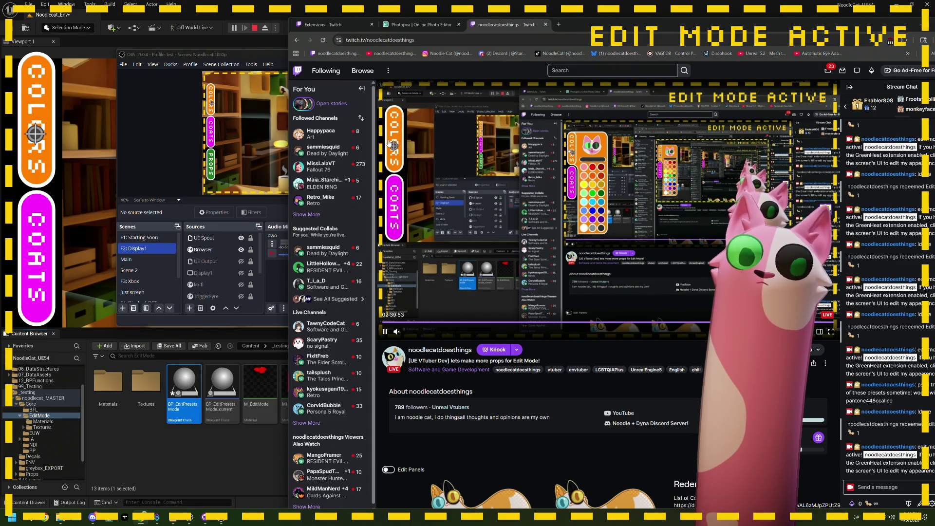
{"action": "left_click", "coordinate": [392, 141]}
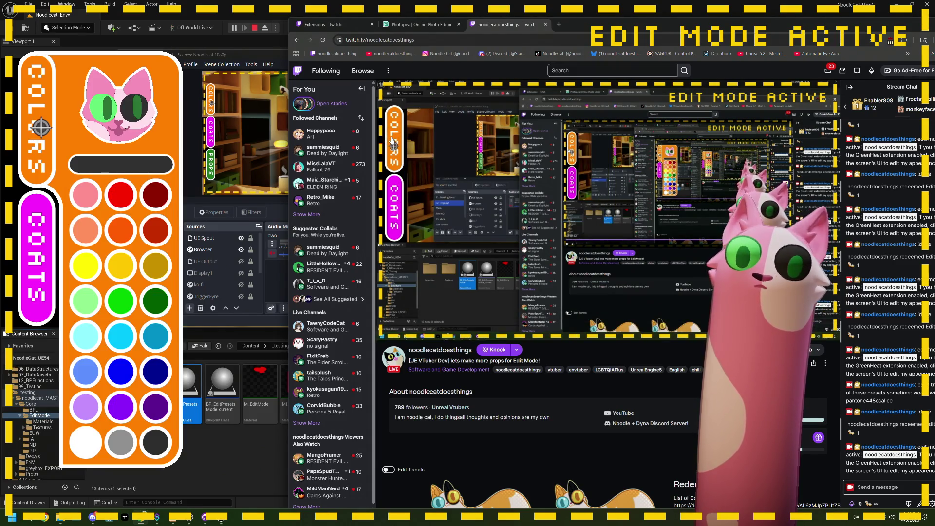
{"action": "left_click", "coordinate": [254, 28]}
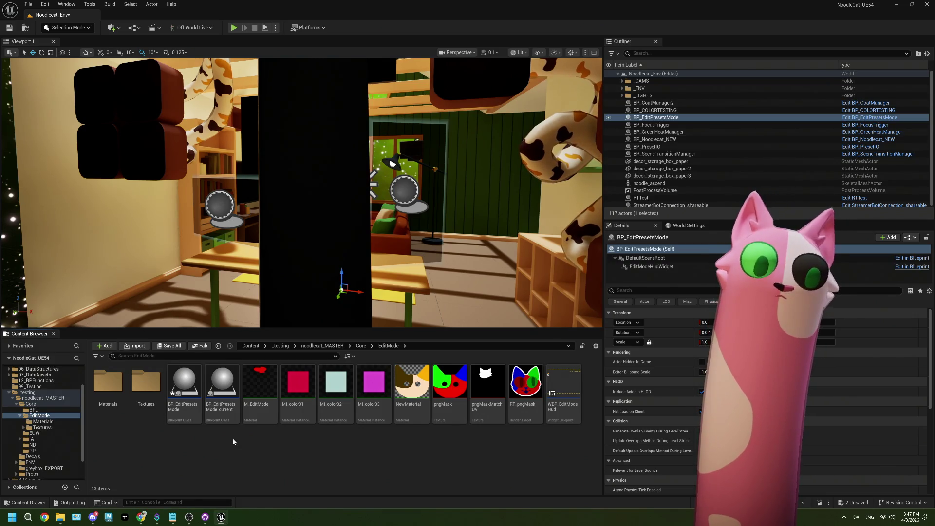
Reconnect the Switch on Name Color pin in BP_EditPresetsMode's EventGraph and compile
{"action": "double_click", "coordinate": [188, 392]}
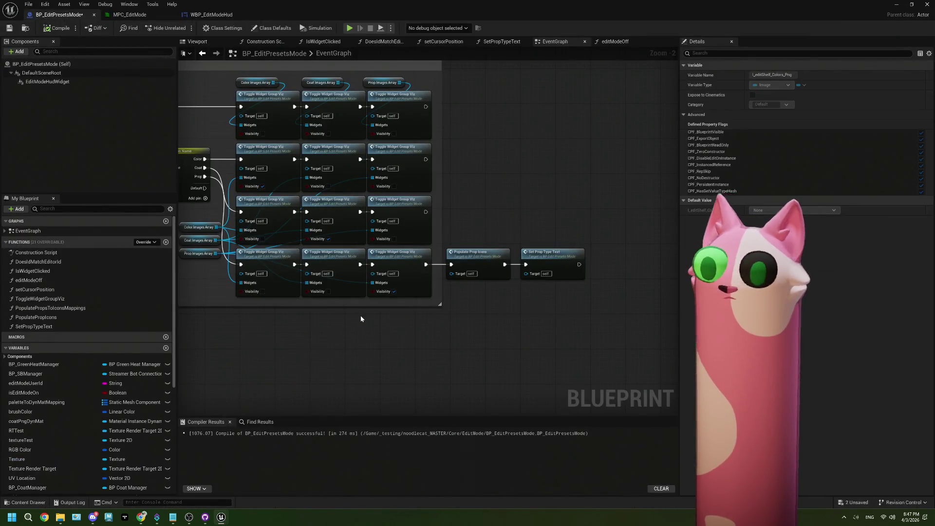
{"action": "scroll", "coordinate": [314, 285], "scroll_direction": "up", "scroll_amount": 2}
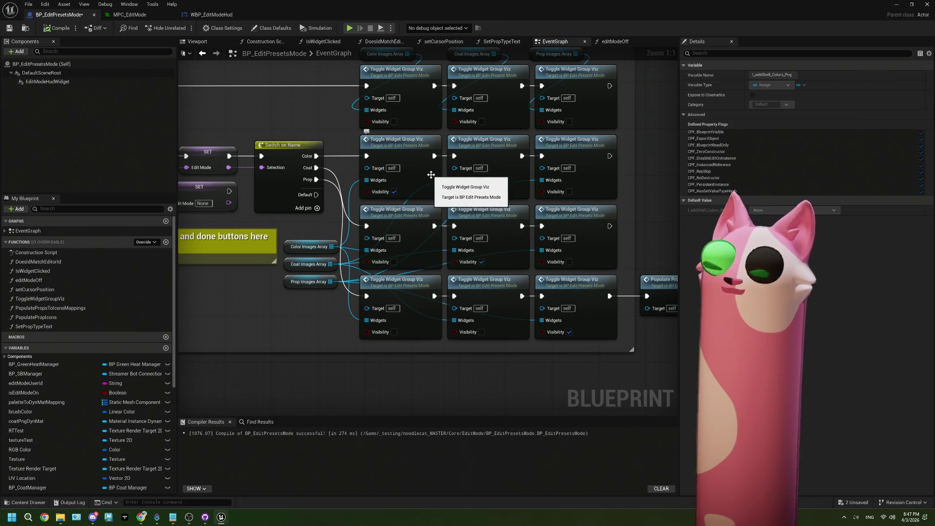
{"action": "mouse_move", "coordinate": [317, 156]}
{"action": "left_mouse_down"}
{"action": "mouse_move", "coordinate": [363, 173]}
{"action": "mouse_move", "coordinate": [455, 152]}
{"action": "mouse_move", "coordinate": [526, 161]}
{"action": "mouse_move", "coordinate": [383, 165]}
{"action": "mouse_move", "coordinate": [366, 155]}
{"action": "left_mouse_up"}
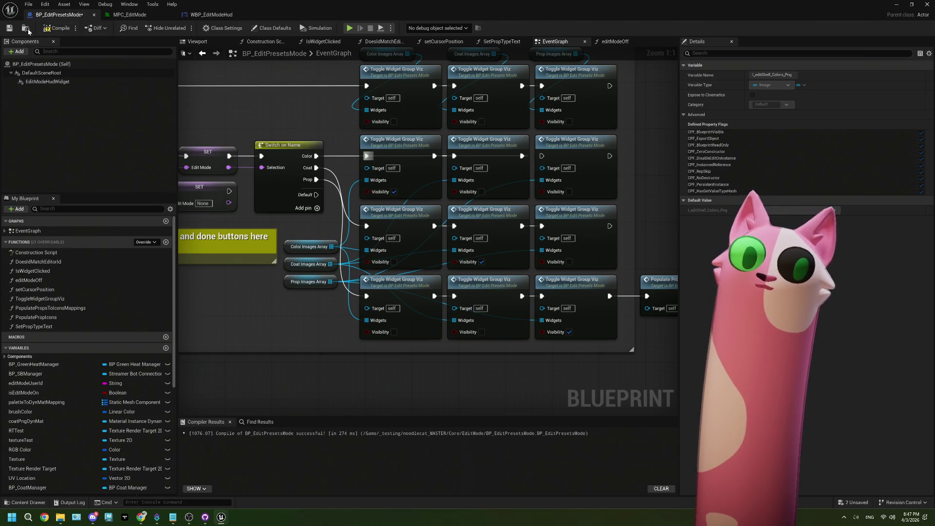
{"action": "left_click", "coordinate": [57, 27]}
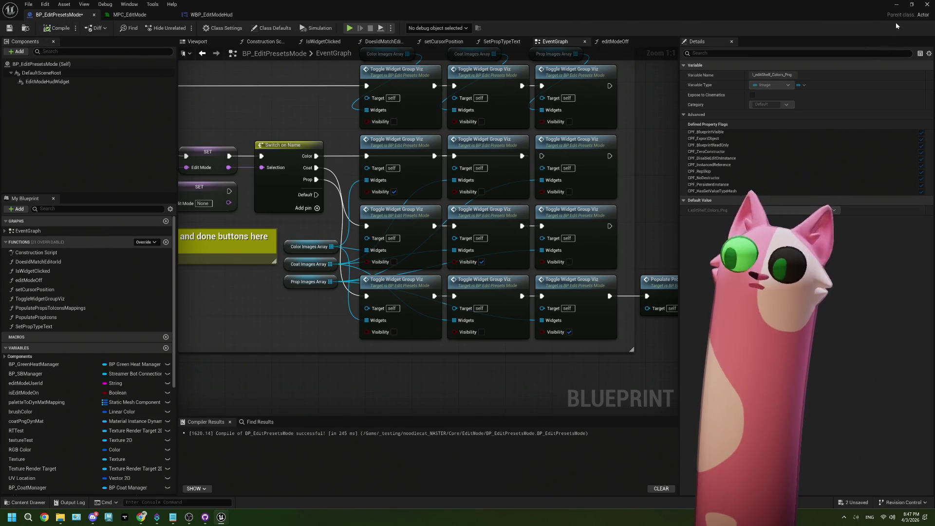
Minimize the Blueprint editor and redeem the Edit Mode! reward on the Twitch channel page
{"action": "left_click", "coordinate": [896, 4]}
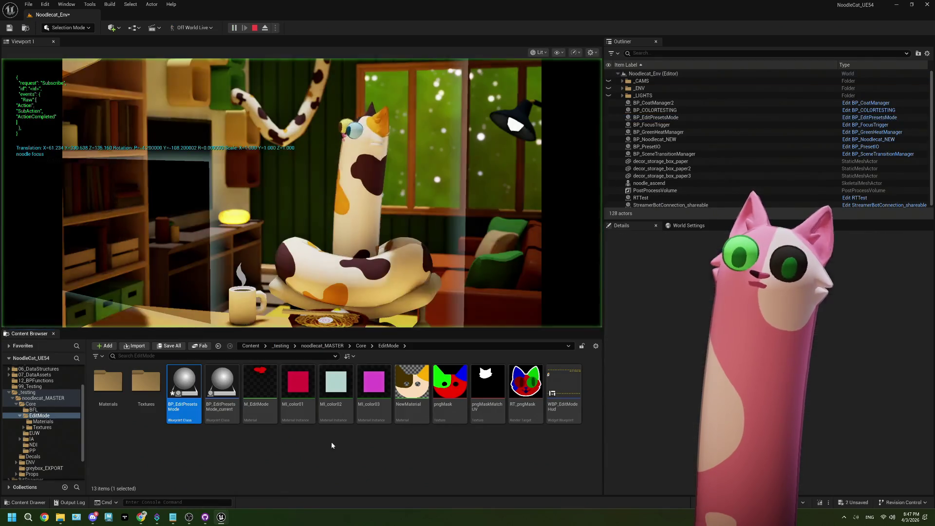
{"action": "mouse_move", "coordinate": [188, 519]}
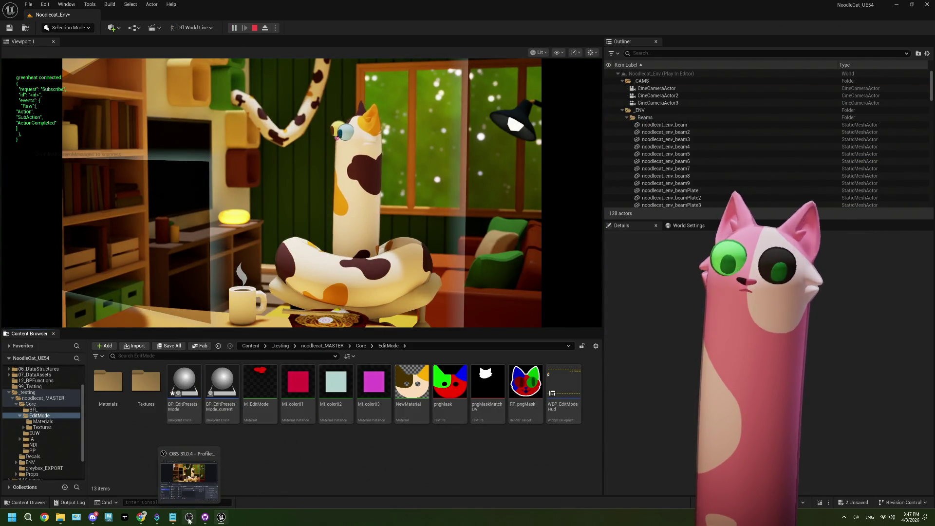
{"action": "left_click", "coordinate": [189, 519]}
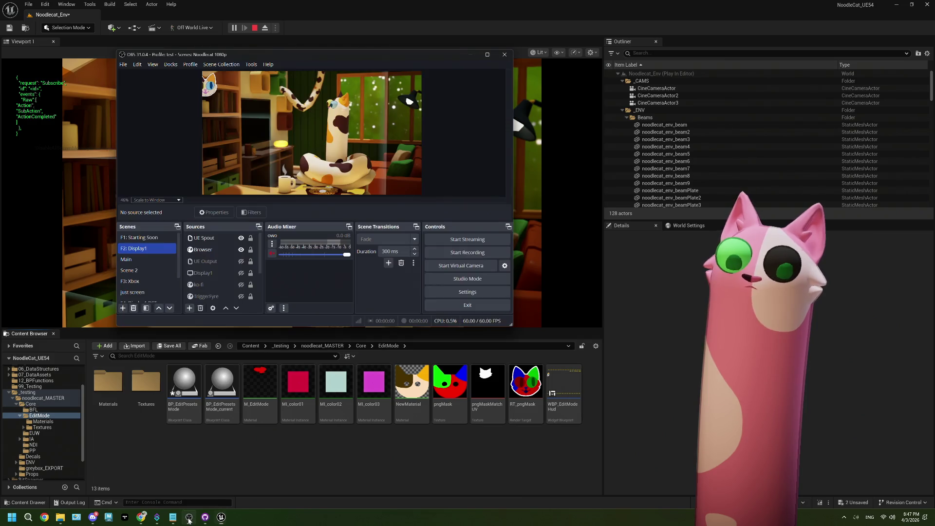
{"action": "left_click", "coordinate": [140, 519]}
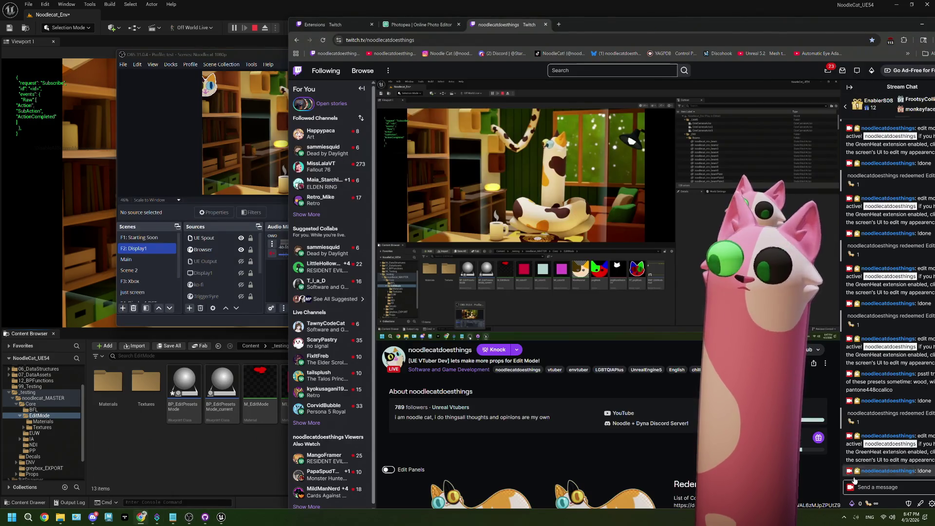
{"action": "left_click", "coordinate": [869, 504]}
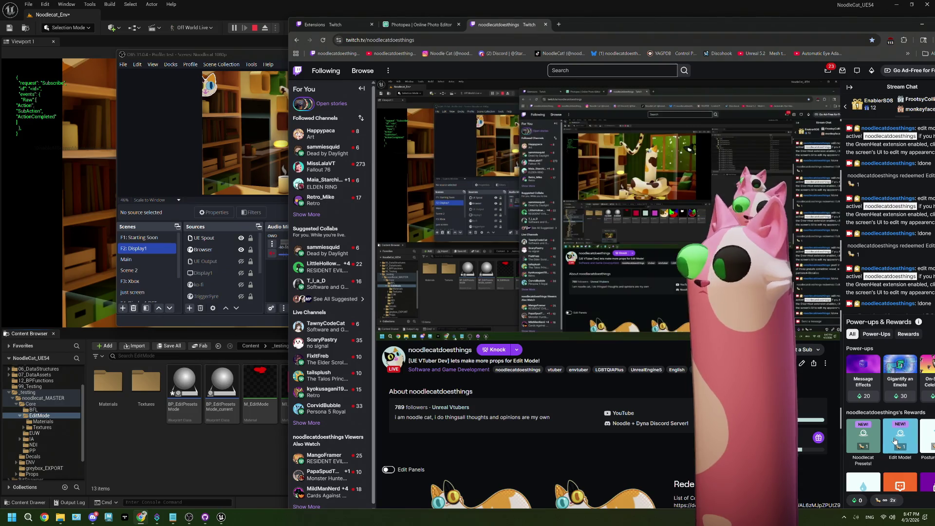
{"action": "left_click", "coordinate": [896, 439]}
{"action": "left_click", "coordinate": [895, 413]}
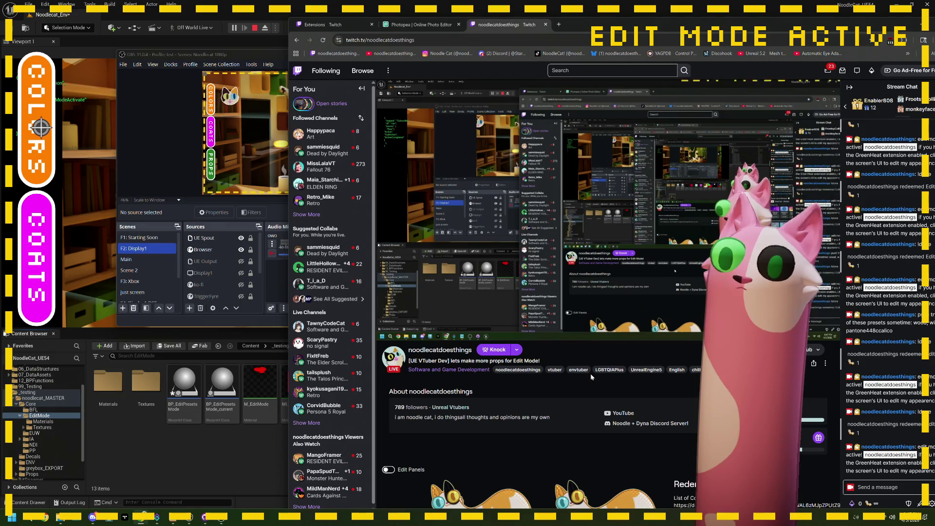
Open and close the COLORS palette twice, then open the COATS panel of cat-face coats
{"action": "mouse_move", "coordinate": [392, 141]}
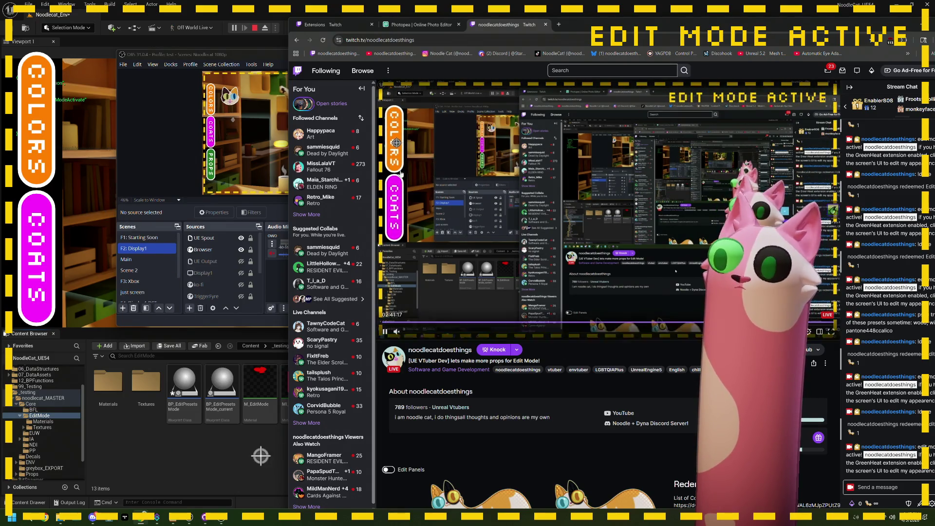
{"action": "left_click", "coordinate": [392, 141]}
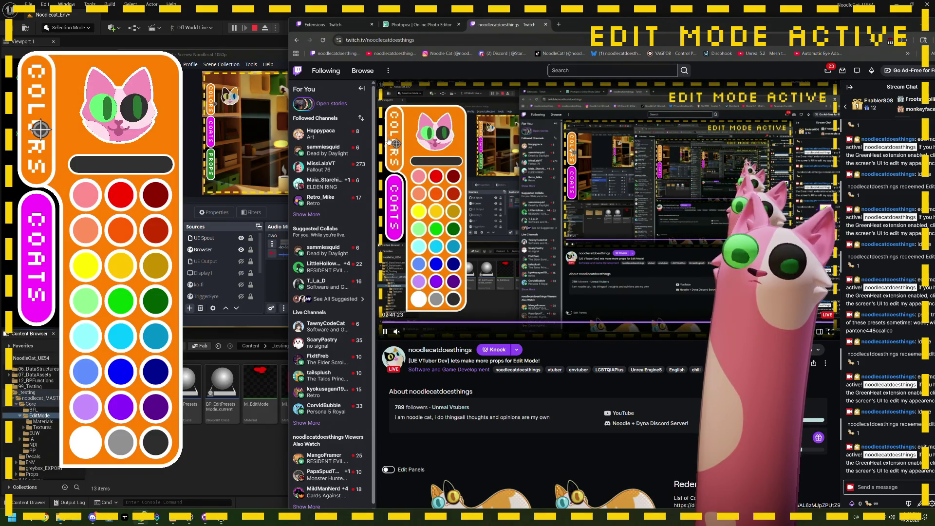
{"action": "left_click", "coordinate": [389, 141]}
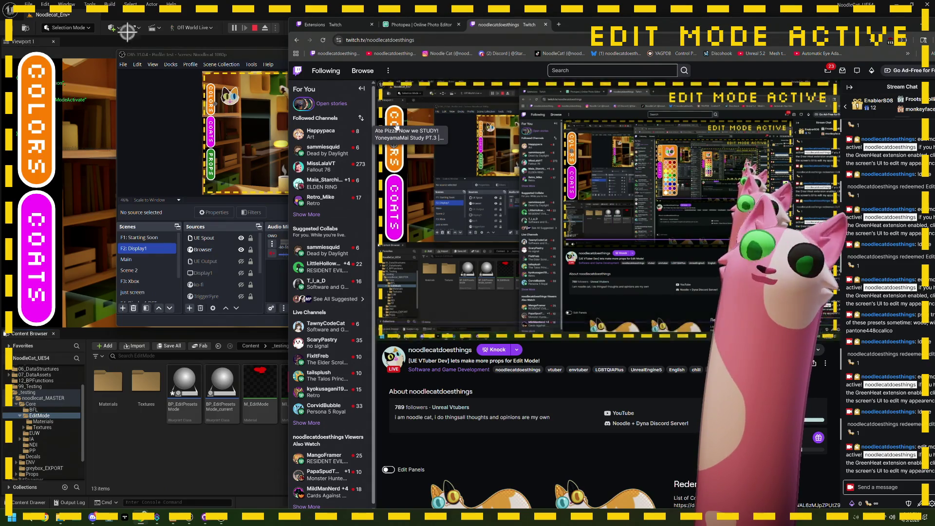
{"action": "left_click", "coordinate": [390, 165]}
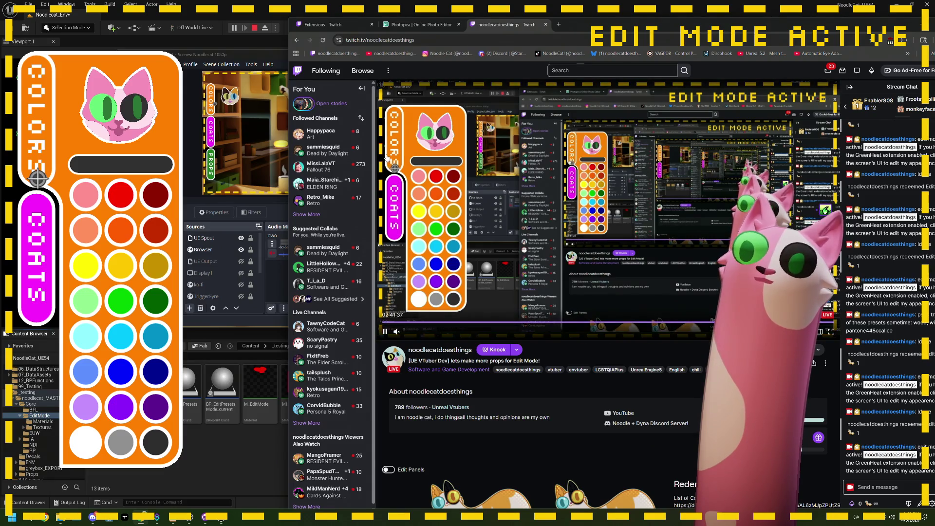
{"action": "left_click", "coordinate": [31, 153]}
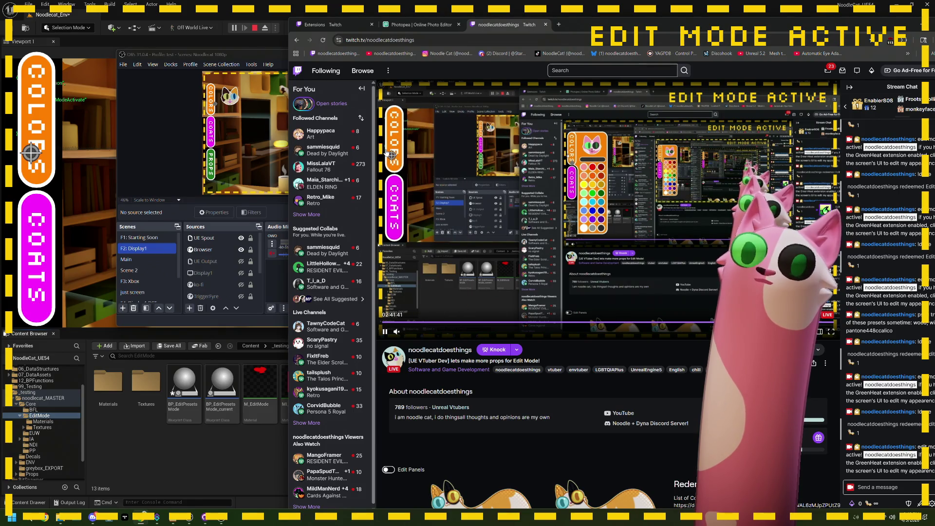
{"action": "left_click", "coordinate": [48, 255]}
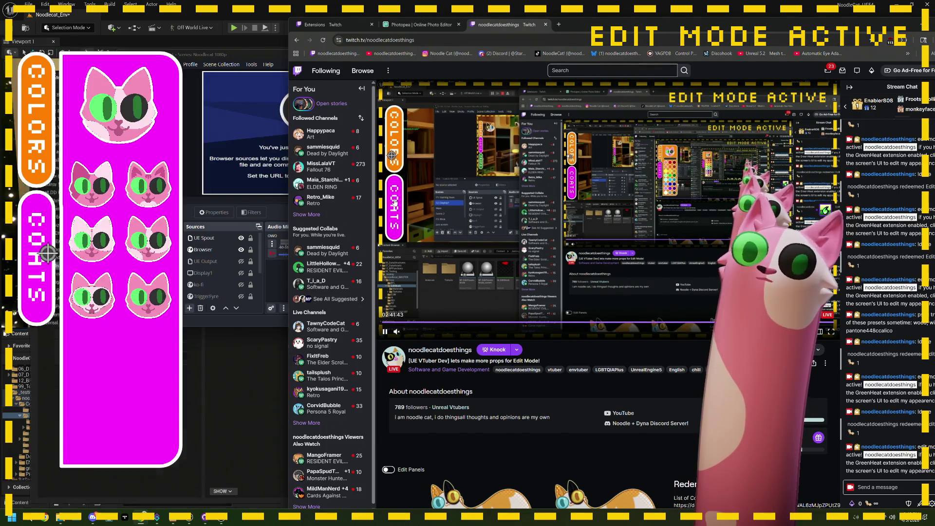
{"action": "left_click", "coordinate": [250, 340]}
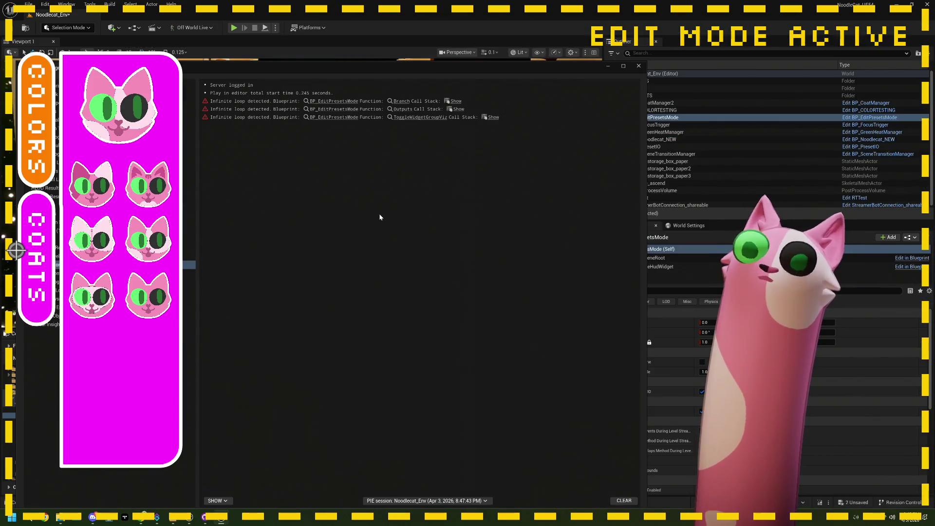
In BP_EditPresetsMode, move a row-2 Toggle Widget Group Viz node below and disconnect its exec input
{"action": "left_click", "coordinate": [348, 101]}
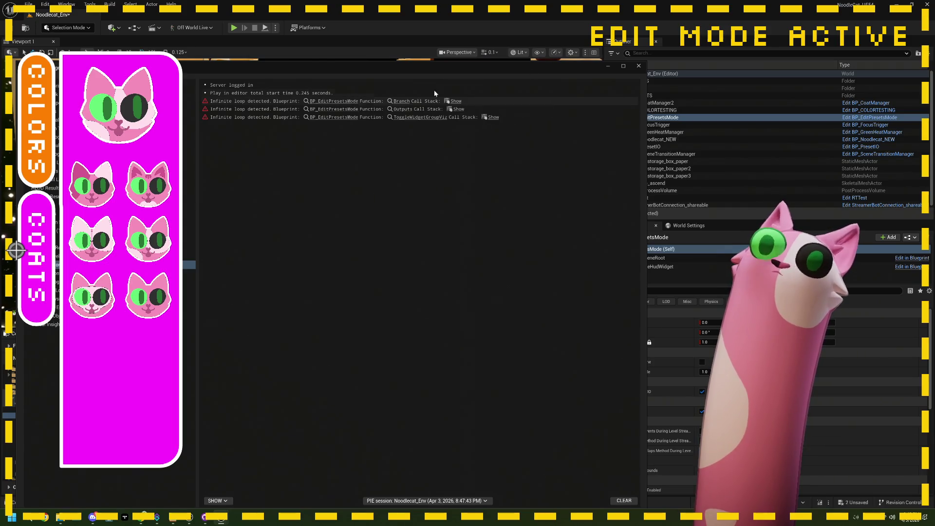
{"action": "double_click", "coordinate": [202, 390]}
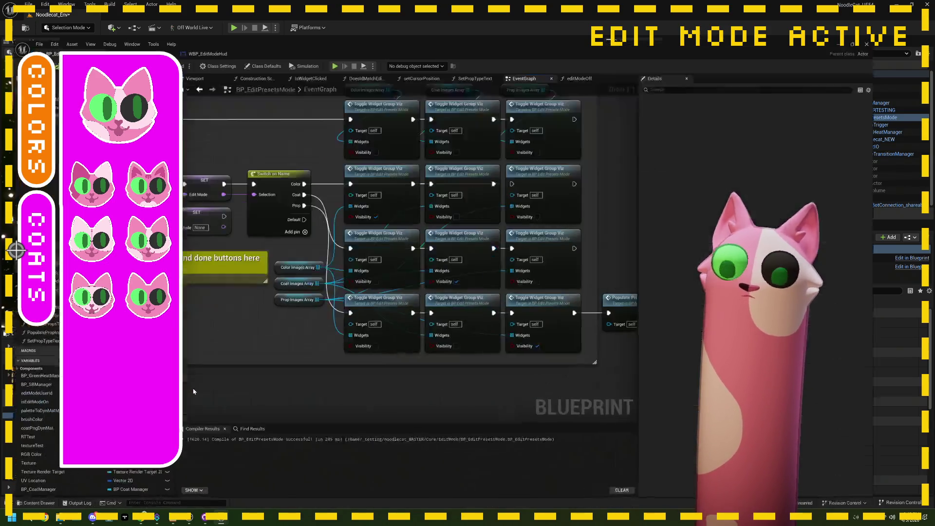
{"action": "mouse_move", "coordinate": [399, 176]}
{"action": "left_mouse_down"}
{"action": "mouse_move", "coordinate": [297, 363]}
{"action": "mouse_move", "coordinate": [293, 377]}
{"action": "mouse_move", "coordinate": [307, 377]}
{"action": "left_mouse_up"}
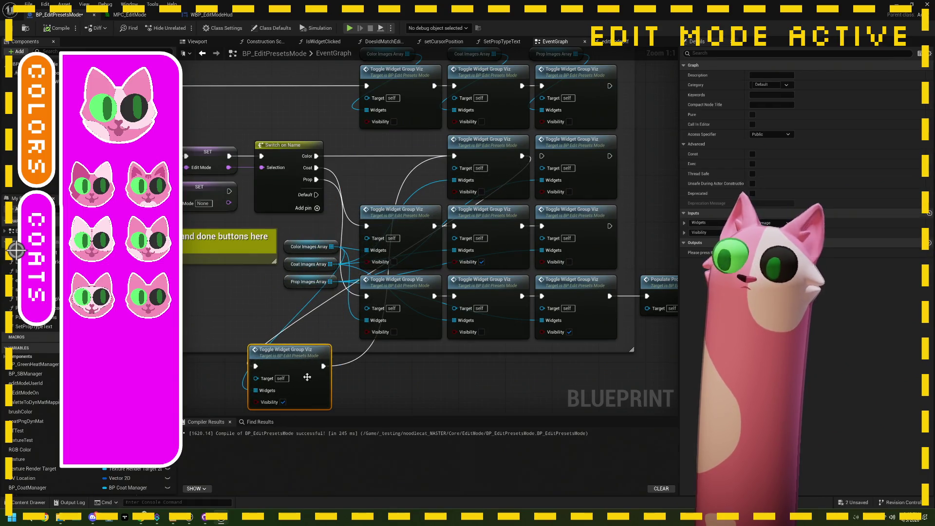
{"action": "right_click", "coordinate": [455, 156]}
{"action": "left_click", "coordinate": [472, 182]}
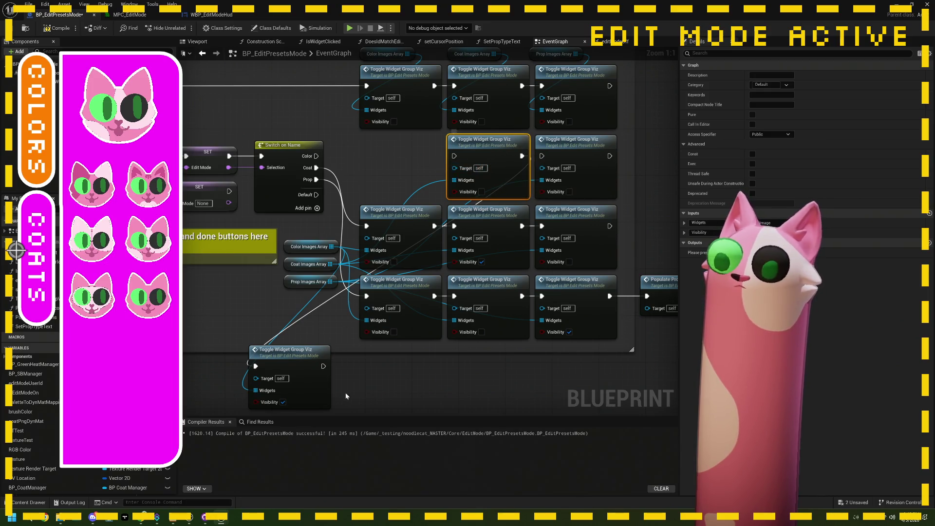
Chain the bottom toggle node into the row-2 node and connect the Color output to it
{"action": "left_click_drag", "start_coordinate": [323, 366], "coordinate": [541, 156]}
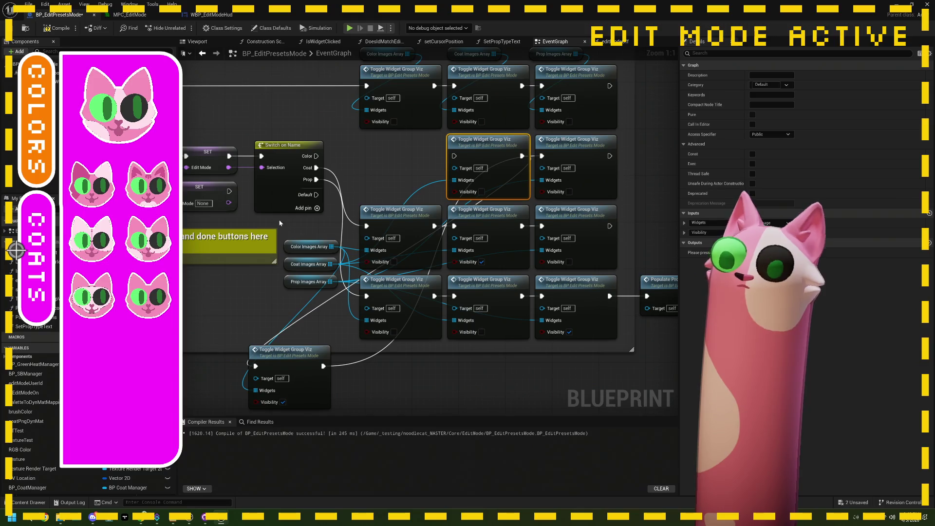
{"action": "mouse_move", "coordinate": [316, 155]}
{"action": "left_mouse_down"}
{"action": "mouse_move", "coordinate": [496, 163]}
{"action": "mouse_move", "coordinate": [454, 156]}
{"action": "left_mouse_up"}
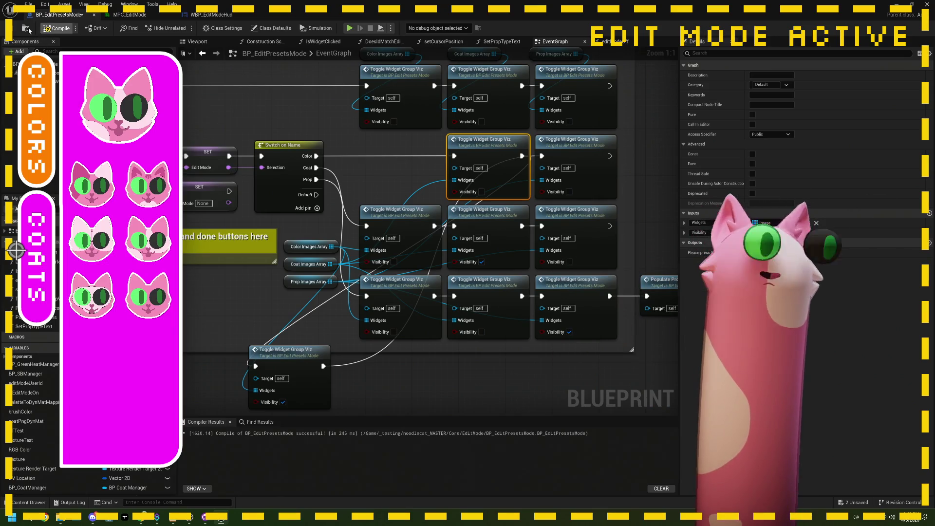
{"action": "key", "text": "alt+Tab"}
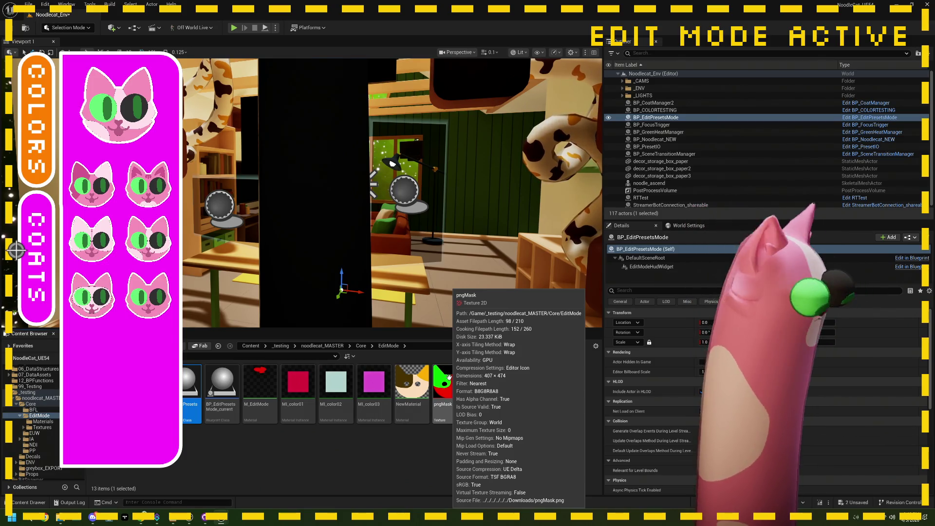
Save all, play the level, and redeem the Edit Mode reward on the Twitch channel page
{"action": "key", "text": "ctrl+s"}
{"action": "left_click", "coordinate": [233, 28]}
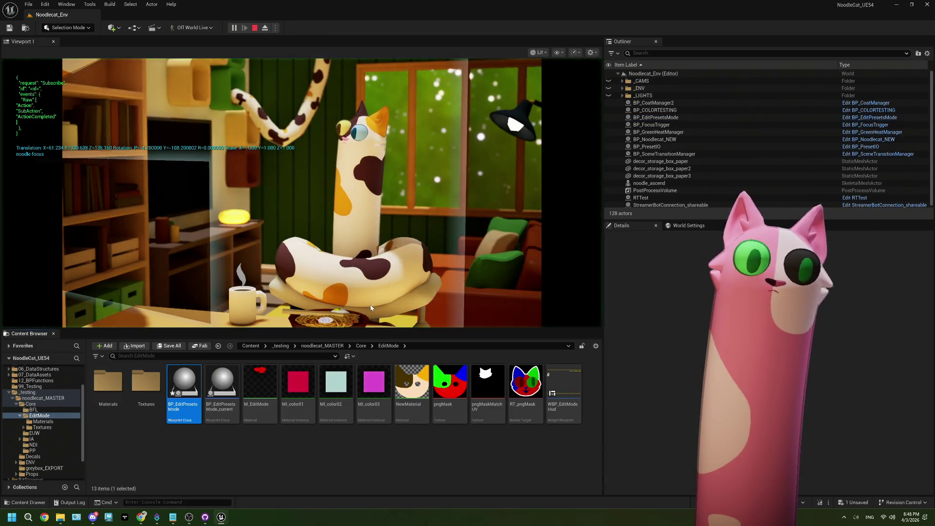
{"action": "key", "text": "alt+Tab"}
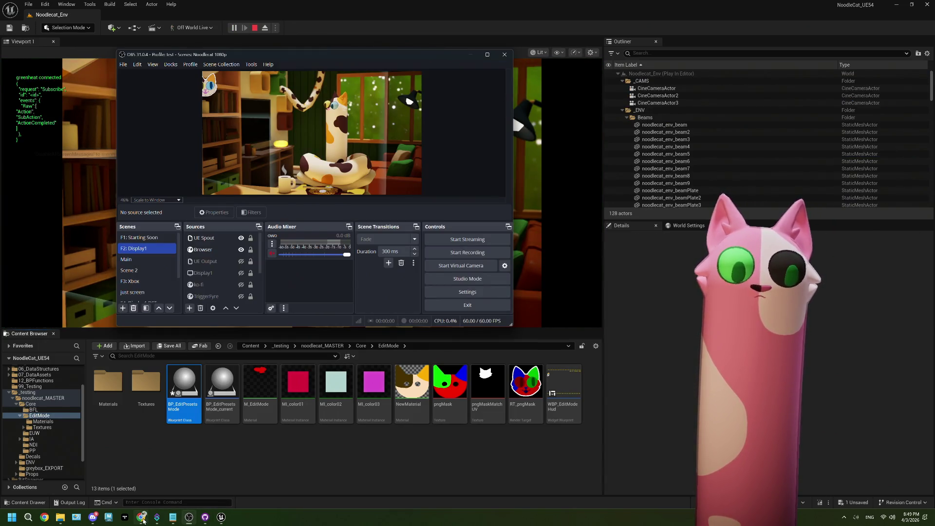
{"action": "left_click", "coordinate": [142, 517]}
{"action": "left_click", "coordinate": [859, 503]}
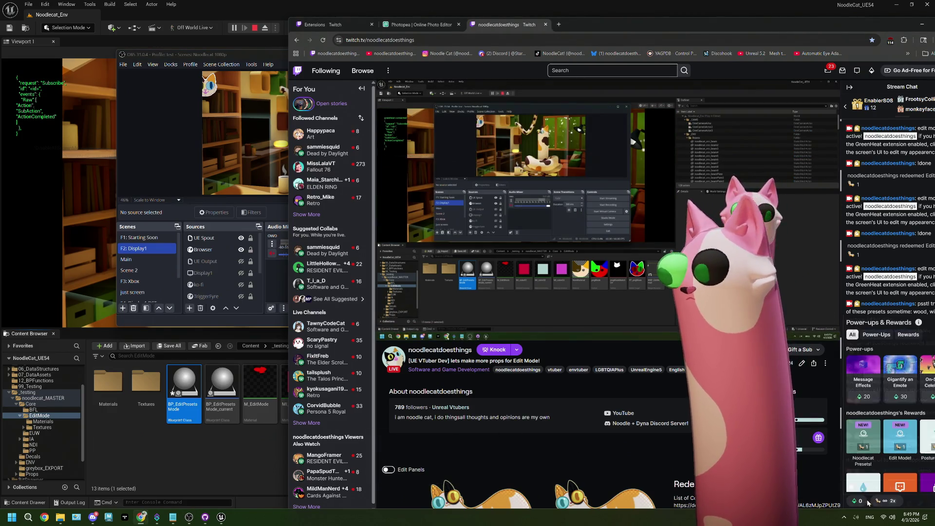
{"action": "left_click", "coordinate": [874, 454]}
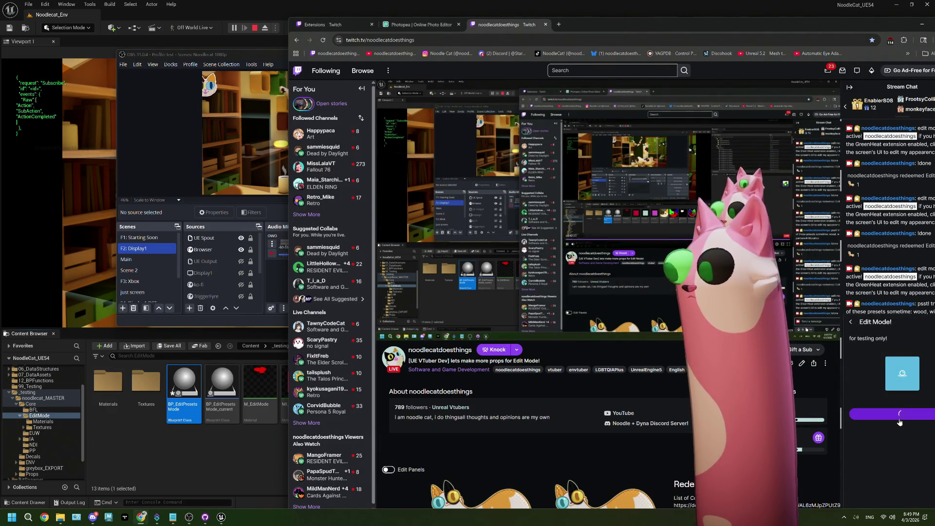
{"action": "left_click", "coordinate": [900, 418]}
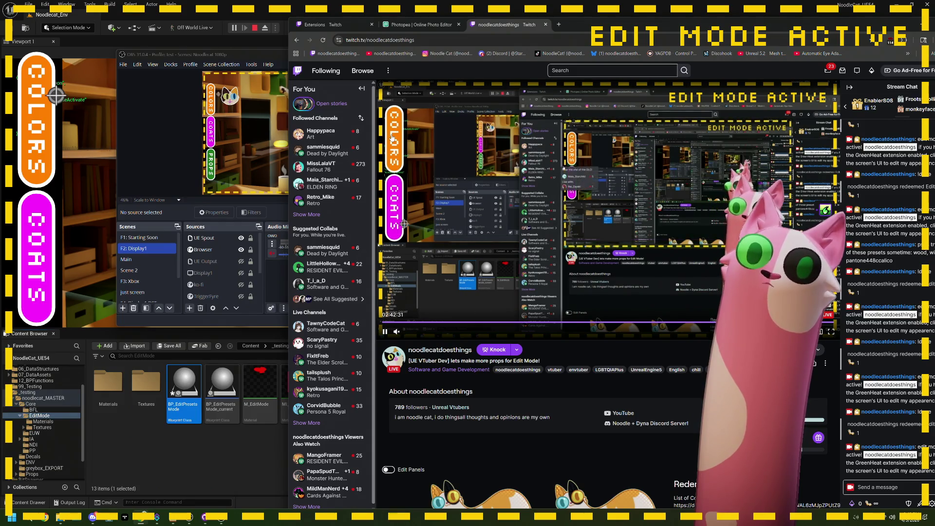
Toggle the Colors palette twice and the Coats panel once, reopen Colors, then stop play-in-editor
{"action": "left_click", "coordinate": [392, 138]}
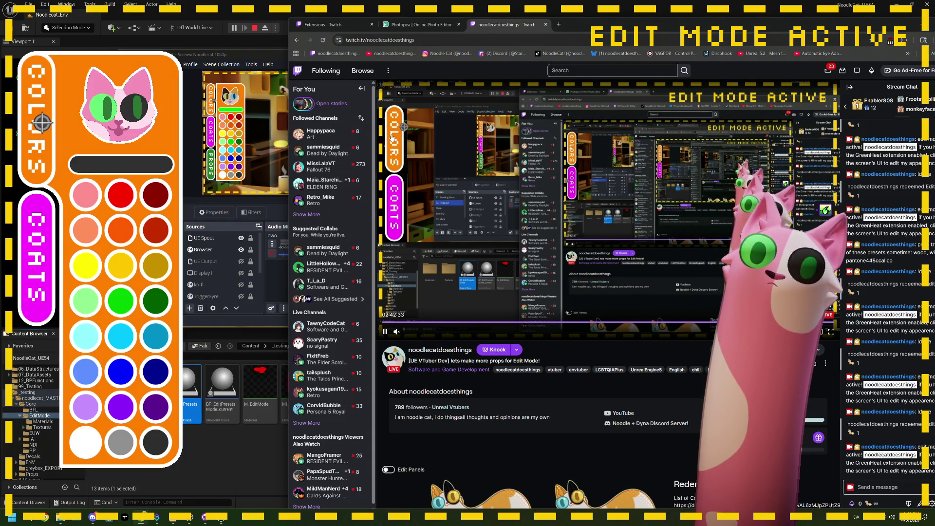
{"action": "left_click", "coordinate": [392, 138]}
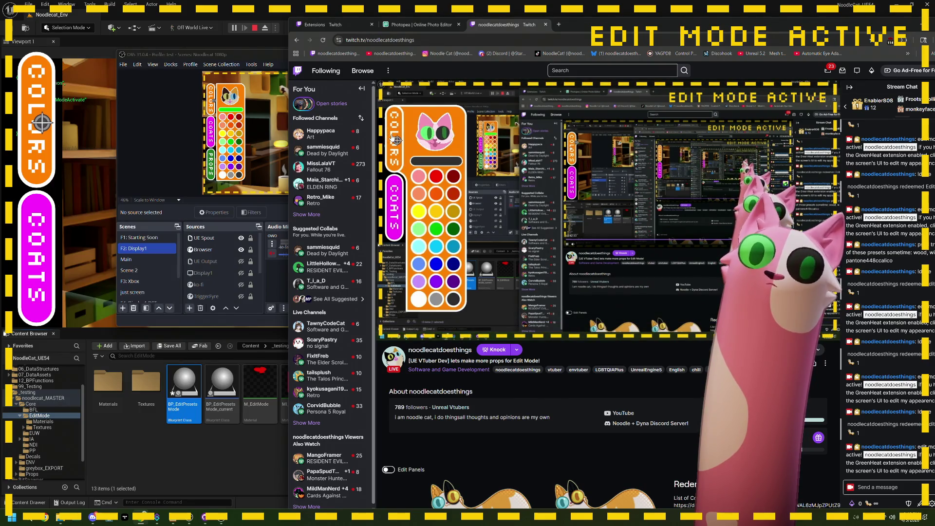
{"action": "left_click", "coordinate": [392, 138]}
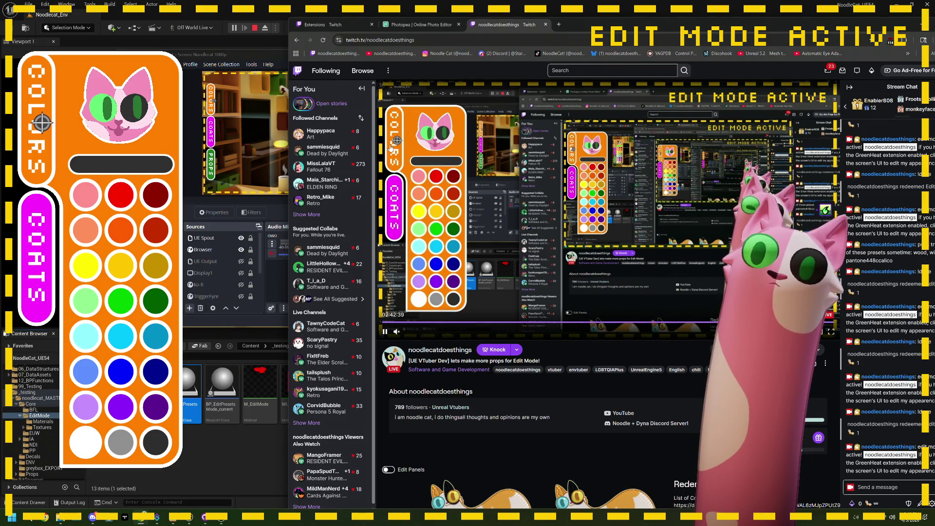
{"action": "left_click", "coordinate": [389, 151]}
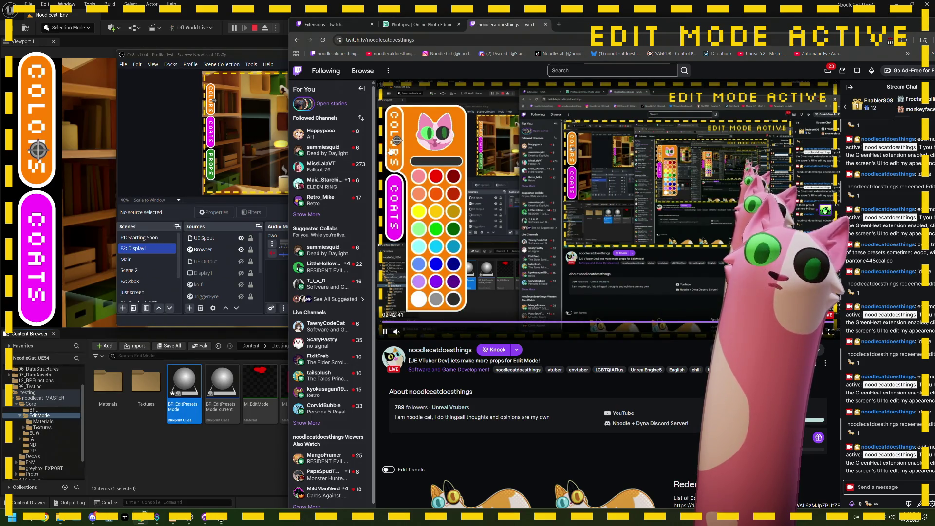
{"action": "left_click", "coordinate": [394, 194]}
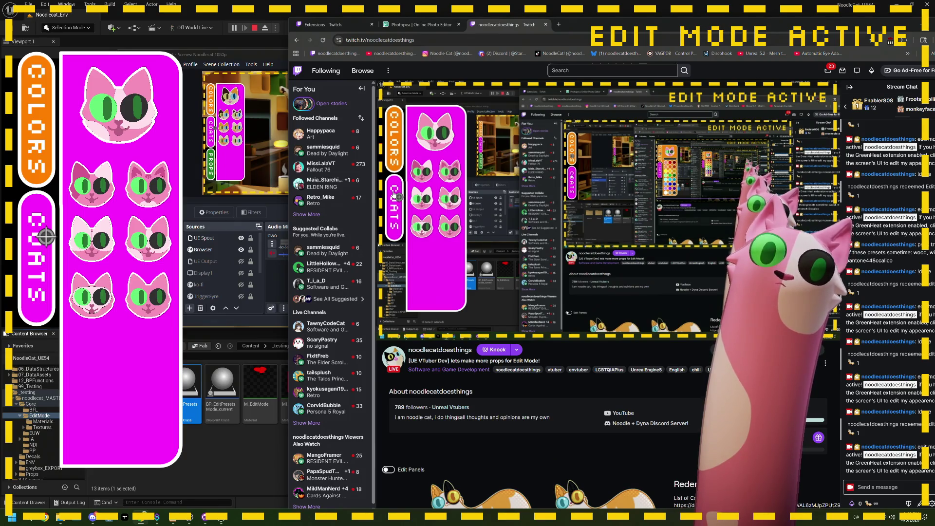
{"action": "left_click", "coordinate": [396, 194]}
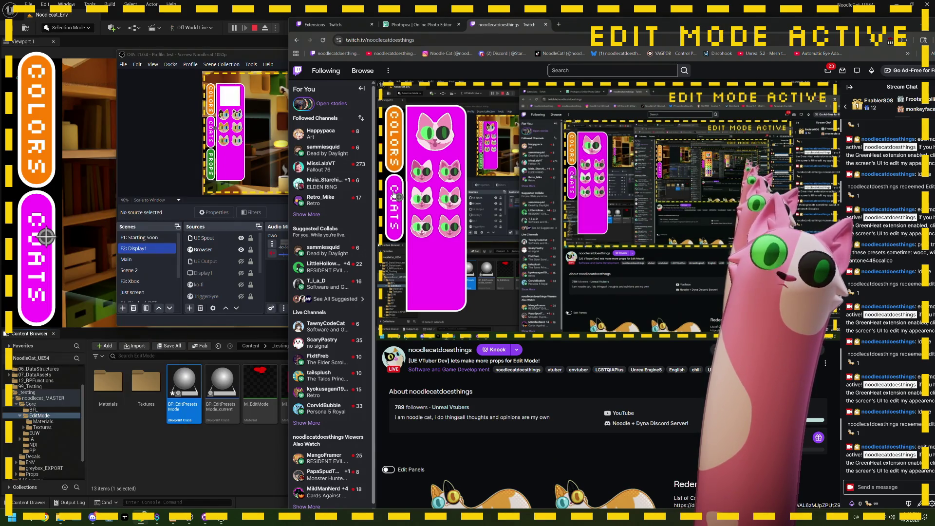
{"action": "left_click", "coordinate": [393, 141]}
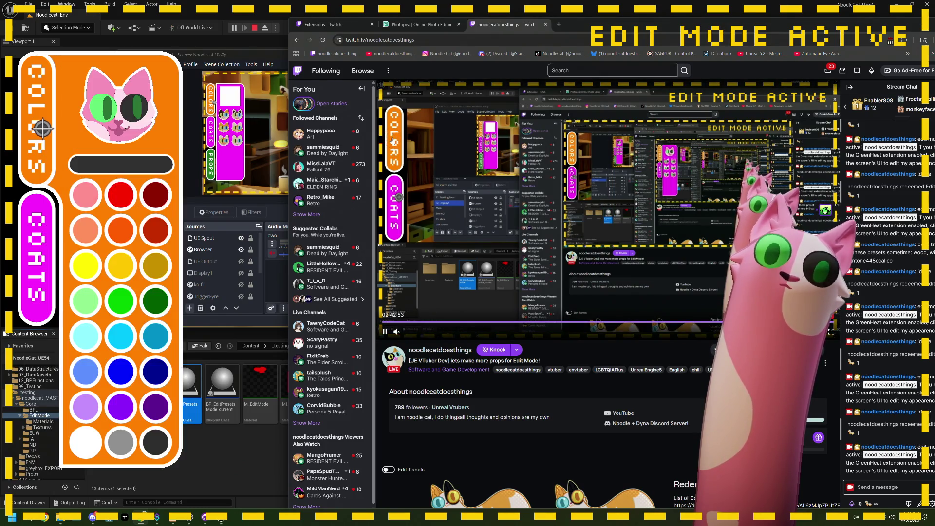
{"action": "left_click", "coordinate": [254, 29]}
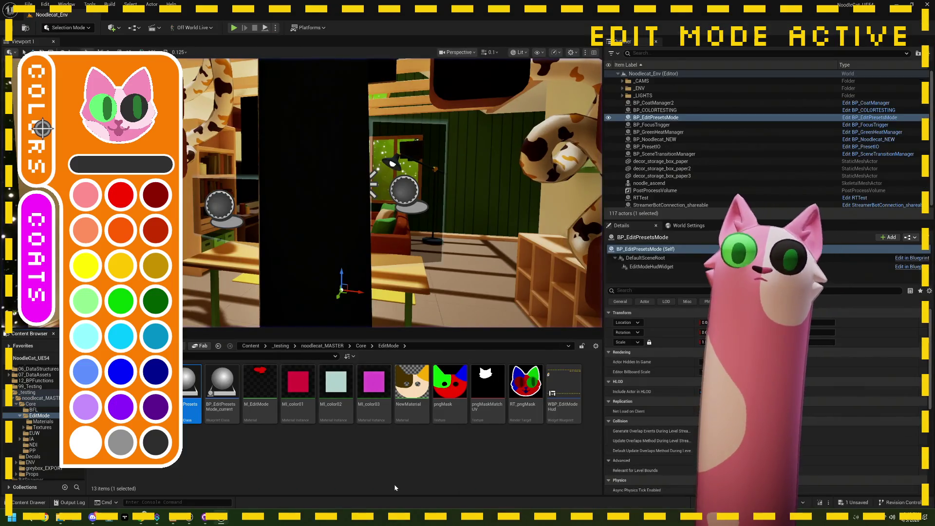
Open BP_EditPresetsMode and drag the stray Toggle Widget Group Viz node into the grid gap
{"action": "left_click_drag", "start_coordinate": [313, 250], "coordinate": [341, 244]}
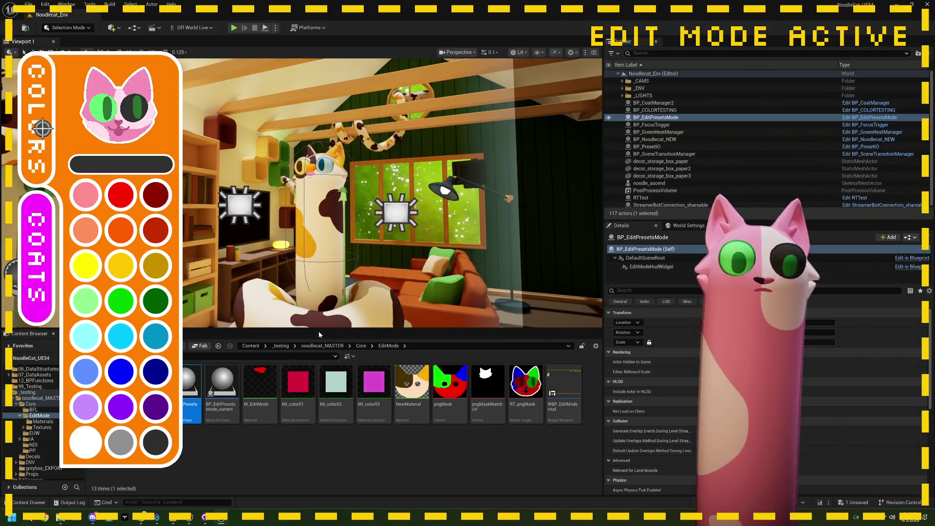
{"action": "double_click", "coordinate": [184, 373]}
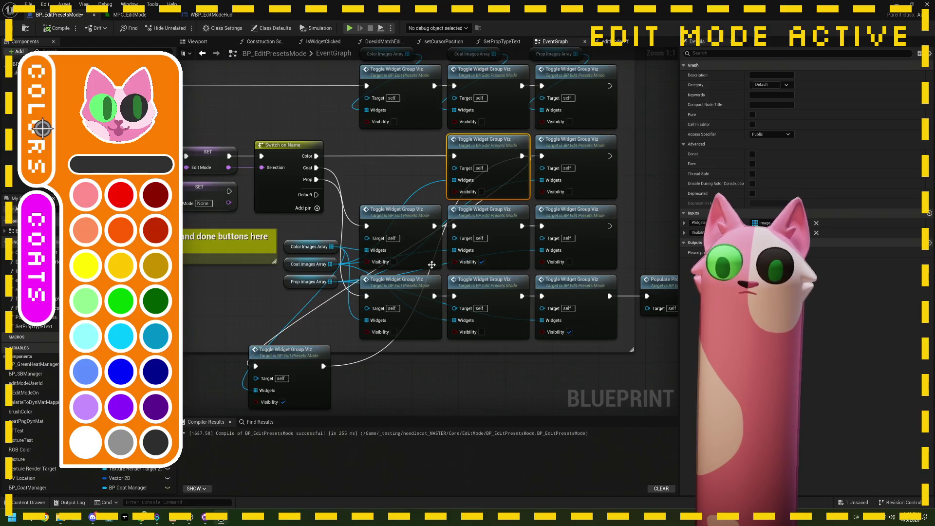
{"action": "left_click_drag", "start_coordinate": [329, 339], "coordinate": [411, 184]}
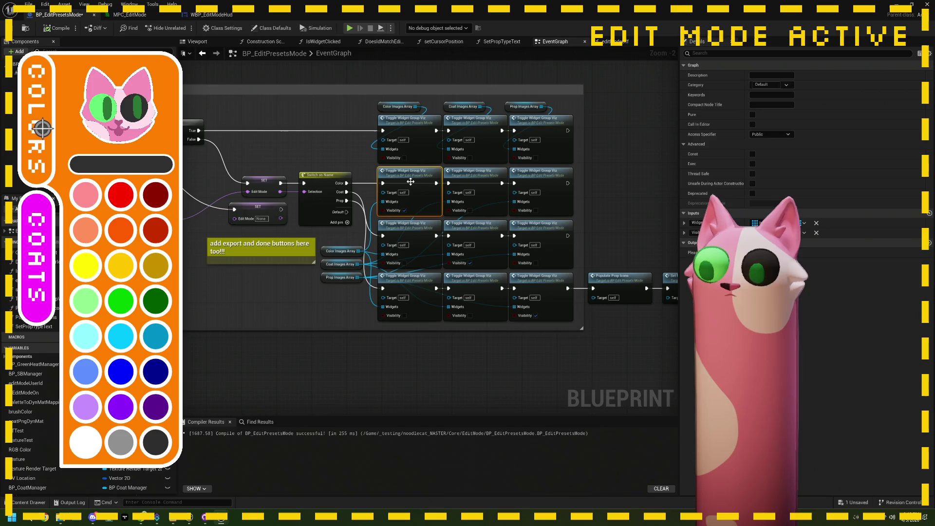
Inspect the Coat Images Array variable and its Make Array setup nodes
{"action": "left_click", "coordinate": [344, 261]}
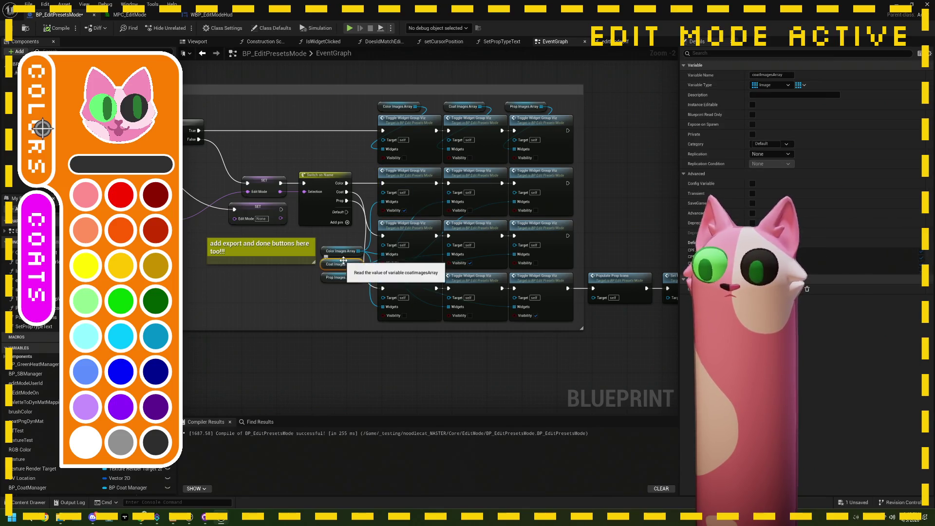
{"action": "scroll", "coordinate": [368, 223], "scroll_direction": "down", "scroll_amount": 5}
{"action": "scroll", "coordinate": [368, 223], "scroll_direction": "up", "scroll_amount": 8}
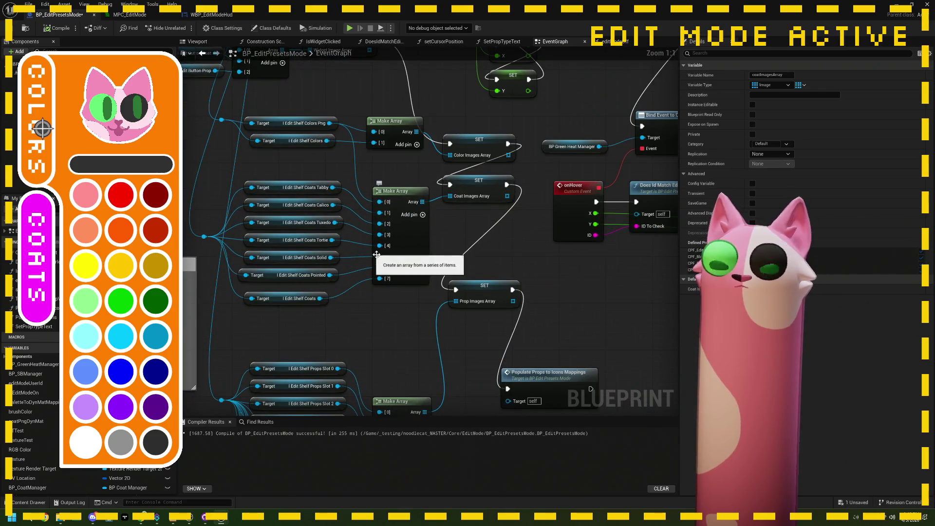
{"action": "left_click_drag", "start_coordinate": [349, 314], "coordinate": [385, 306]}
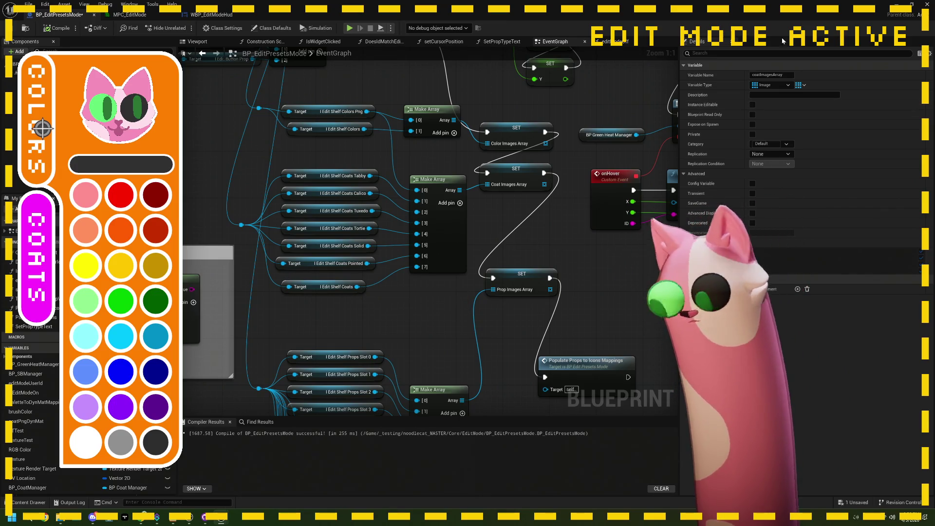
{"action": "left_click", "coordinate": [910, 4]}
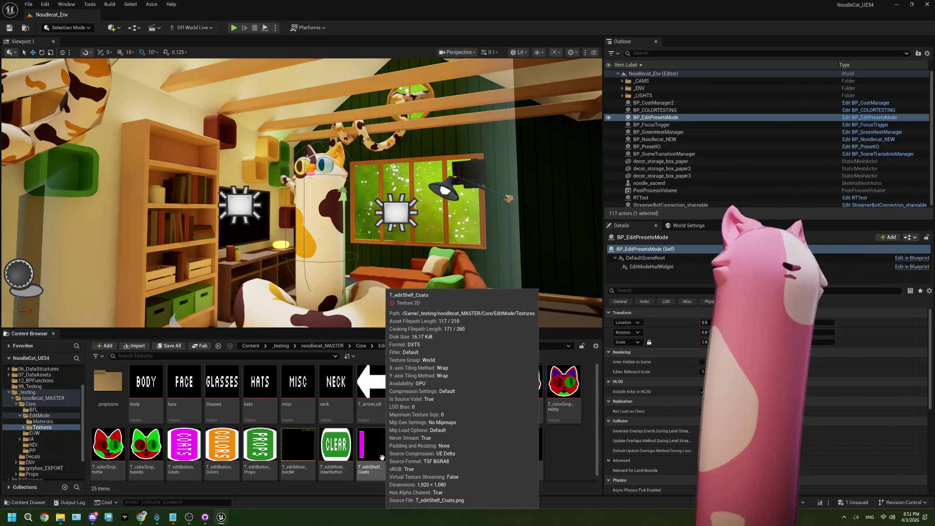
Navigate the Content Browser back up to the Core folder
{"action": "left_click", "coordinate": [360, 346]}
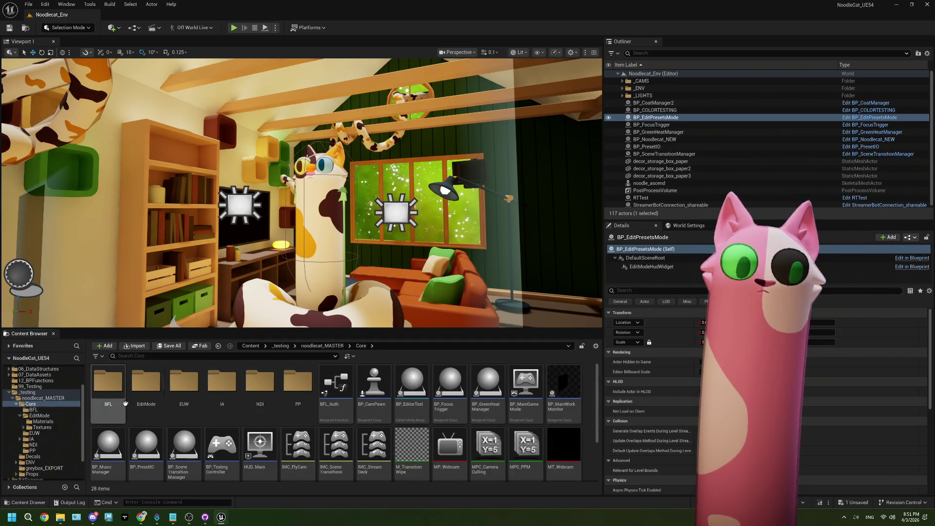
Open BP_EditPresetsMode from the EditMode folder and bring the mode-switching nodes into view
{"action": "double_click", "coordinate": [160, 384]}
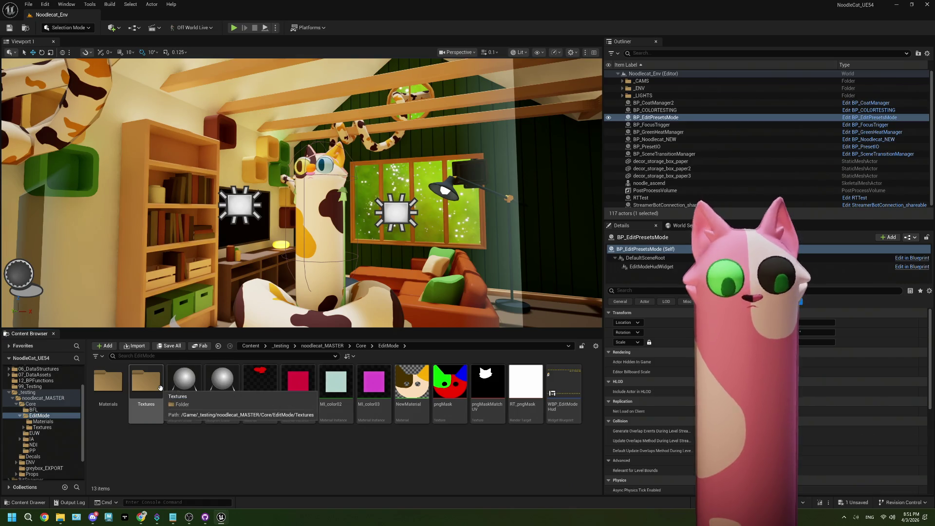
{"action": "left_click", "coordinate": [200, 390]}
{"action": "double_click", "coordinate": [184, 384]}
{"action": "scroll", "coordinate": [334, 297], "scroll_direction": "down", "scroll_amount": 5}
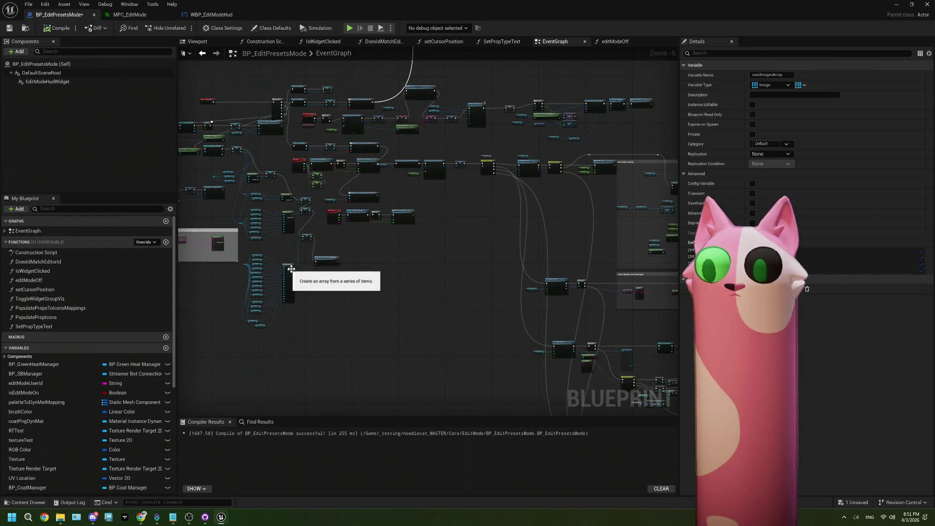
{"action": "scroll", "coordinate": [406, 211], "scroll_direction": "up", "scroll_amount": 2}
{"action": "scroll", "coordinate": [406, 211], "scroll_direction": "up", "scroll_amount": 4}
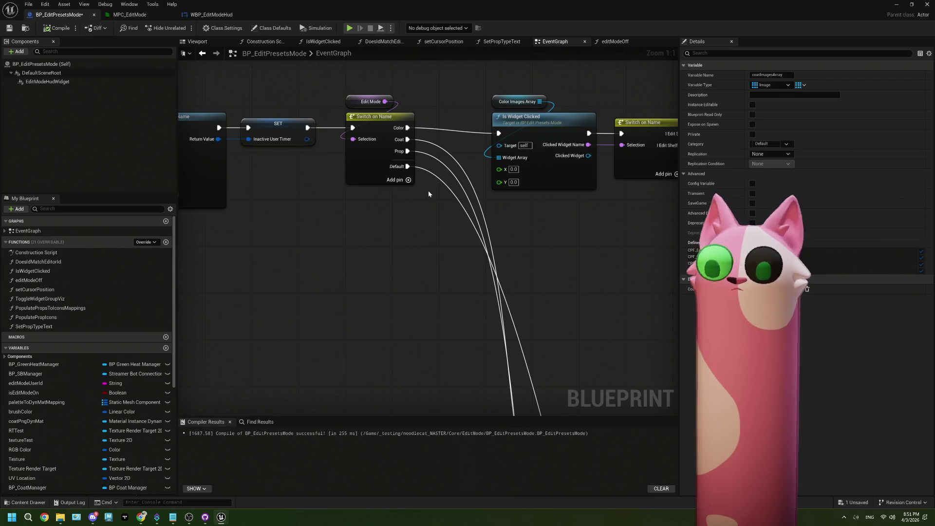
{"action": "scroll", "coordinate": [388, 238], "scroll_direction": "down", "scroll_amount": 4}
{"action": "scroll", "coordinate": [406, 222], "scroll_direction": "up", "scroll_amount": 2}
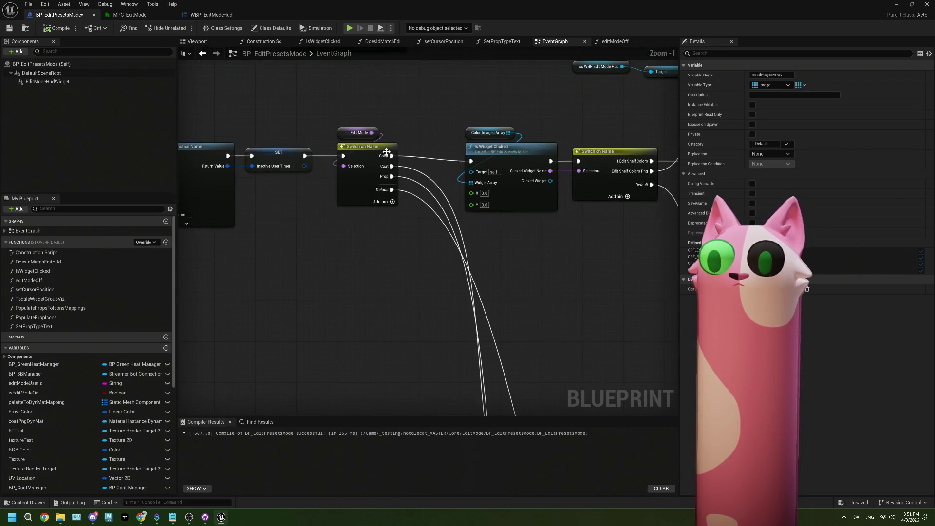
{"action": "scroll", "coordinate": [445, 274], "scroll_direction": "down", "scroll_amount": 3}
{"action": "scroll", "coordinate": [441, 294], "scroll_direction": "up", "scroll_amount": 4}
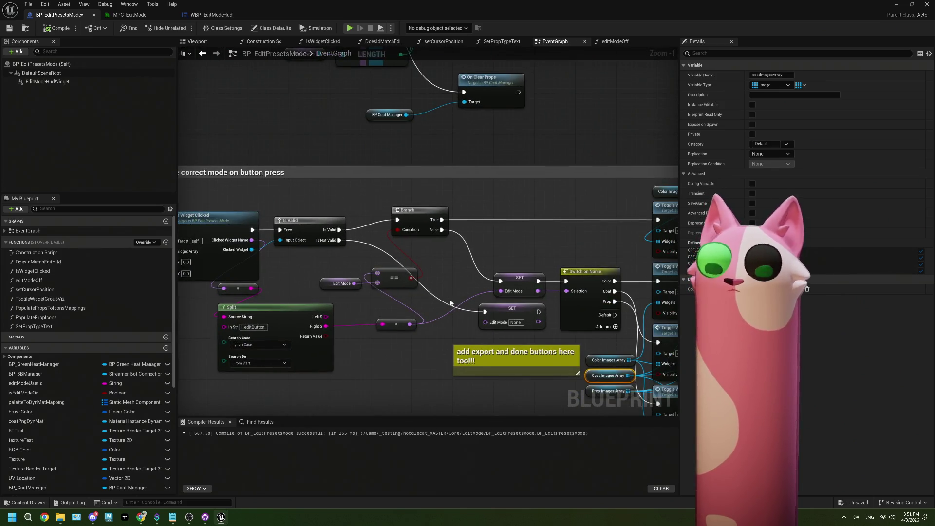
{"action": "left_click_drag", "start_coordinate": [464, 334], "coordinate": [435, 325]}
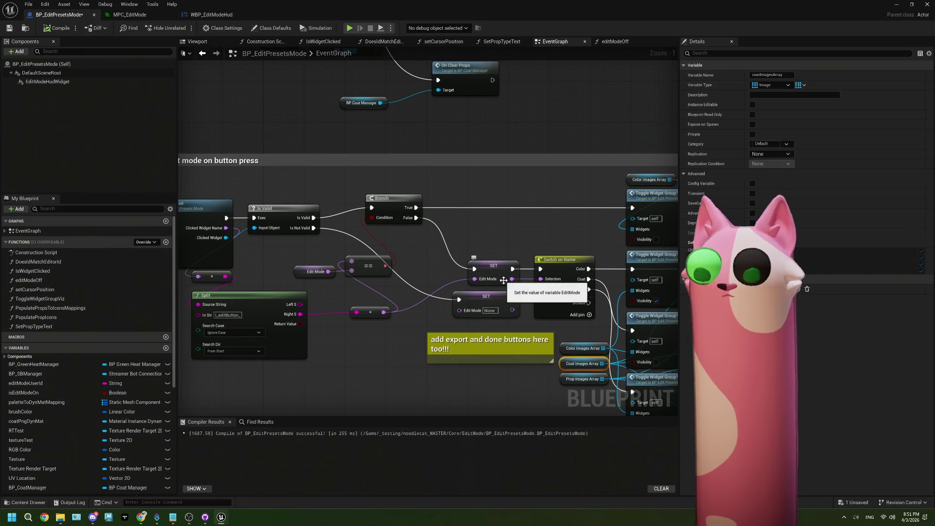
Move the SET Edit Mode None node beside the toggle grid, run it after the third toggle, and compile
{"action": "scroll", "coordinate": [409, 300], "scroll_direction": "down", "scroll_amount": 2}
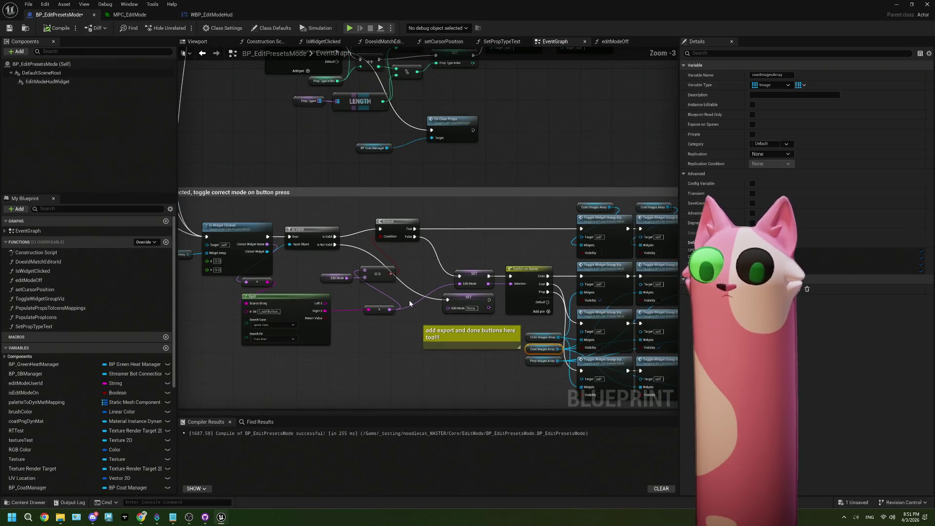
{"action": "scroll", "coordinate": [410, 302], "scroll_direction": "up", "scroll_amount": 1}
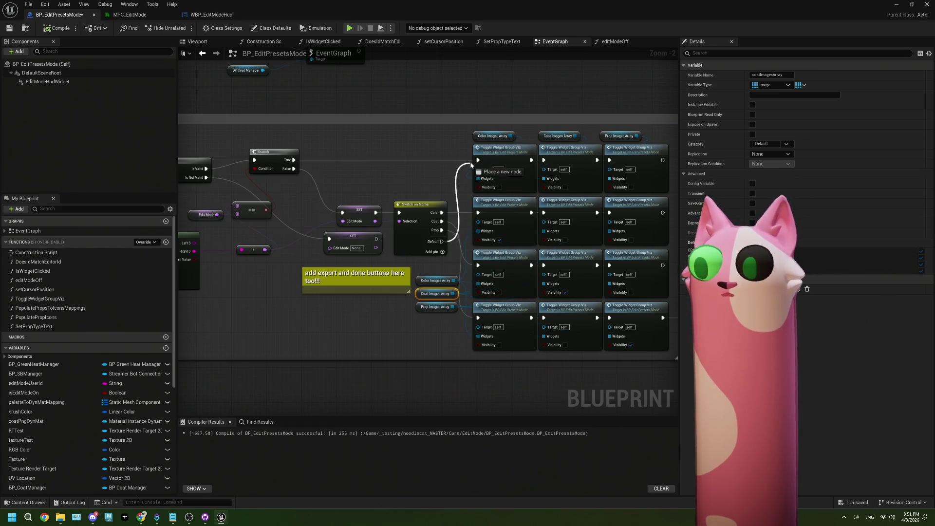
{"action": "scroll", "coordinate": [533, 241], "scroll_direction": "down", "scroll_amount": 2}
{"action": "scroll", "coordinate": [477, 246], "scroll_direction": "up", "scroll_amount": 1}
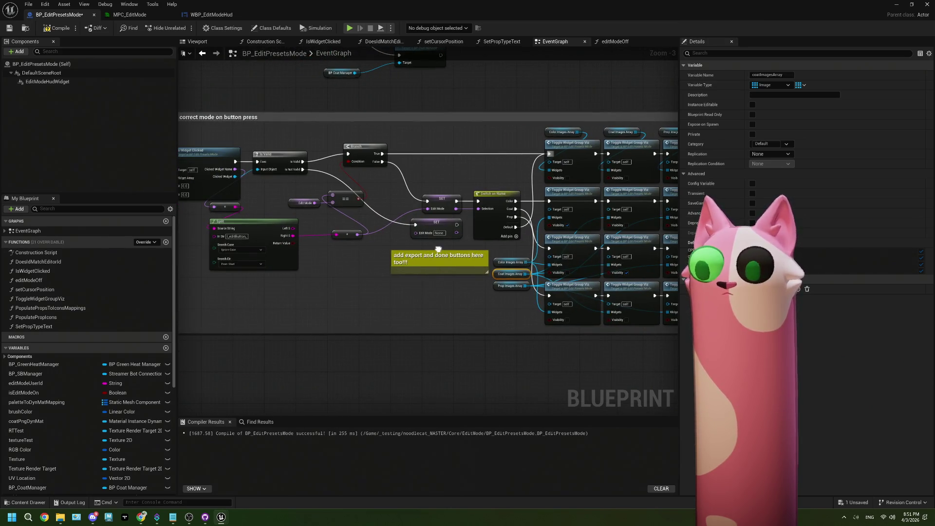
{"action": "left_click", "coordinate": [440, 228]}
{"action": "mouse_move", "coordinate": [464, 230]}
{"action": "left_mouse_down"}
{"action": "mouse_move", "coordinate": [496, 163]}
{"action": "mouse_move", "coordinate": [505, 173]}
{"action": "left_mouse_up"}
{"action": "scroll", "coordinate": [492, 163], "scroll_direction": "up", "scroll_amount": 2}
{"action": "left_click_drag", "start_coordinate": [533, 174], "coordinate": [510, 157]}
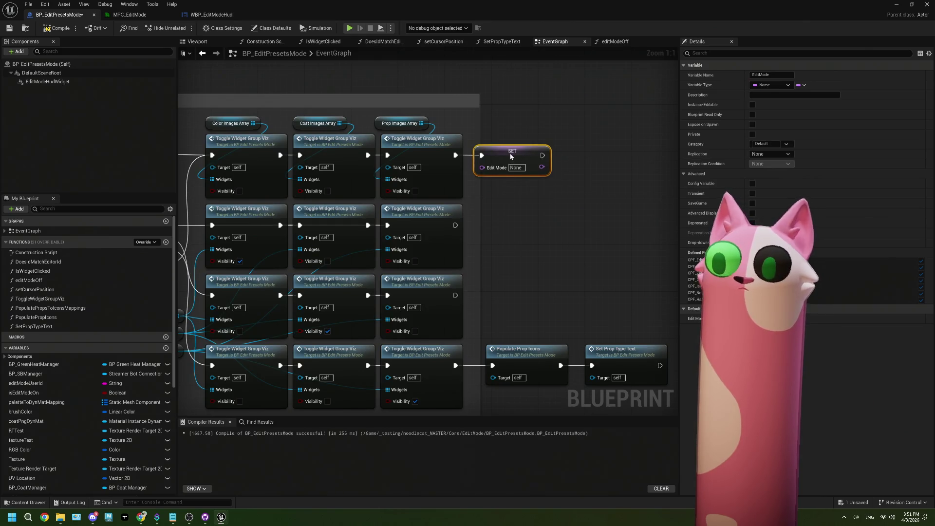
{"action": "scroll", "coordinate": [645, 197], "scroll_direction": "down", "scroll_amount": 5}
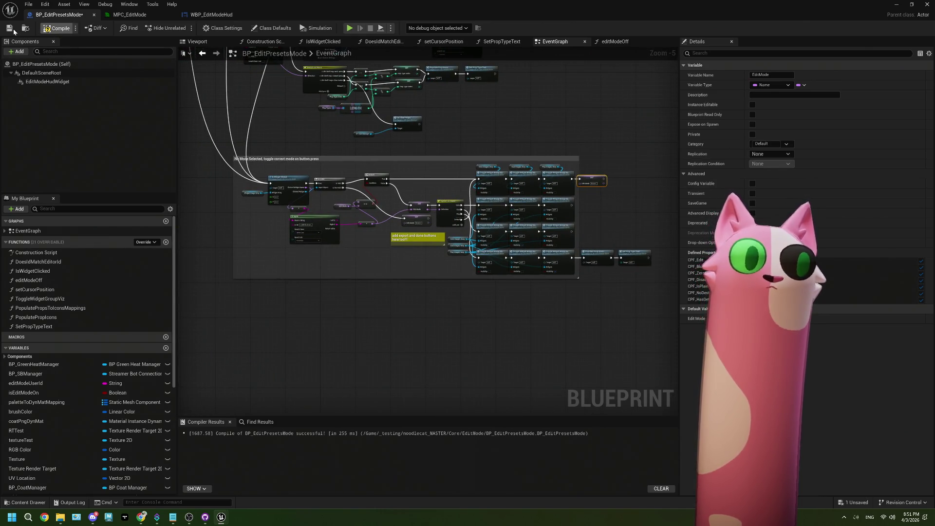
{"action": "left_click", "coordinate": [58, 28]}
{"action": "double_click", "coordinate": [869, 10]}
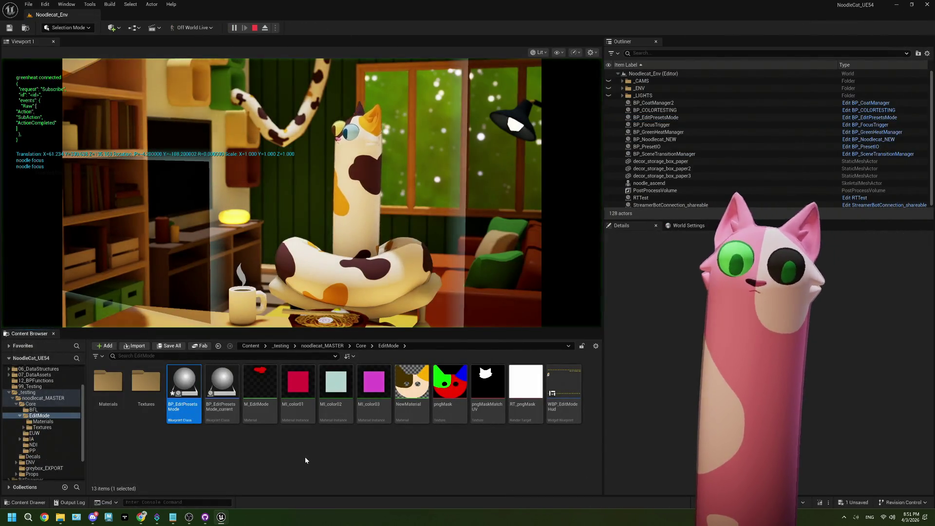
Redeem the Edit Mode channel reward on the Twitch channel page
{"action": "left_click", "coordinate": [189, 517]}
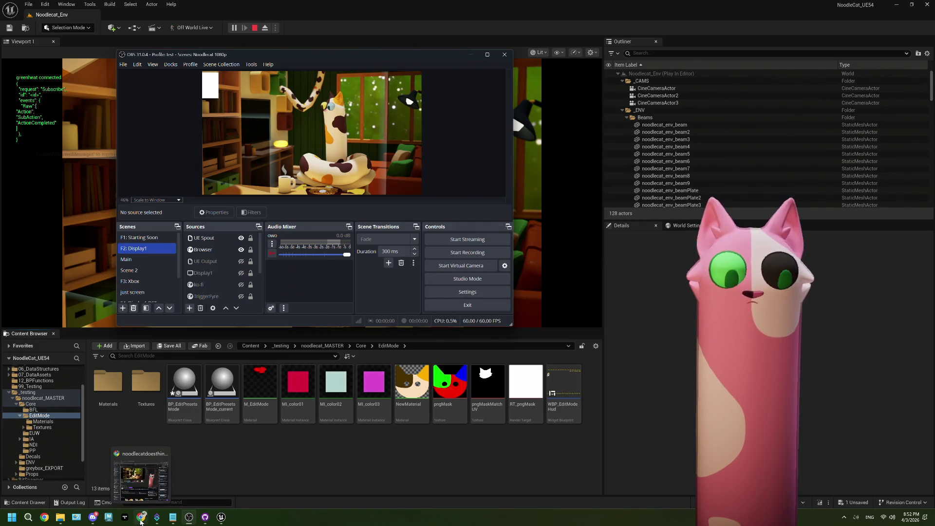
{"action": "left_click", "coordinate": [141, 519]}
{"action": "left_click", "coordinate": [894, 453]}
{"action": "left_click", "coordinate": [897, 418]}
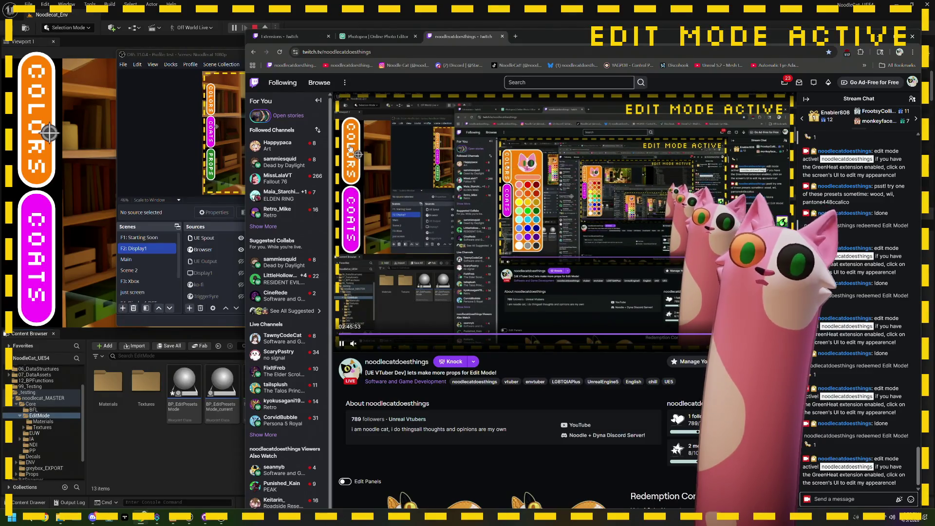
Open and close the Colors and Coats panels on the live overlay, then stop the play session
{"action": "left_click", "coordinate": [348, 149]}
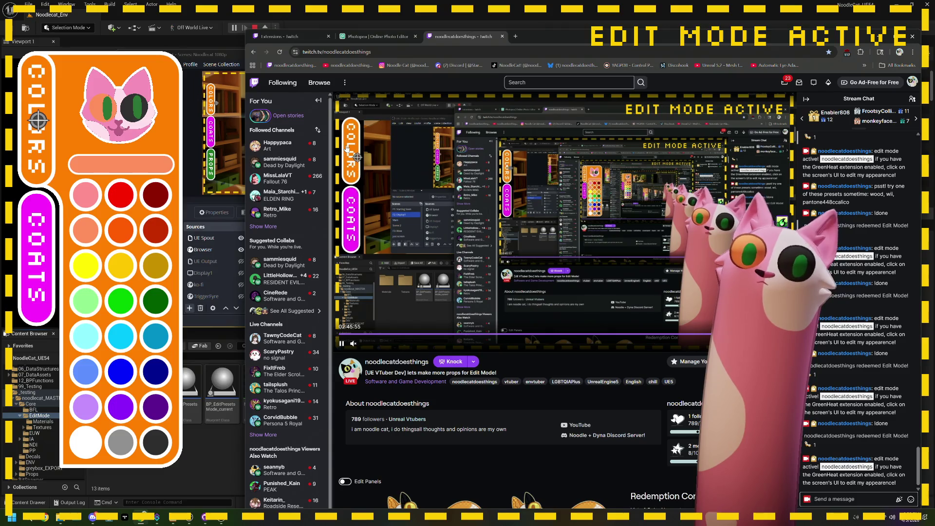
{"action": "left_click", "coordinate": [348, 149]}
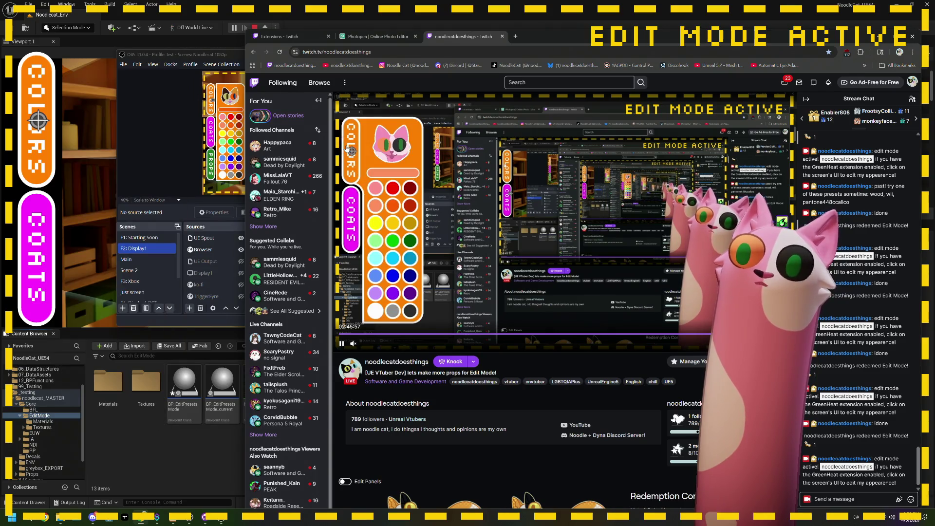
{"action": "left_click", "coordinate": [347, 222]}
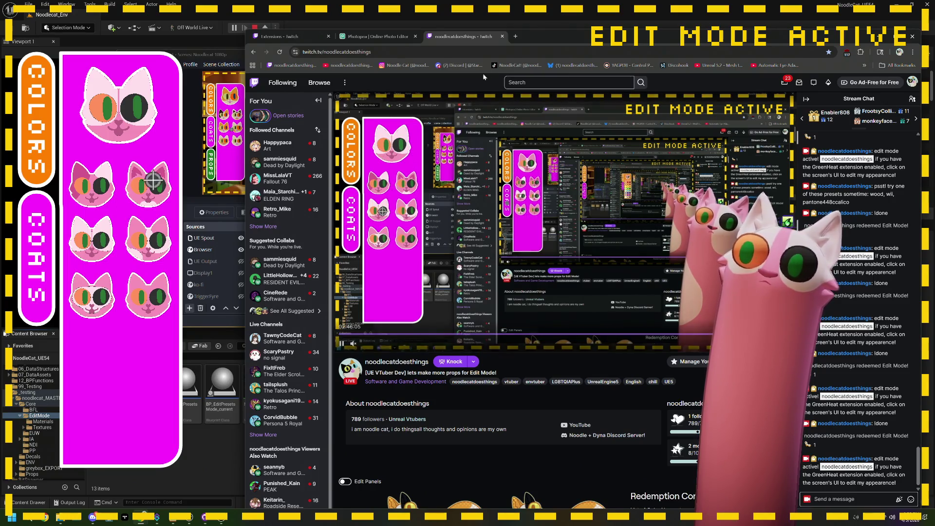
{"action": "mouse_move", "coordinate": [536, 37]}
{"action": "left_mouse_down"}
{"action": "mouse_move", "coordinate": [535, 210]}
{"action": "mouse_move", "coordinate": [522, 51]}
{"action": "left_mouse_up"}
{"action": "left_click", "coordinate": [337, 227]}
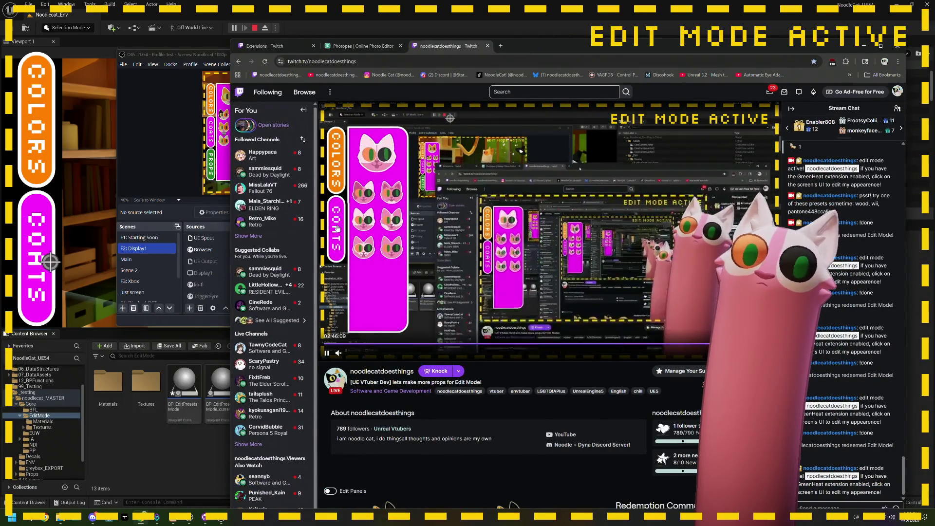
{"action": "left_click", "coordinate": [334, 229]}
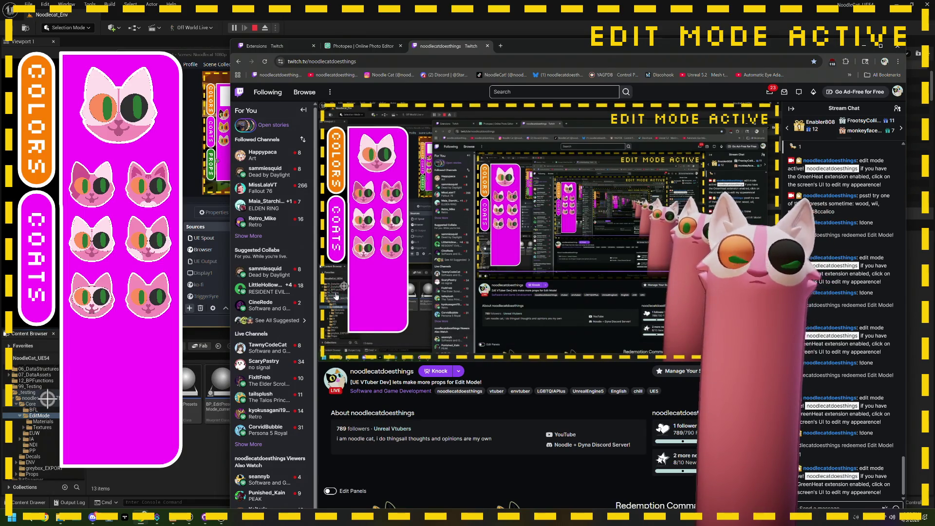
{"action": "left_click", "coordinate": [254, 28]}
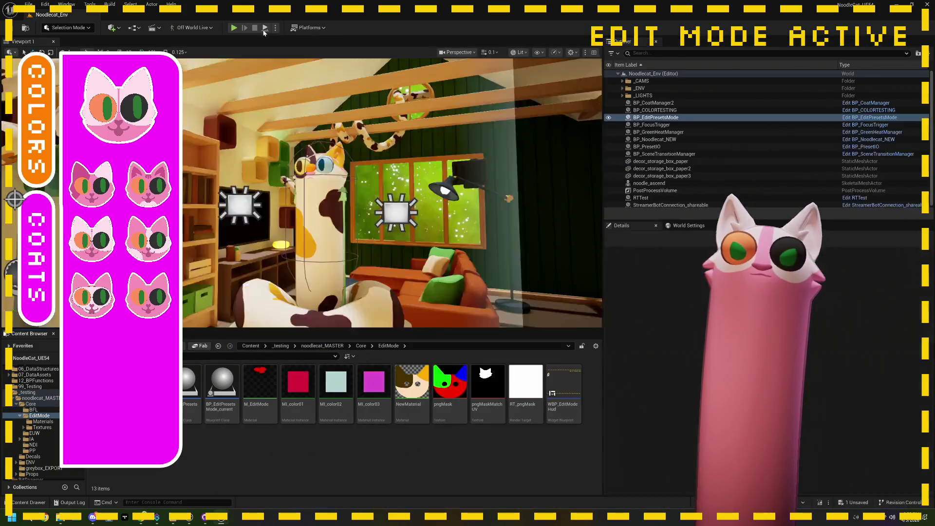
Open WBP_EditModeHud and select the white Colors_Png placeholder image
{"action": "double_click", "coordinate": [563, 387]}
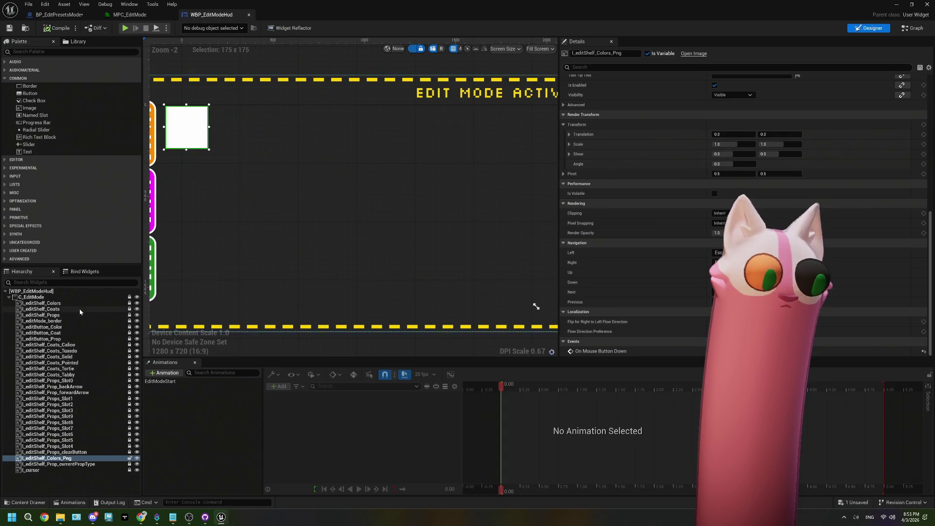
{"action": "left_click", "coordinate": [63, 310]}
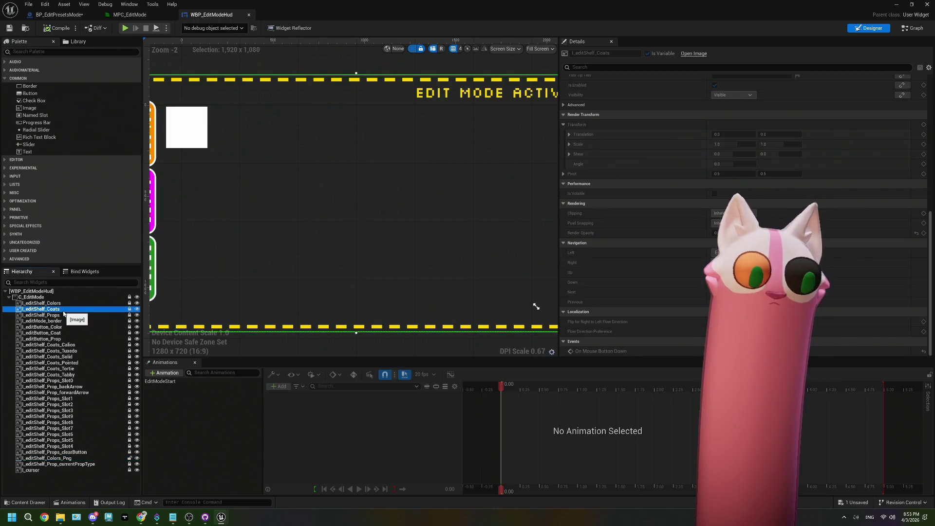
{"action": "scroll", "coordinate": [307, 243], "scroll_direction": "down", "scroll_amount": 3}
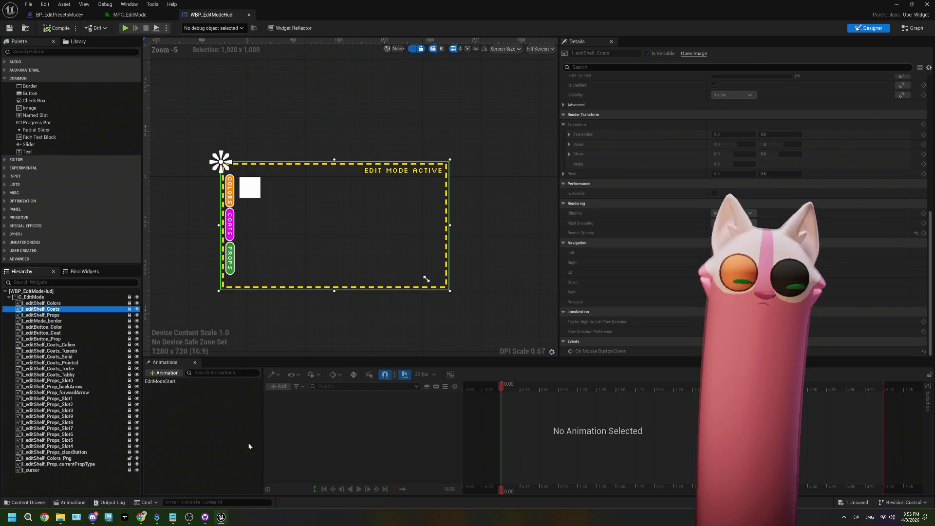
{"action": "scroll", "coordinate": [426, 279], "scroll_direction": "up", "scroll_amount": 3}
{"action": "key", "text": "ctrl+z"}
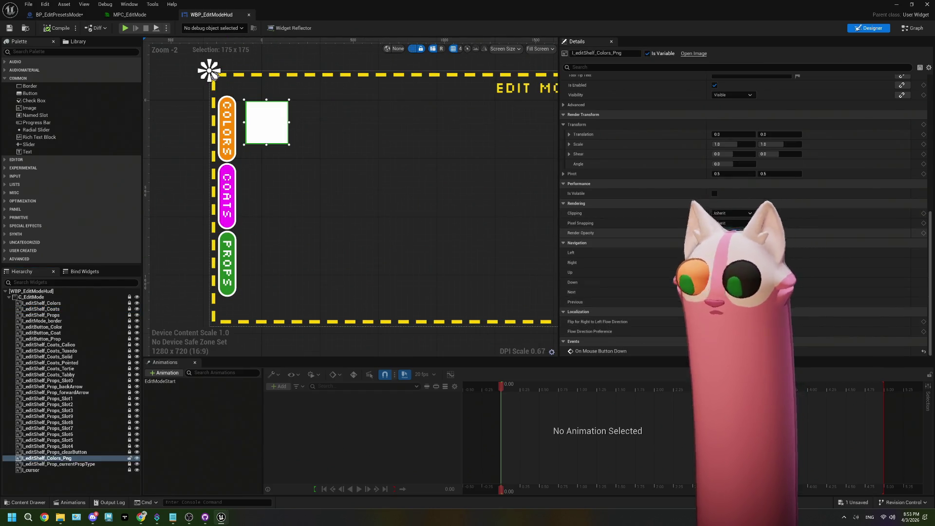
Set Colors_Png render opacity to 0, lock it in the Hierarchy, and compile the widget
{"action": "left_click", "coordinate": [734, 233]}
{"action": "type", "text": "0"}
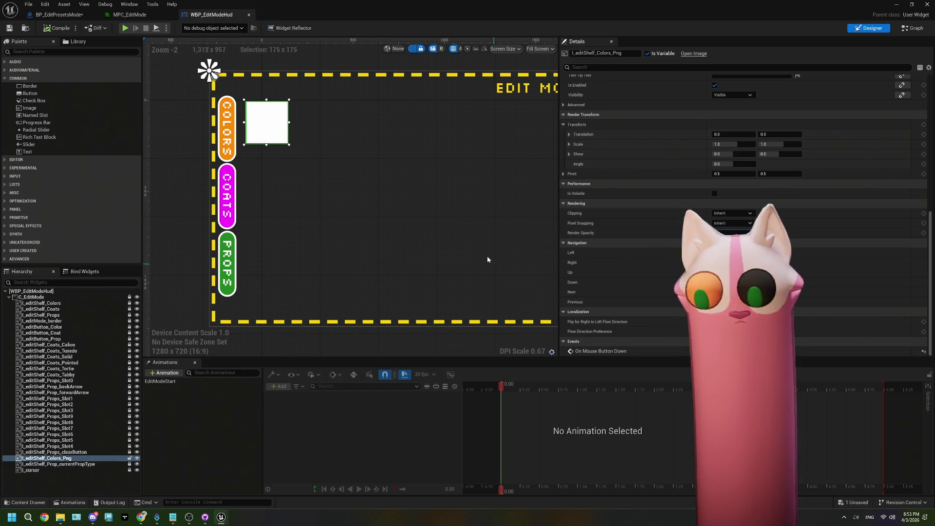
{"action": "left_click", "coordinate": [205, 221]}
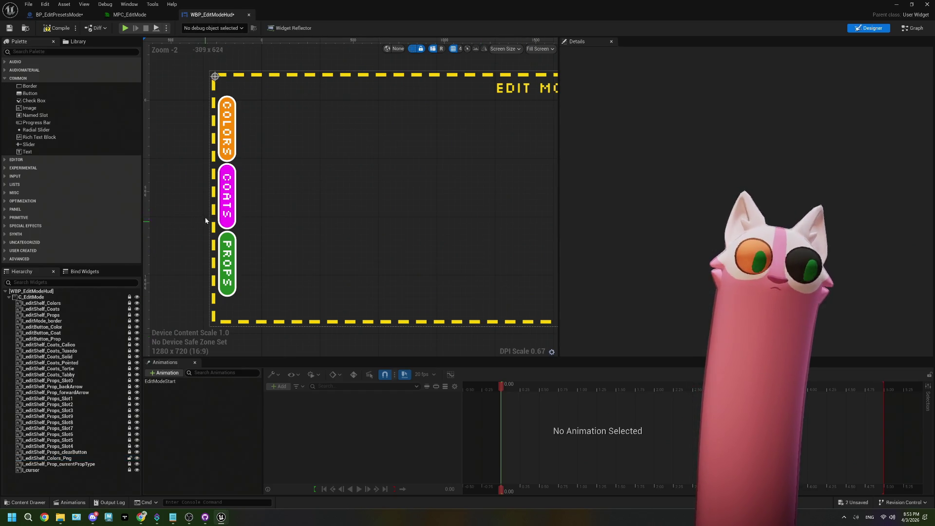
{"action": "left_click", "coordinate": [129, 458]}
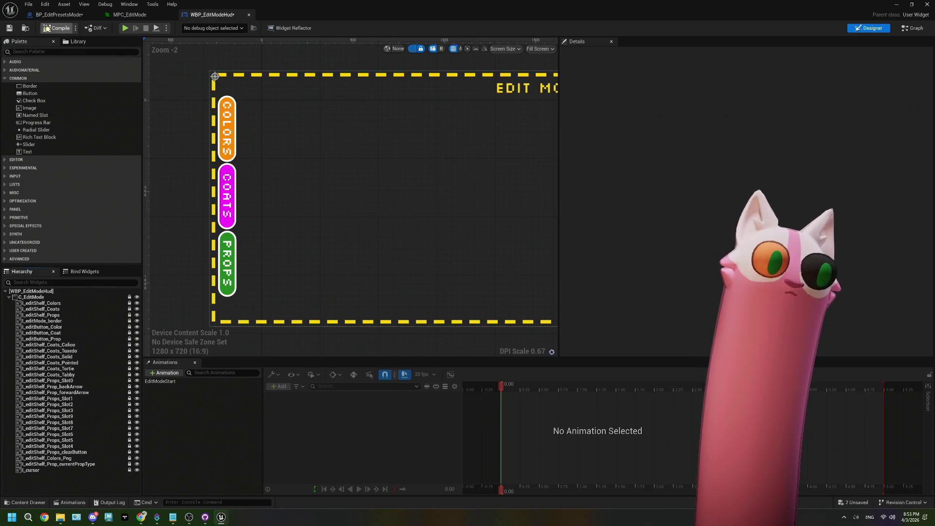
{"action": "left_click", "coordinate": [50, 29]}
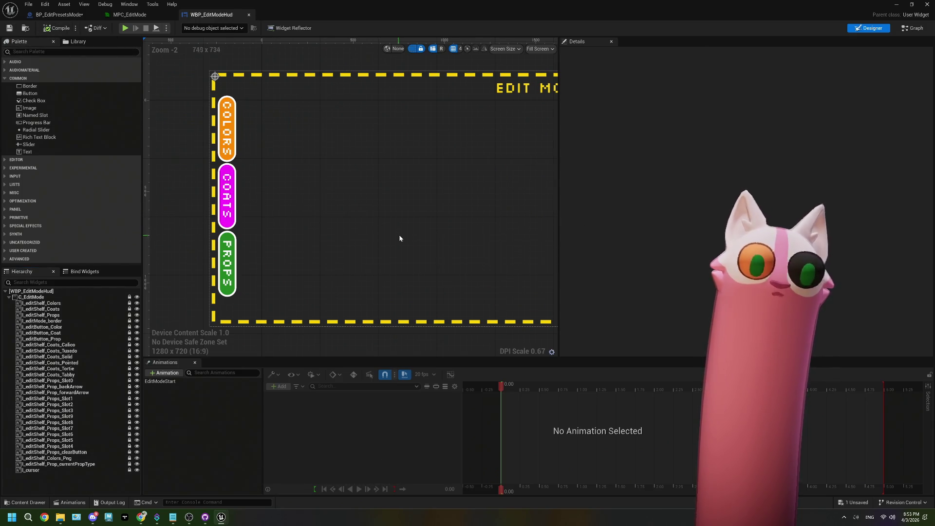
{"action": "left_click", "coordinate": [95, 315]}
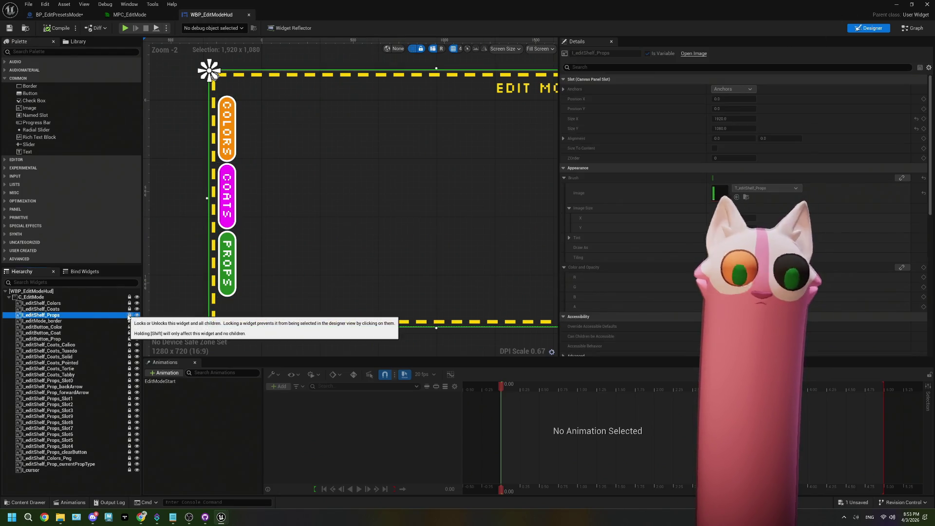
{"action": "left_click", "coordinate": [112, 303]}
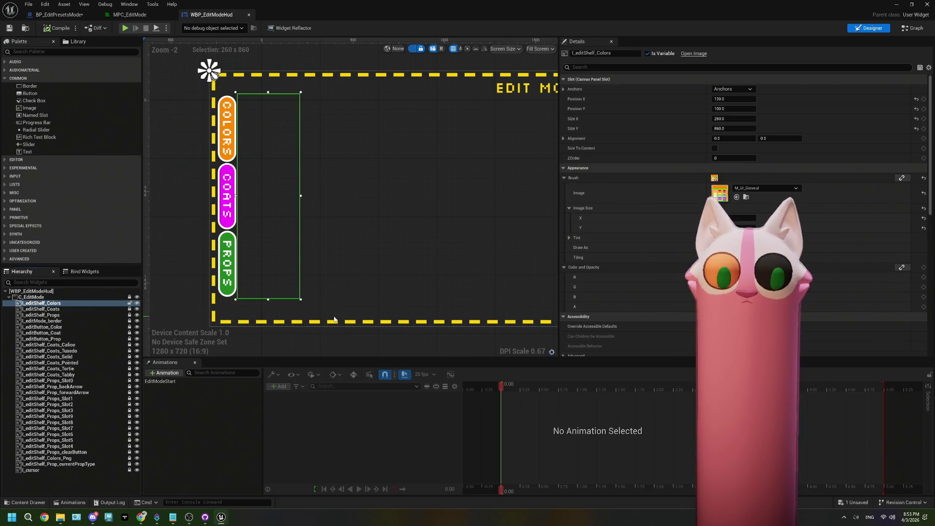
Show the orange Colors shelf by setting its render opacity to 1
{"action": "scroll", "coordinate": [633, 219], "scroll_direction": "down", "scroll_amount": 3}
{"action": "scroll", "coordinate": [682, 219], "scroll_direction": "down", "scroll_amount": 10}
{"action": "left_click", "coordinate": [727, 232]}
{"action": "type", "text": "1"}
{"action": "key", "text": "Return"}
Return the Colors shelf render opacity to 0 and save the HUD widget
{"action": "scroll", "coordinate": [772, 147], "scroll_direction": "up", "scroll_amount": 5}
{"action": "scroll", "coordinate": [773, 147], "scroll_direction": "down", "scroll_amount": 5}
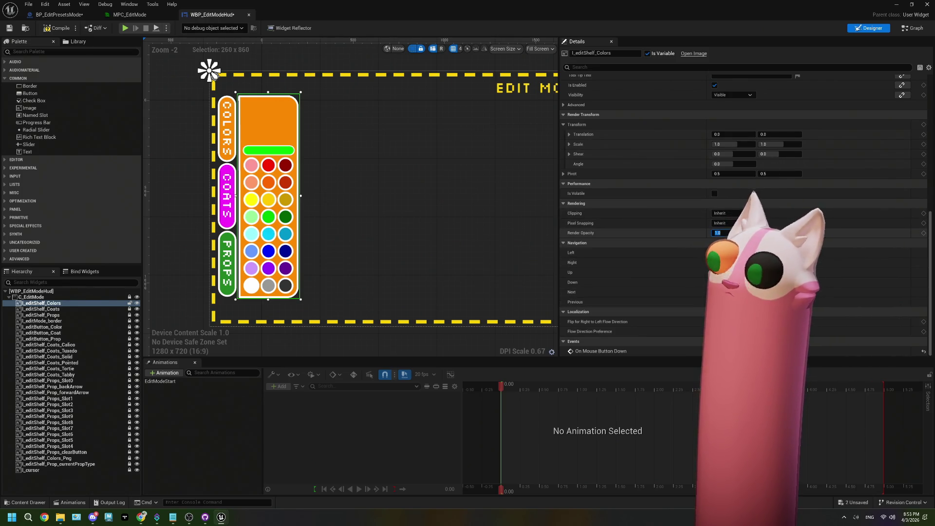
{"action": "type", "text": "0"}
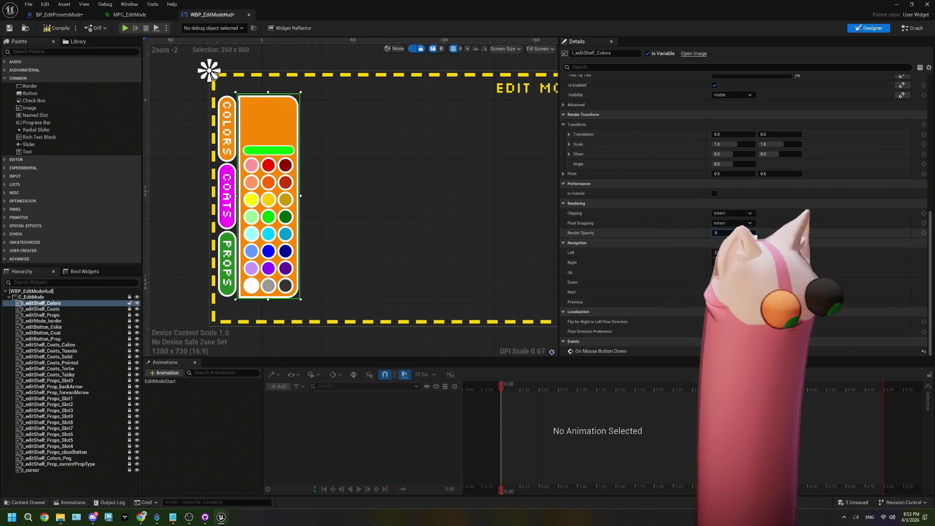
{"action": "key", "text": "Return"}
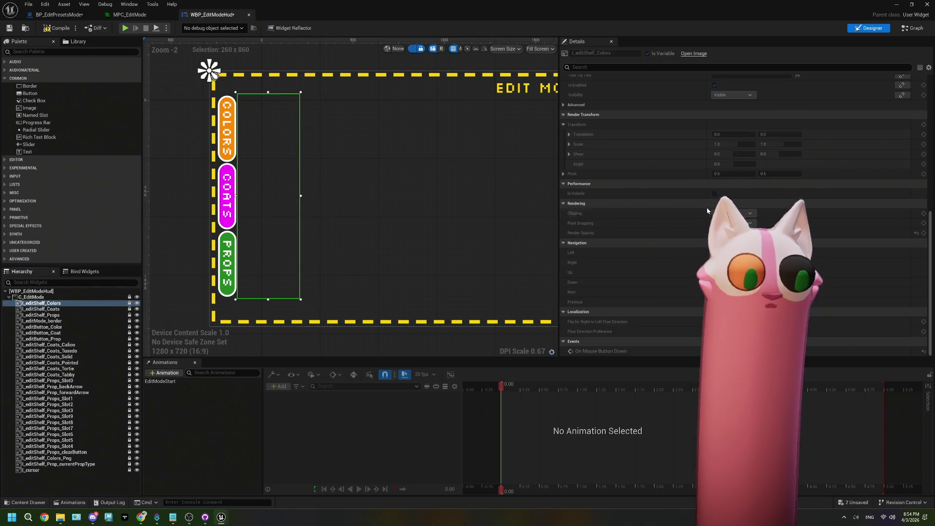
{"action": "scroll", "coordinate": [707, 211], "scroll_direction": "up", "scroll_amount": 10}
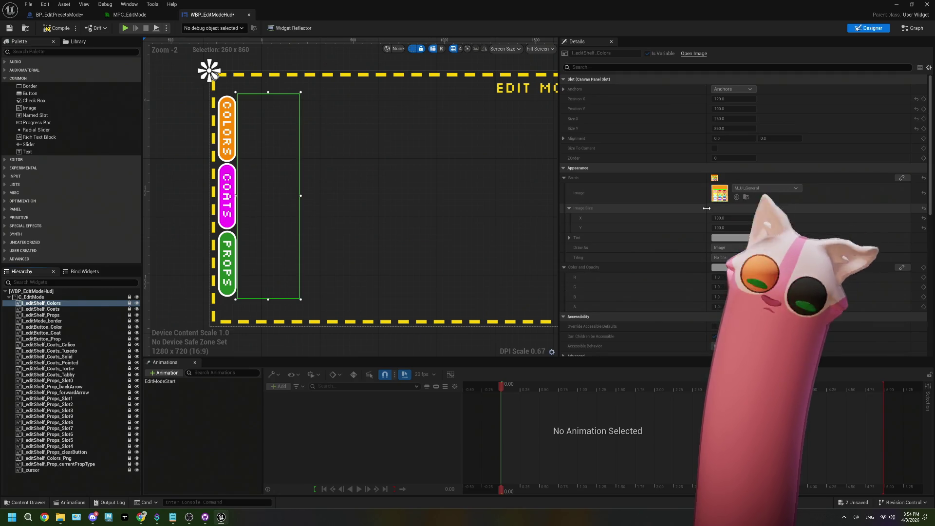
{"action": "left_click", "coordinate": [9, 29]}
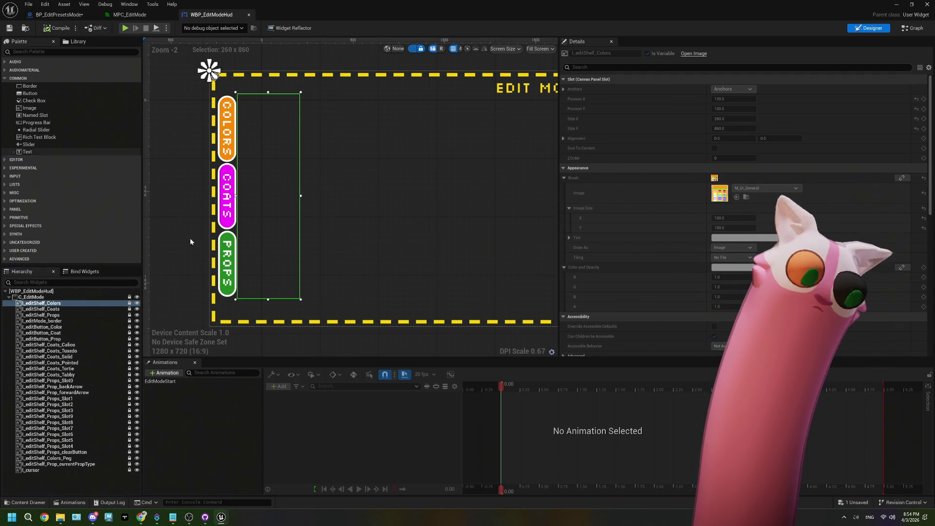
{"action": "left_click", "coordinate": [156, 517]}
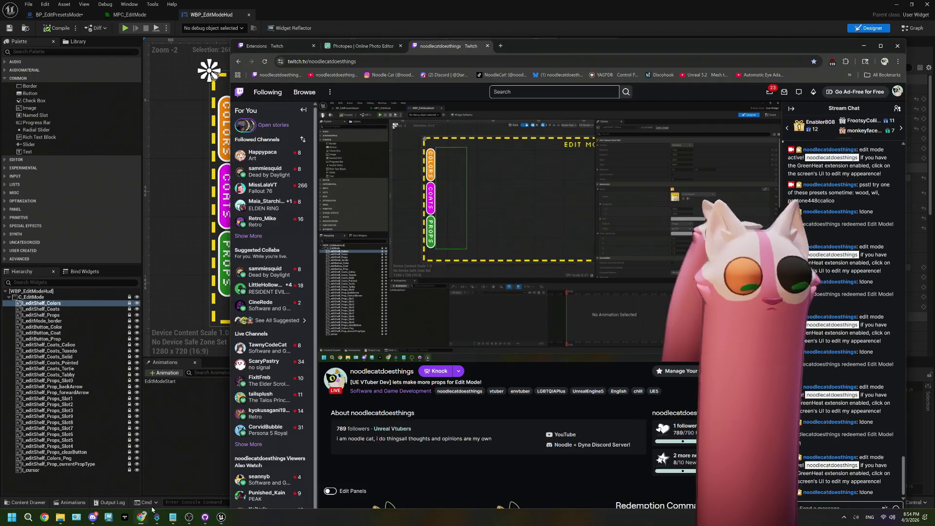
In Photopea, dismiss the ad-blocker notice and look through the New Project and editModeTesting.psd documents
{"action": "left_click", "coordinate": [363, 46]}
{"action": "double_click", "coordinate": [529, 55]}
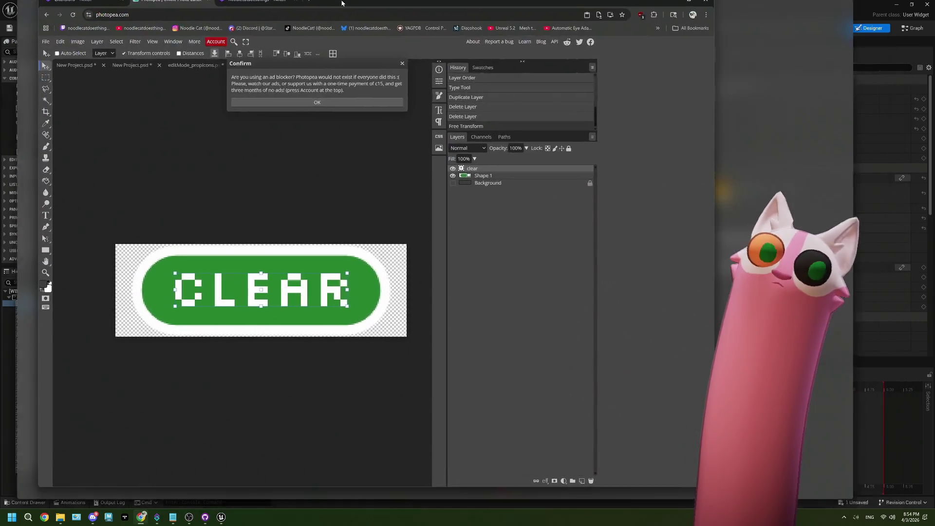
{"action": "left_click", "coordinate": [361, 72]}
{"action": "left_click", "coordinate": [155, 74]}
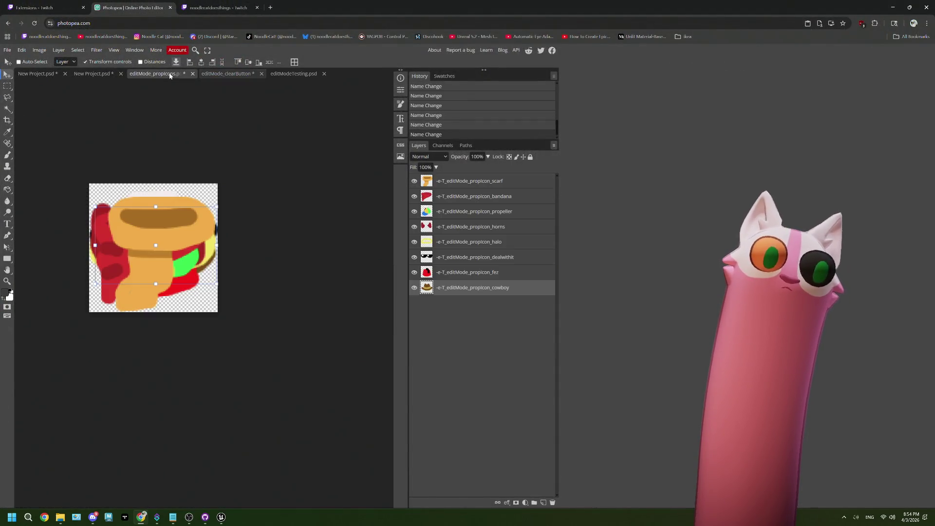
{"action": "left_click", "coordinate": [93, 74]}
{"action": "left_click", "coordinate": [36, 74]}
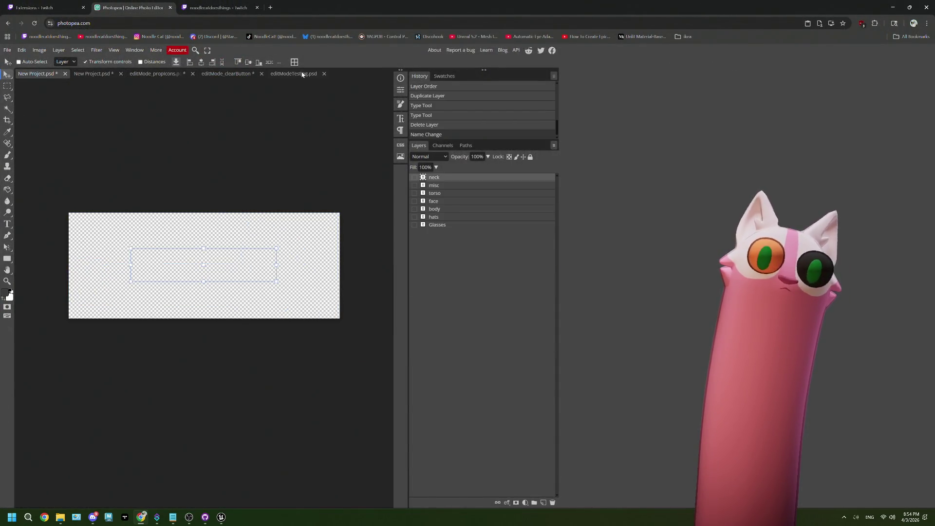
{"action": "left_click", "coordinate": [301, 74]}
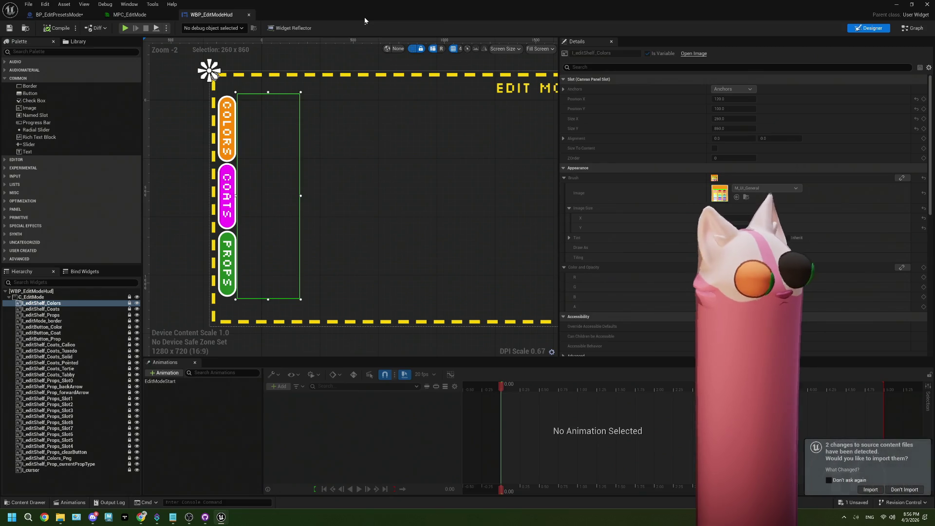
Reimport the changed shelf textures and make the Coats shelf image fully opaque
{"action": "left_click", "coordinate": [870, 489]}
{"action": "left_click", "coordinate": [73, 309]}
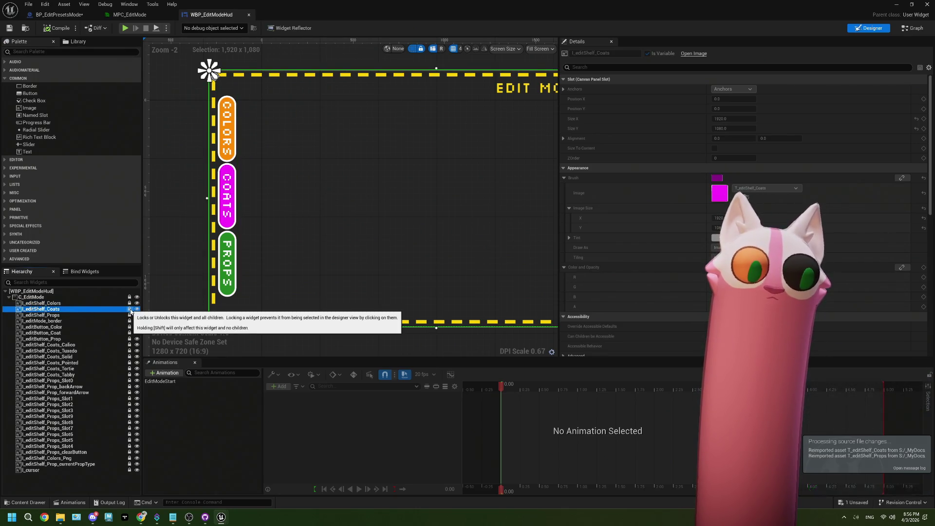
{"action": "scroll", "coordinate": [633, 214], "scroll_direction": "down", "scroll_amount": 10}
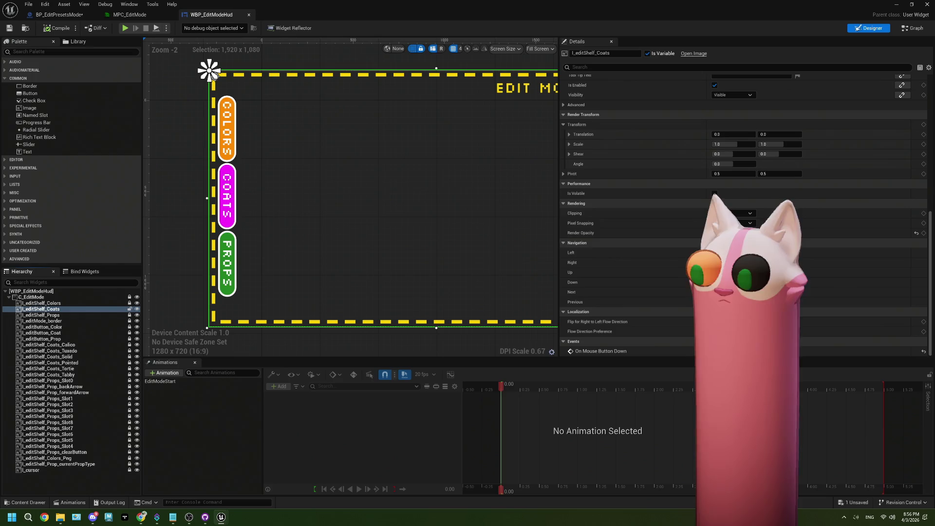
{"action": "left_click", "coordinate": [916, 233]}
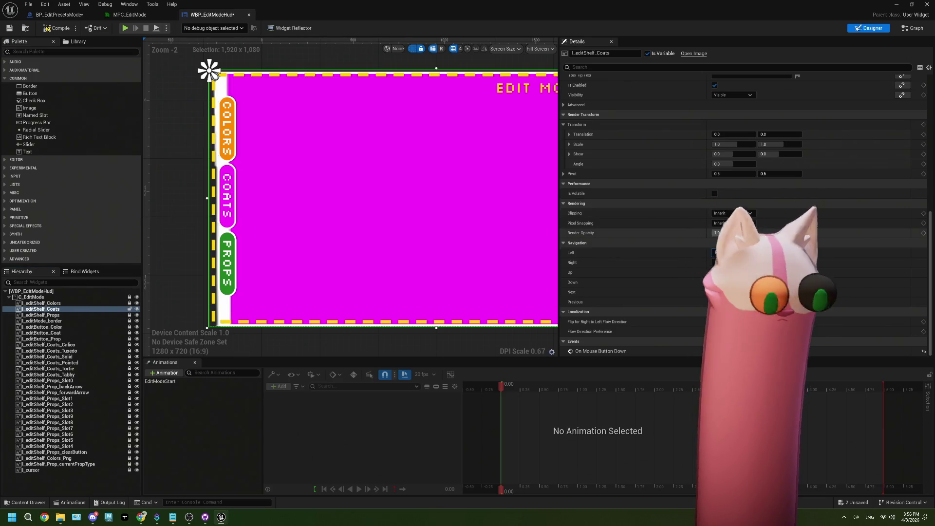
{"action": "left_click", "coordinate": [55, 303]}
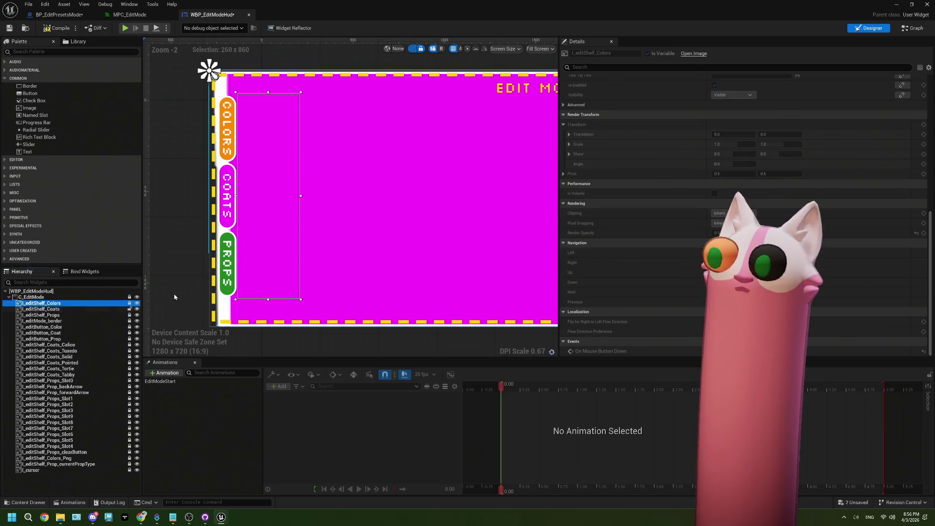
{"action": "scroll", "coordinate": [692, 196], "scroll_direction": "up", "scroll_amount": 10}
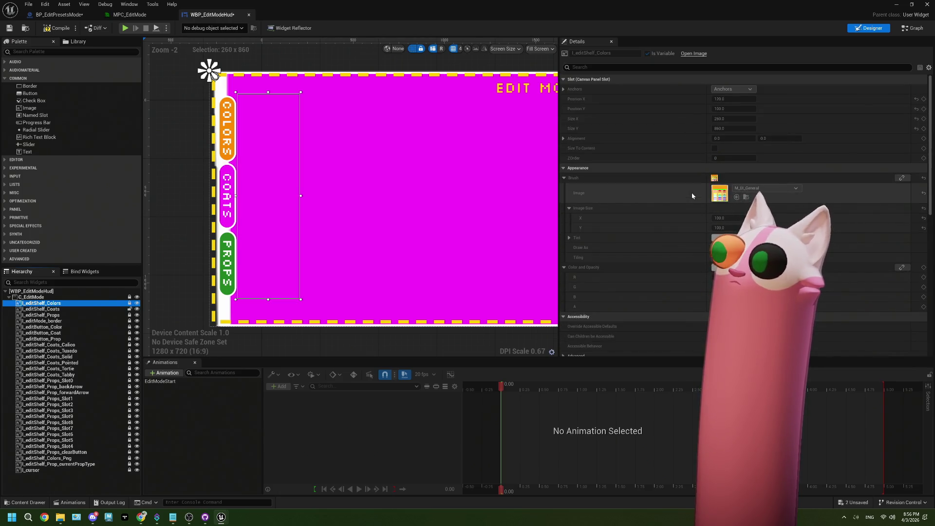
{"action": "left_click", "coordinate": [95, 309]}
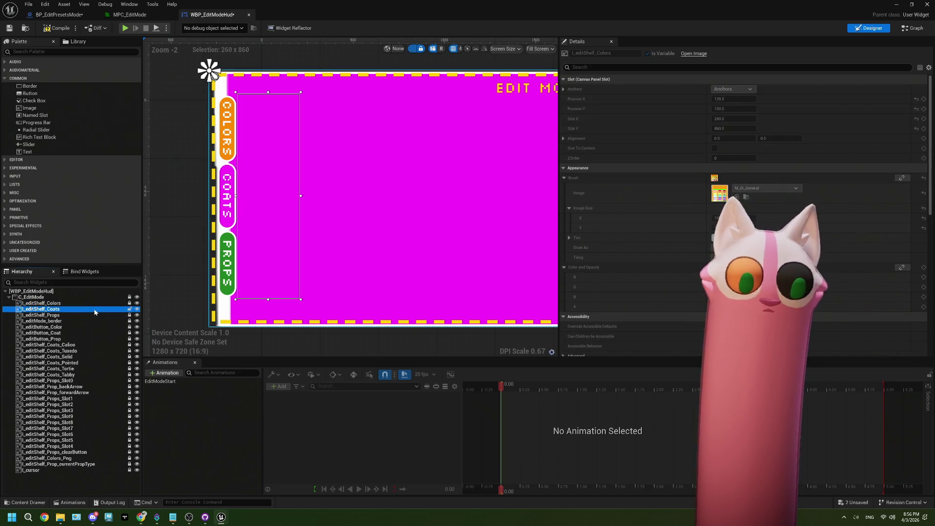
Move the Coats shelf image to position 120, 100
{"action": "left_click", "coordinate": [742, 99]}
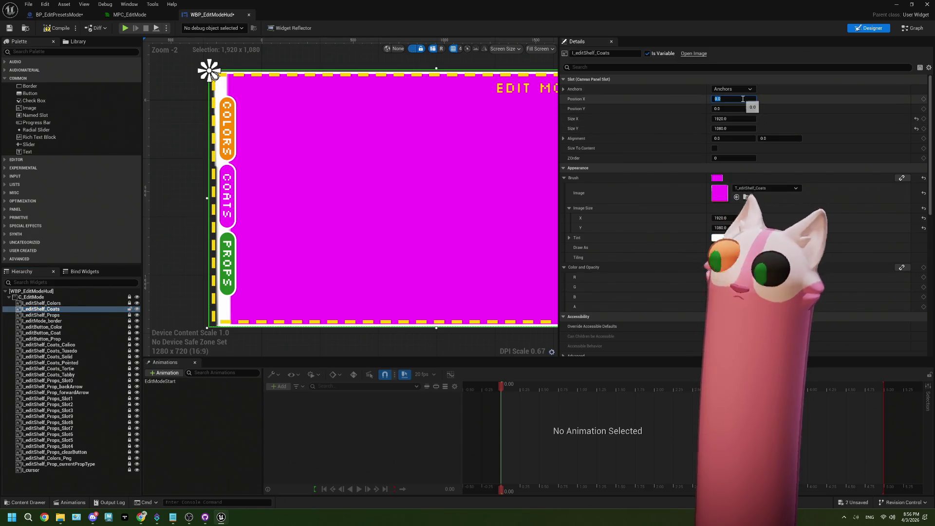
{"action": "type", "text": "120"}
{"action": "key", "text": "Tab"}
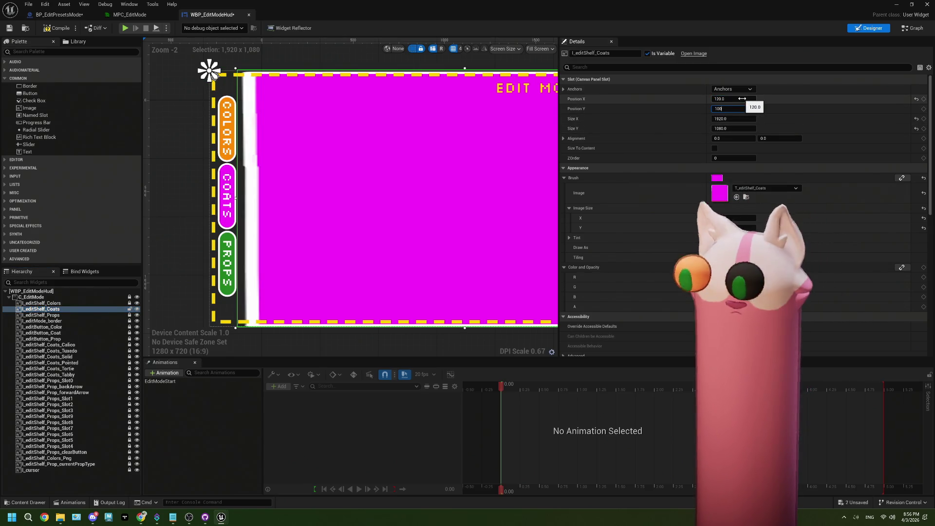
{"action": "type", "text": "100"}
{"action": "key", "text": "Tab"}
{"action": "left_click", "coordinate": [61, 314]}
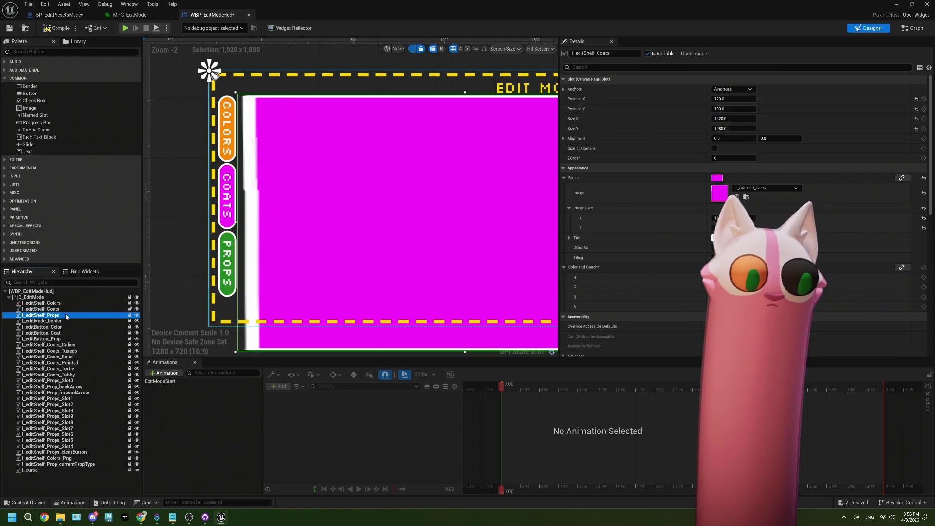
{"action": "key", "text": "Up"}
{"action": "key", "text": "Up"}
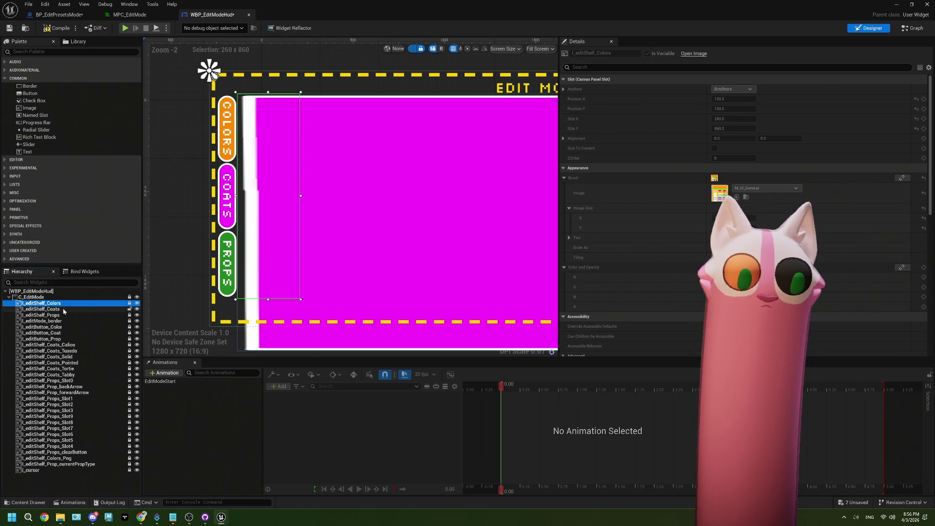
{"action": "key", "text": "Down"}
Resize the Coats shelf image to 260×860 and save the HUD widget
{"action": "left_click", "coordinate": [740, 119]}
{"action": "type", "text": "2"}
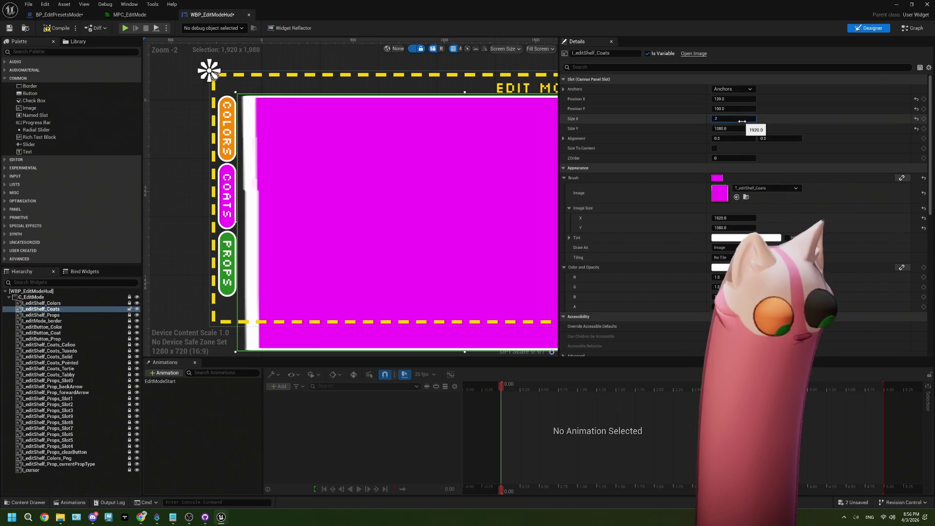
{"action": "type", "text": "60"}
{"action": "key", "text": "Tab"}
{"action": "type", "text": "860"}
{"action": "key", "text": "Tab"}
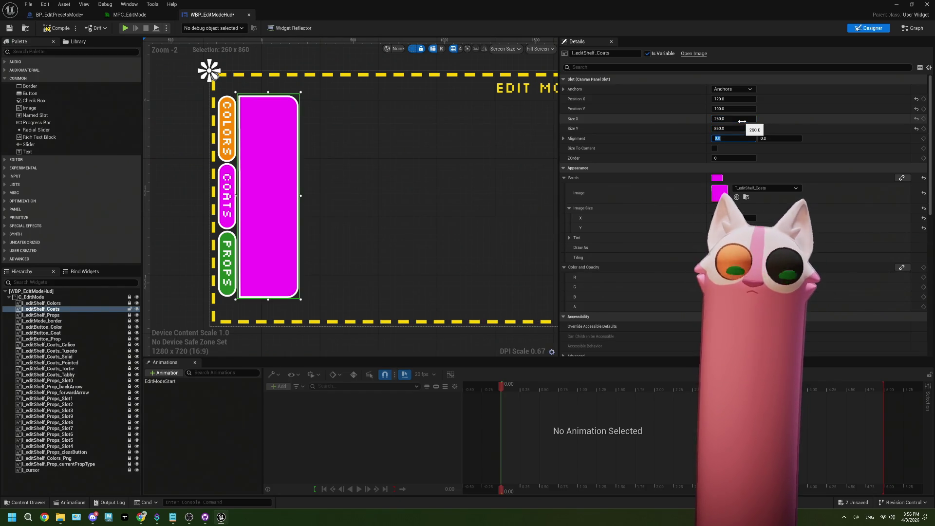
{"action": "left_click", "coordinate": [129, 312]}
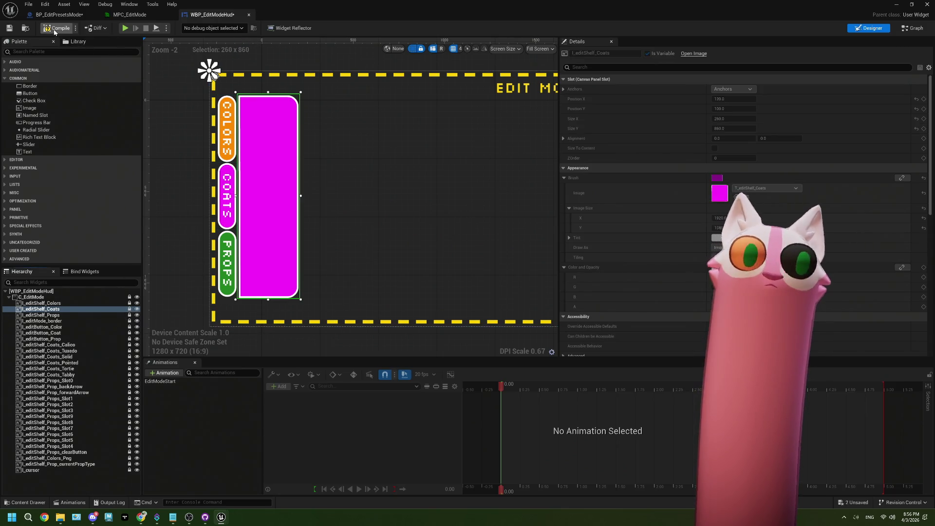
{"action": "left_click", "coordinate": [10, 27]}
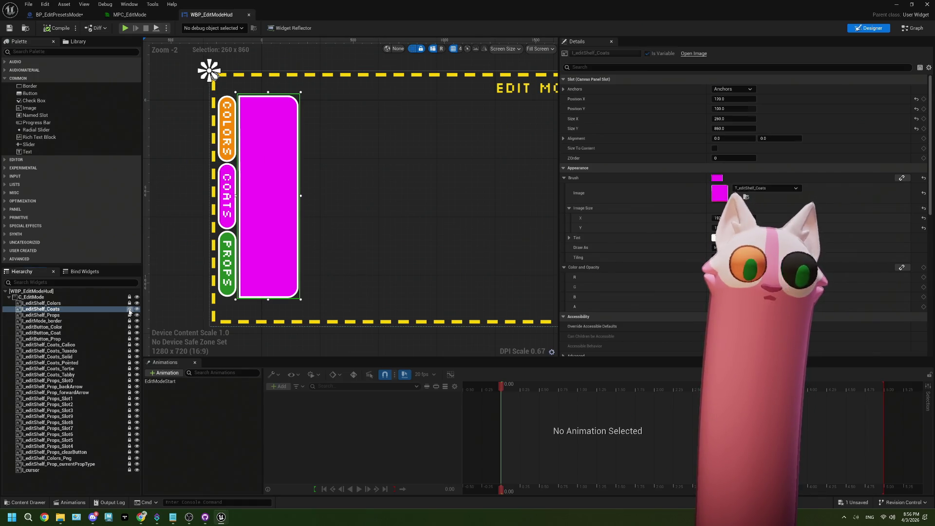
Hide the Coats shelf at zero opacity, save, and make the Props shelf fully visible
{"action": "scroll", "coordinate": [686, 237], "scroll_direction": "down", "scroll_amount": 10}
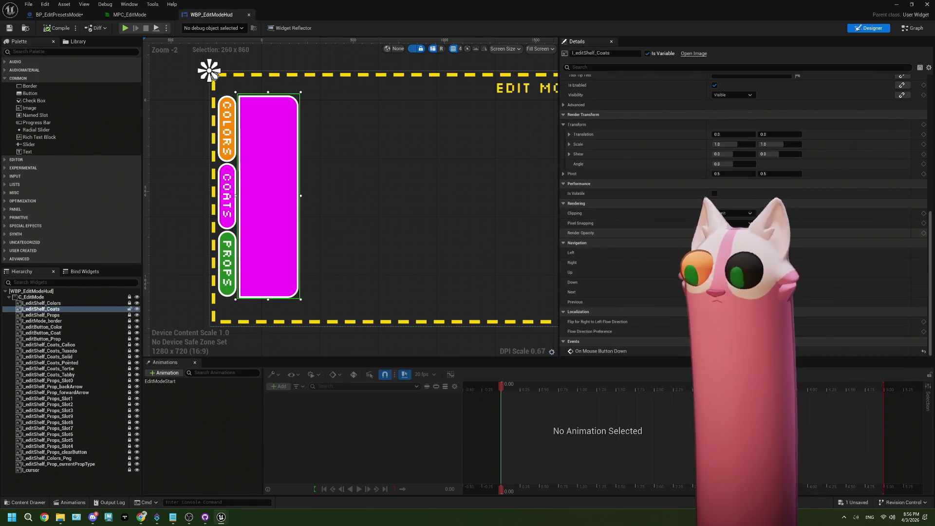
{"action": "left_click_drag", "start_coordinate": [730, 233], "coordinate": [701, 233]}
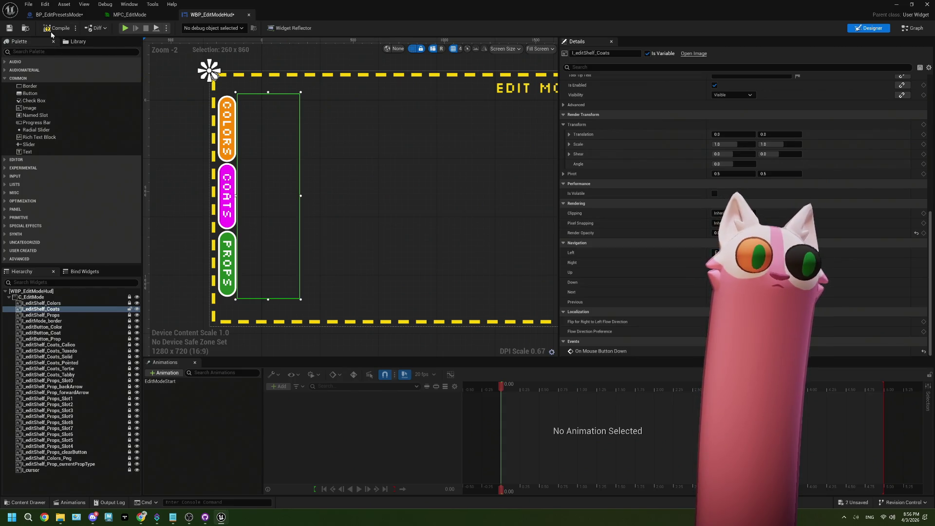
{"action": "left_click", "coordinate": [9, 28]}
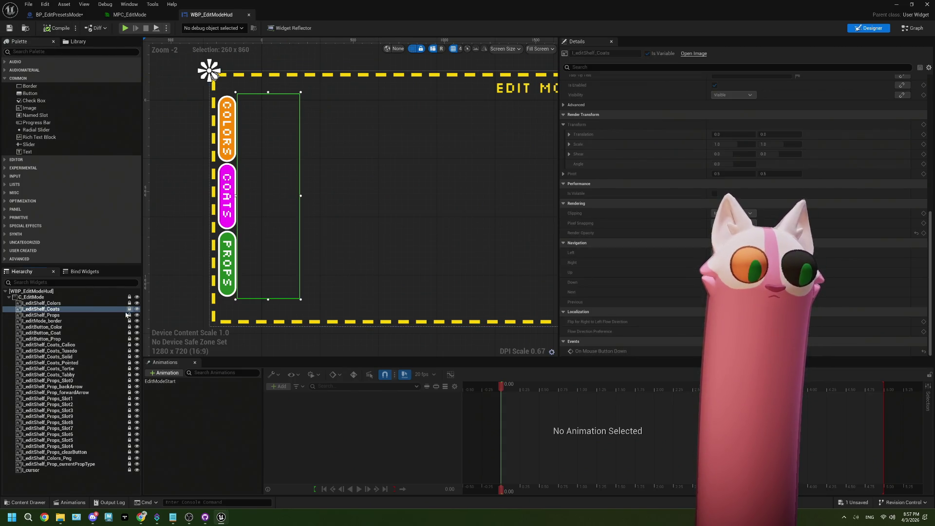
{"action": "left_click", "coordinate": [126, 314]}
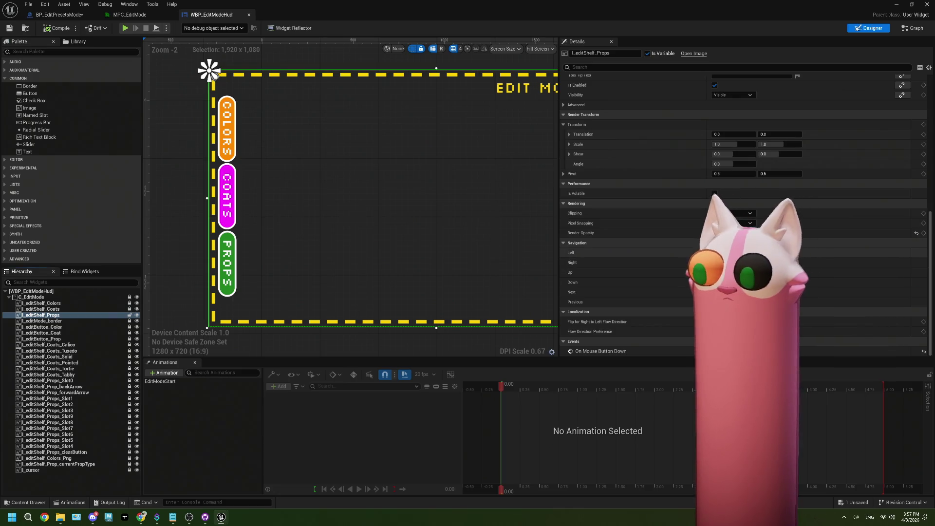
{"action": "left_click_drag", "start_coordinate": [710, 233], "coordinate": [754, 233]}
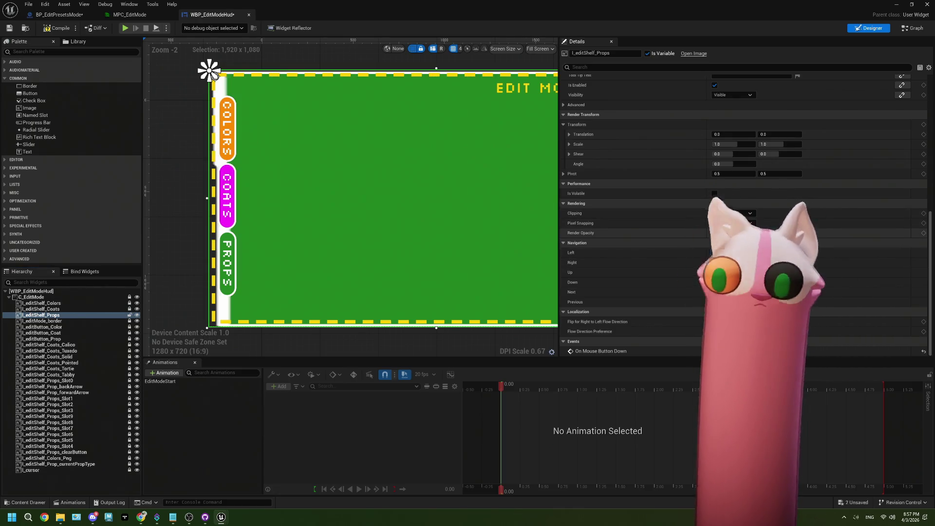
Place the Props shelf at 120, 100 with size 260×860 and save the HUD
{"action": "scroll", "coordinate": [754, 232], "scroll_direction": "up", "scroll_amount": 5}
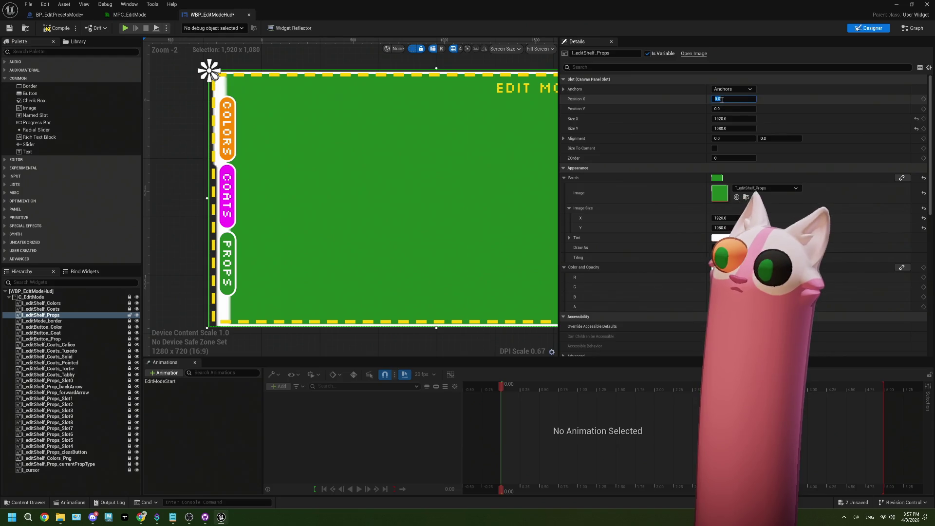
{"action": "key", "text": "Tab"}
{"action": "type", "text": "100"}
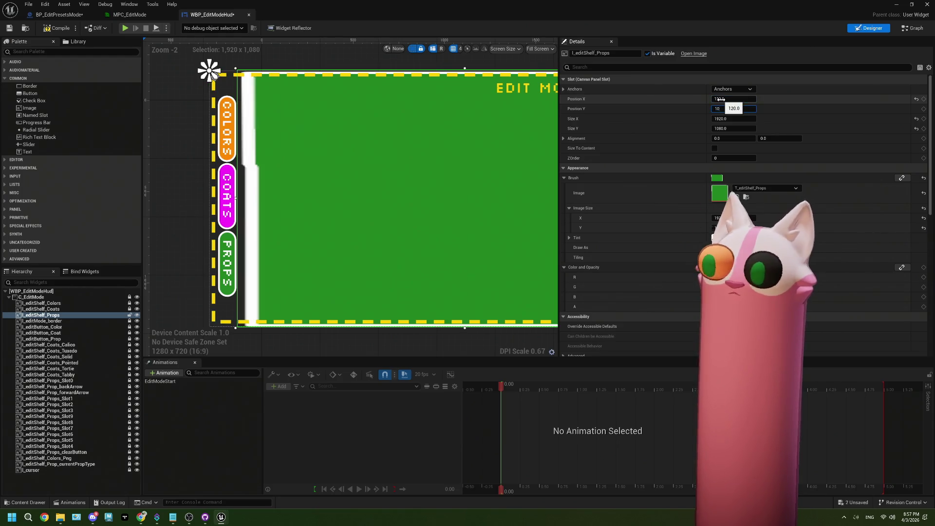
{"action": "key", "text": "Tab"}
{"action": "type", "text": "280"}
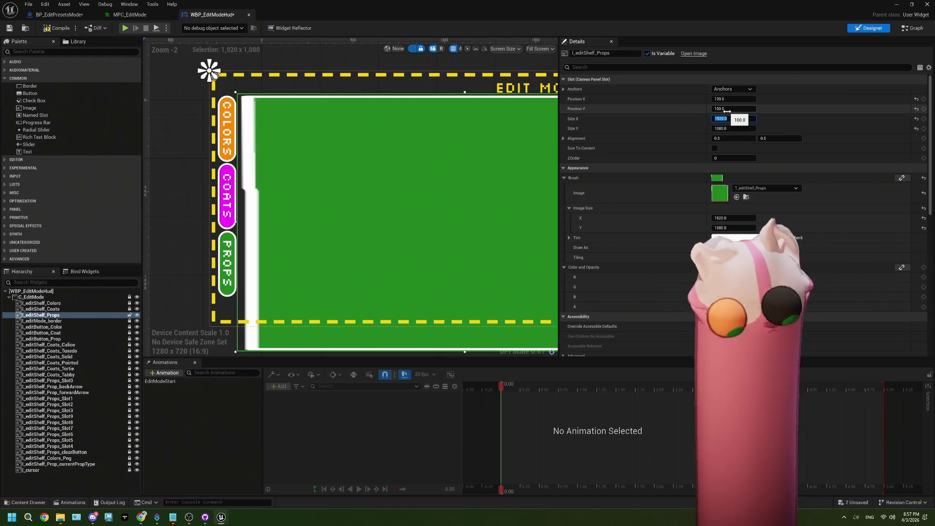
{"action": "key", "text": "Tab"}
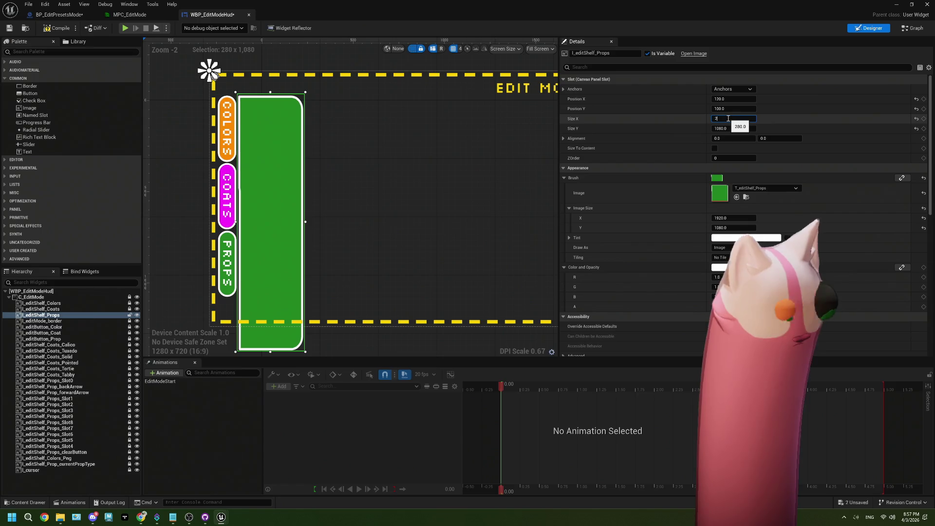
{"action": "left_click_drag", "start_coordinate": [727, 118], "coordinate": [728, 118]}
{"action": "type", "text": "860"}
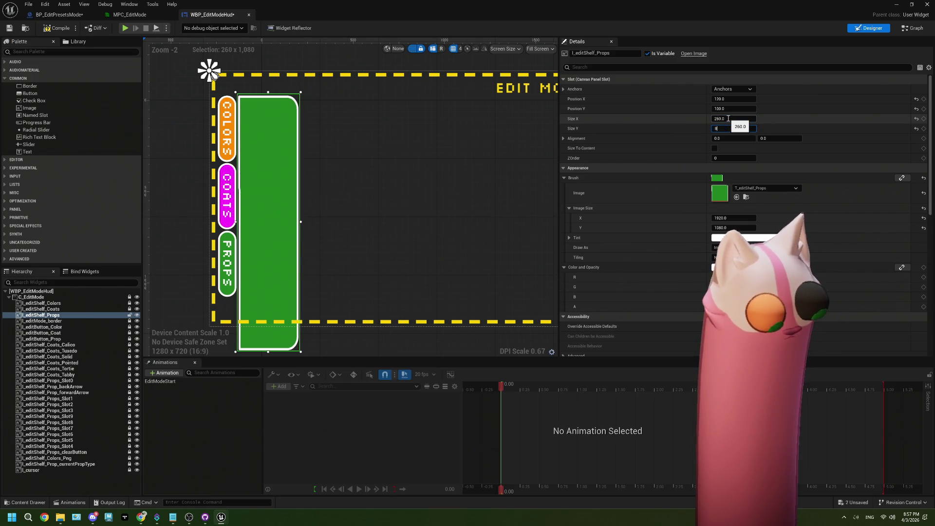
{"action": "key", "text": "Tab"}
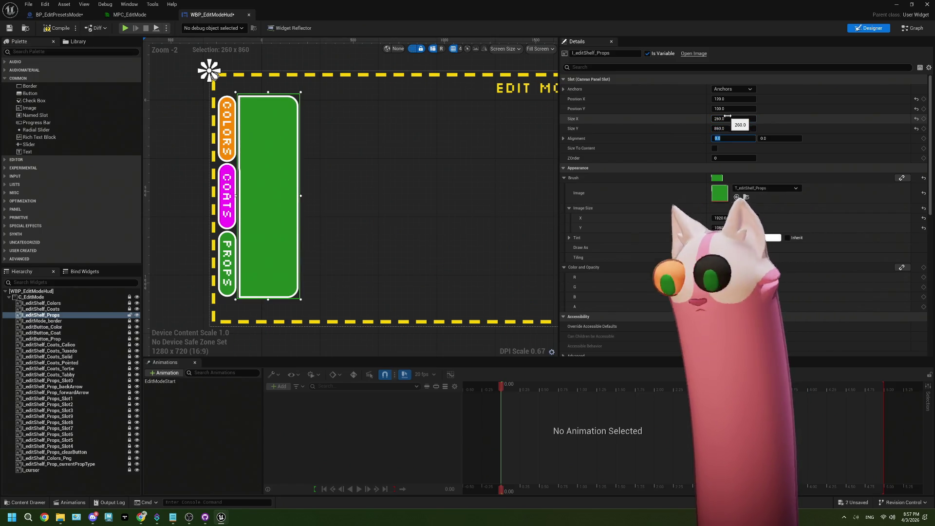
{"action": "key", "text": "ctrl+s"}
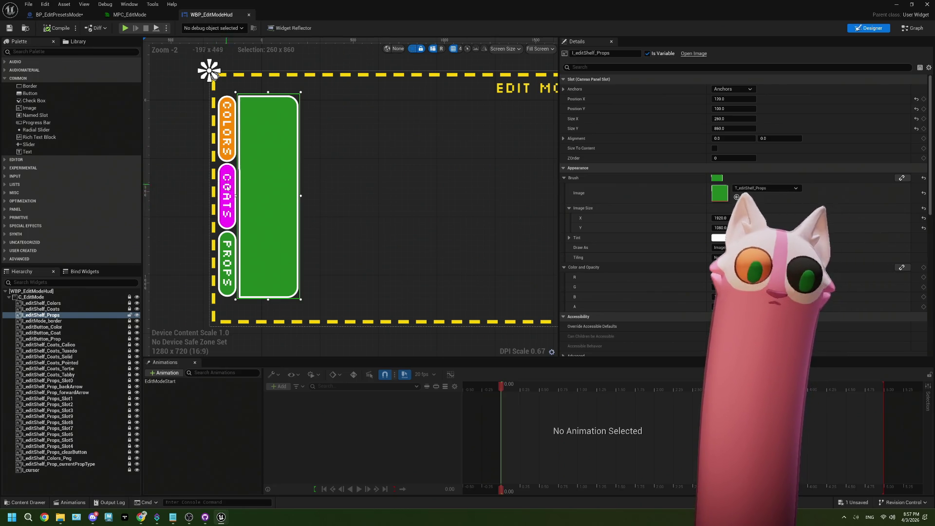
Set the Props shelf opacity back to 0, save, and return to the level editor
{"action": "scroll", "coordinate": [686, 313], "scroll_direction": "down", "scroll_amount": 10}
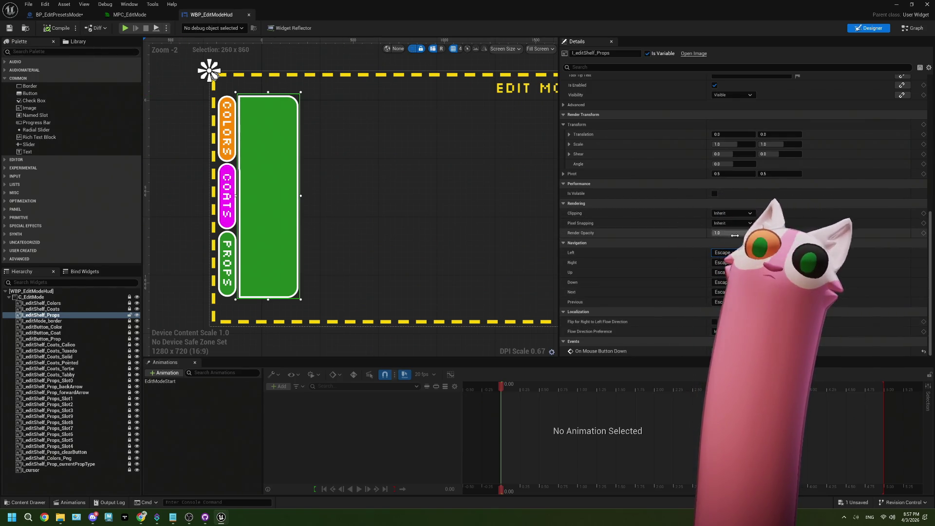
{"action": "type", "text": "0"}
{"action": "key", "text": "Return"}
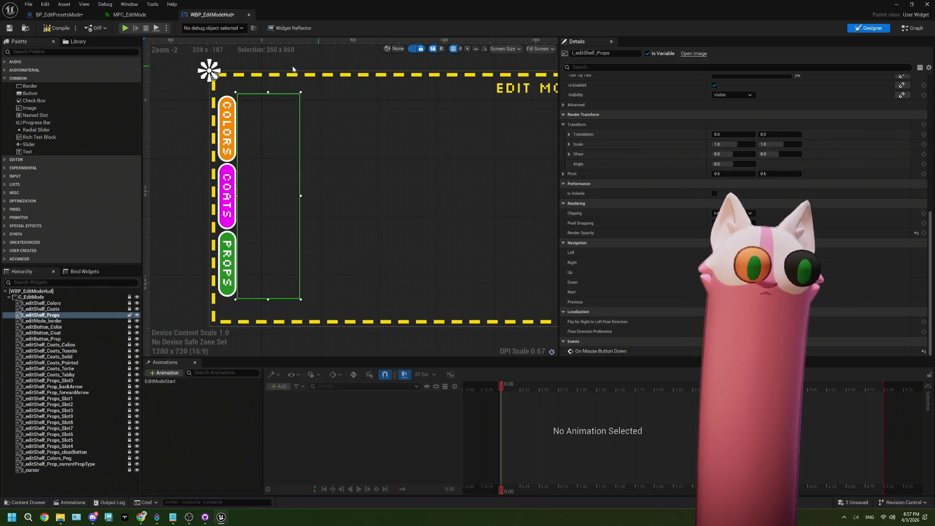
{"action": "left_click", "coordinate": [9, 28]}
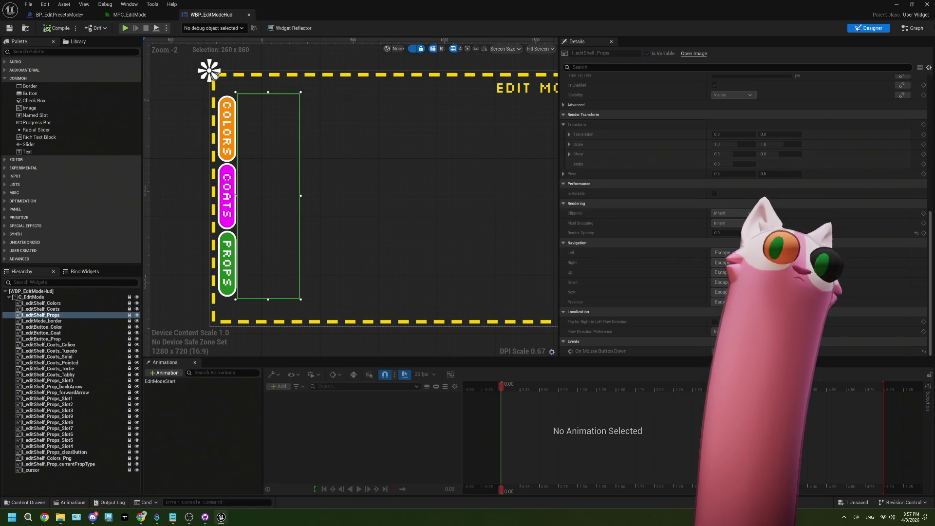
{"action": "left_click", "coordinate": [897, 6]}
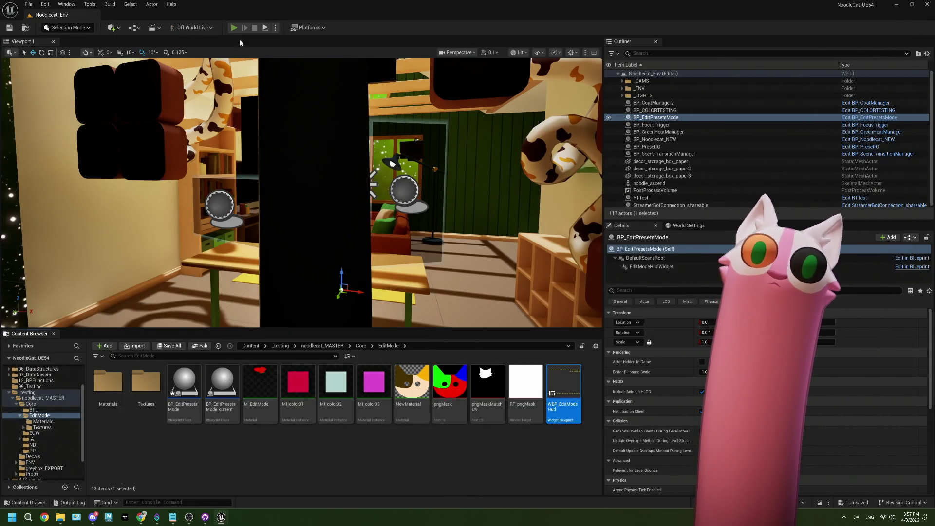
Start playing the level and arrange the browser and OBS windows alongside Unreal
{"action": "left_click", "coordinate": [234, 29]}
{"action": "left_click", "coordinate": [189, 516]}
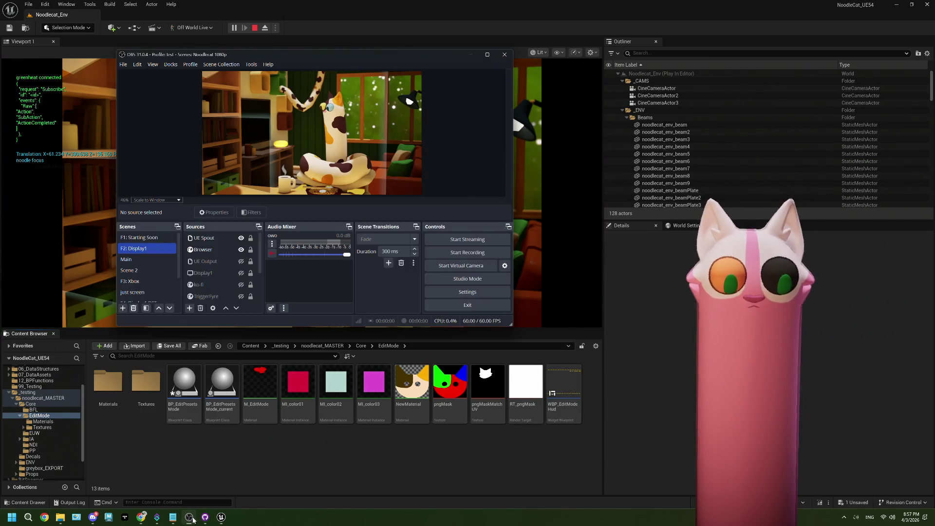
{"action": "key", "text": "alt+Tab"}
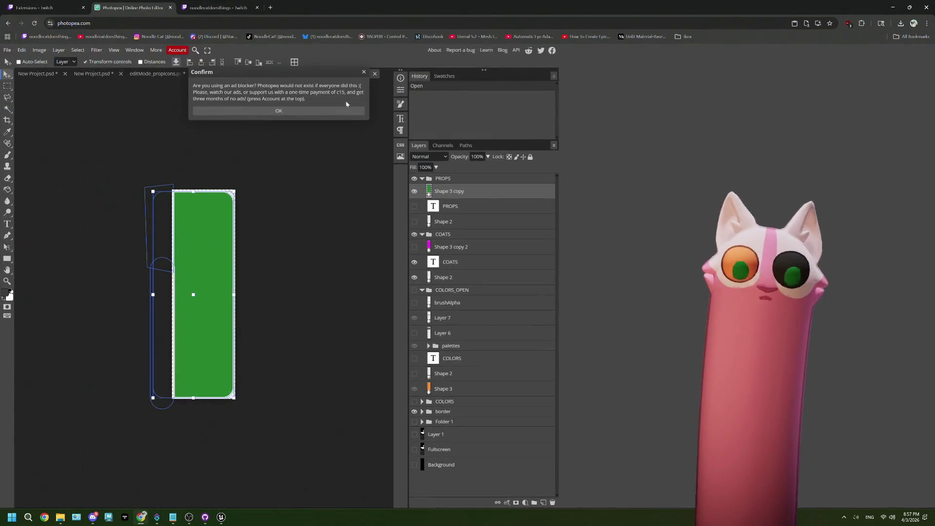
{"action": "left_click", "coordinate": [364, 73]}
{"action": "left_click", "coordinate": [214, 8]}
{"action": "mouse_move", "coordinate": [360, 7]}
{"action": "left_mouse_down"}
{"action": "mouse_move", "coordinate": [477, 36]}
{"action": "mouse_move", "coordinate": [512, 31]}
{"action": "mouse_move", "coordinate": [513, 18]}
{"action": "left_mouse_up"}
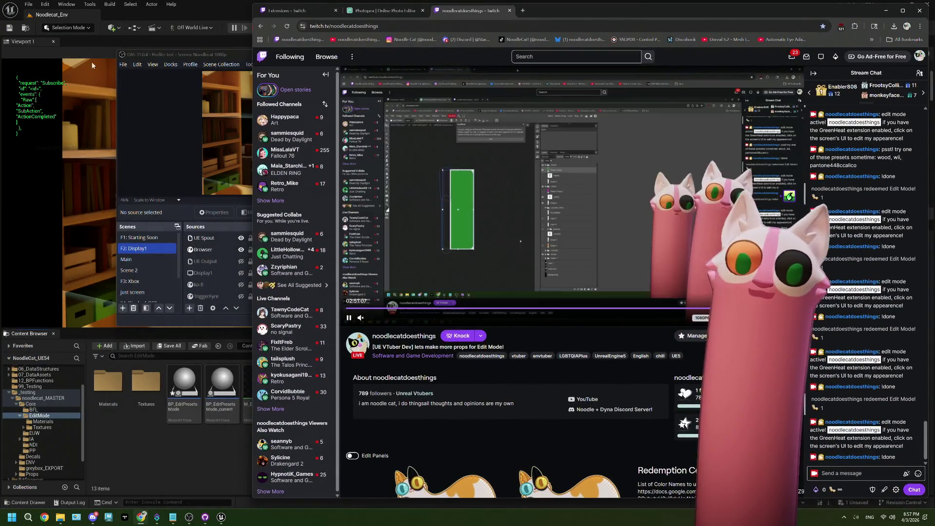
{"action": "mouse_move", "coordinate": [220, 55]}
{"action": "left_mouse_down"}
{"action": "mouse_move", "coordinate": [113, 56]}
{"action": "mouse_move", "coordinate": [166, 46]}
{"action": "left_mouse_up"}
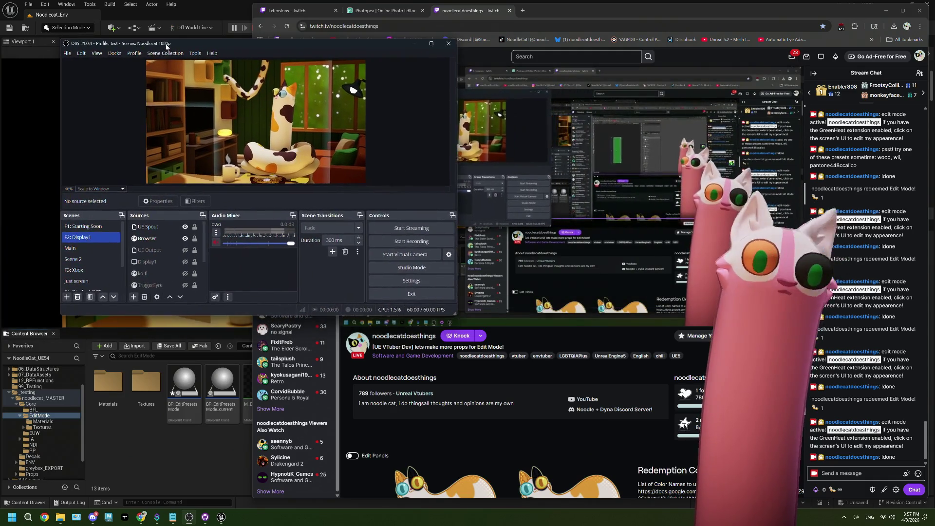
Redeem the Edit Mode! reward from the channel points list
{"action": "left_click", "coordinate": [823, 489]}
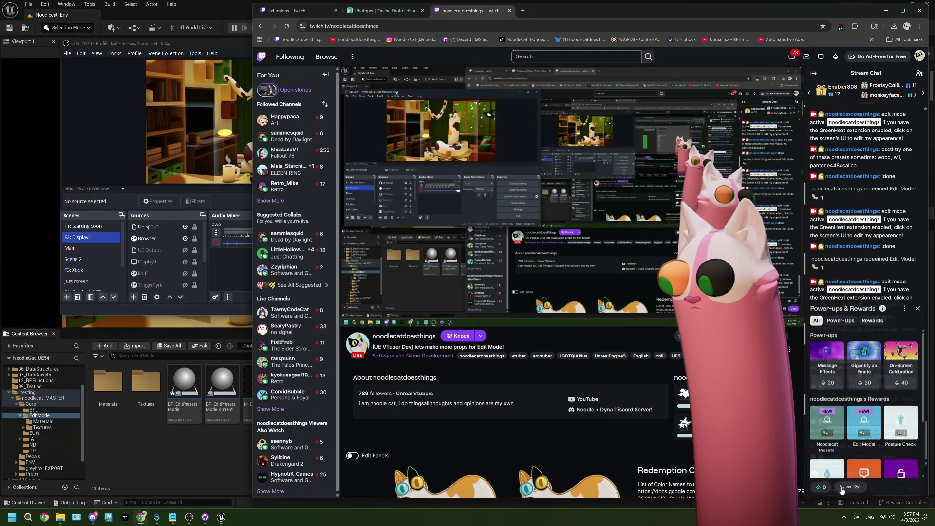
{"action": "left_click", "coordinate": [864, 433]}
{"action": "left_click", "coordinate": [859, 400]}
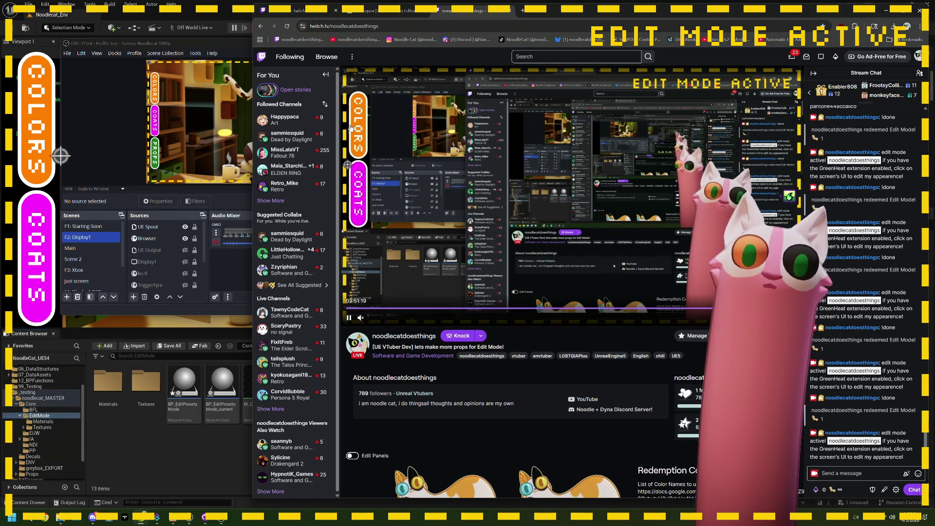
Turn the cat avatar yellow using the yellow swatch in the Colors palette
{"action": "left_click", "coordinate": [350, 128]}
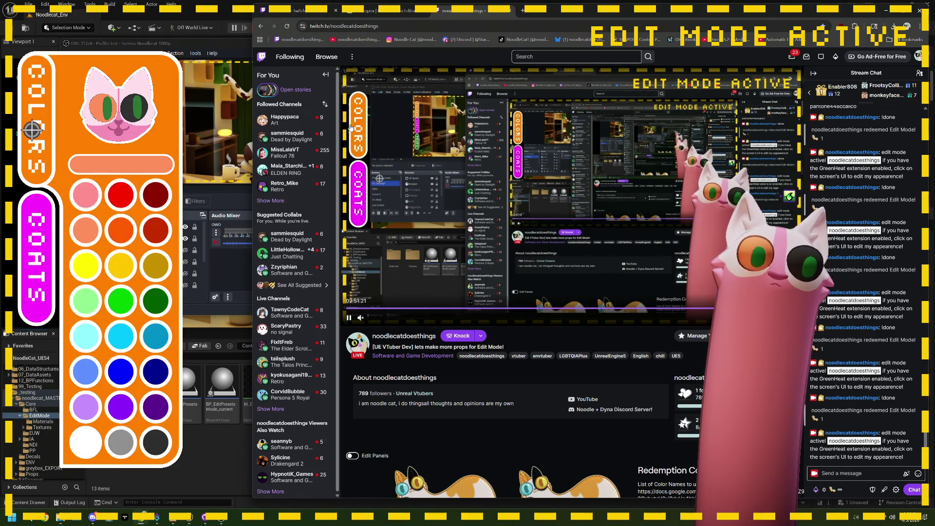
{"action": "left_click", "coordinate": [378, 198]}
{"action": "left_click", "coordinate": [394, 146]}
{"action": "left_click", "coordinate": [393, 131]}
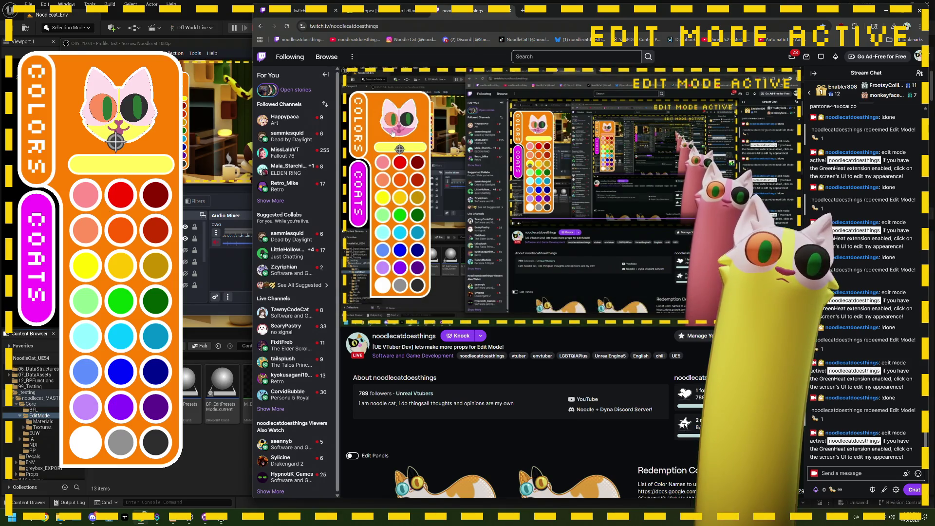
{"action": "mouse_move", "coordinate": [568, 10]}
{"action": "left_mouse_down"}
{"action": "mouse_move", "coordinate": [568, 241]}
{"action": "mouse_move", "coordinate": [530, 16]}
{"action": "mouse_move", "coordinate": [555, 15]}
{"action": "left_mouse_up"}
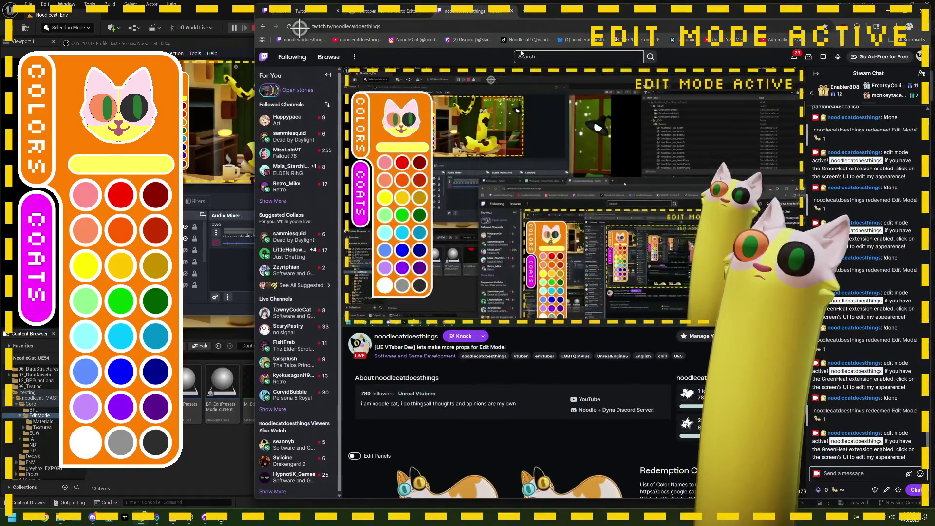
{"action": "left_click", "coordinate": [54, 131]}
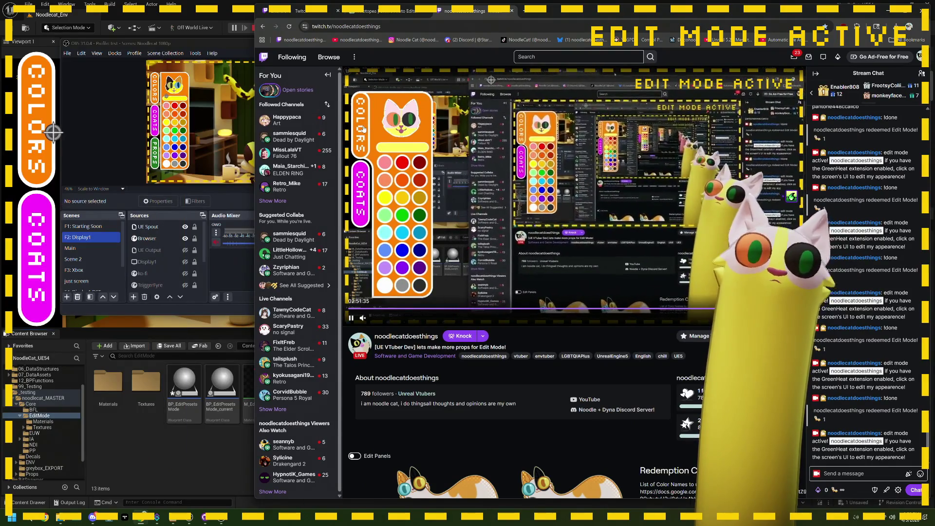
Pick a different coat for the cat in the Coats panel, then close it
{"action": "left_click", "coordinate": [48, 243]}
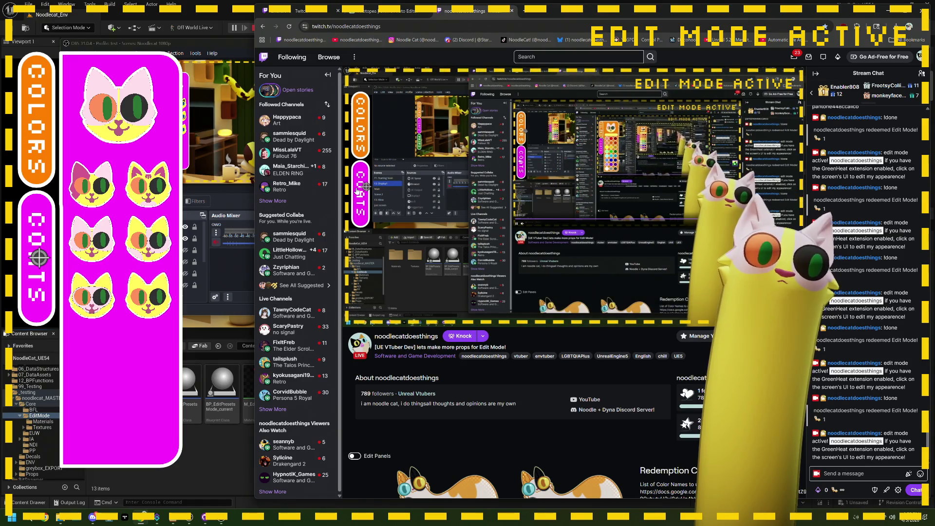
{"action": "left_click", "coordinate": [411, 186]}
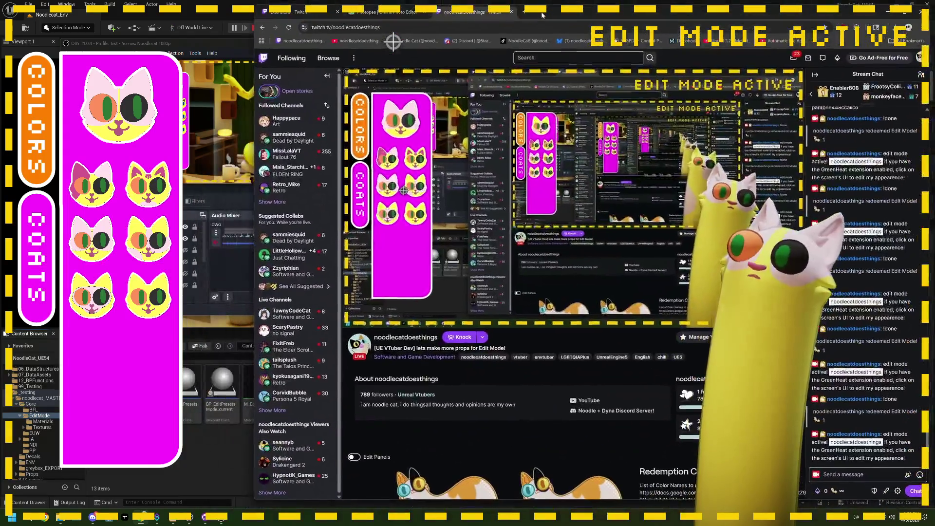
{"action": "left_click_drag", "start_coordinate": [542, 15], "coordinate": [540, 13]}
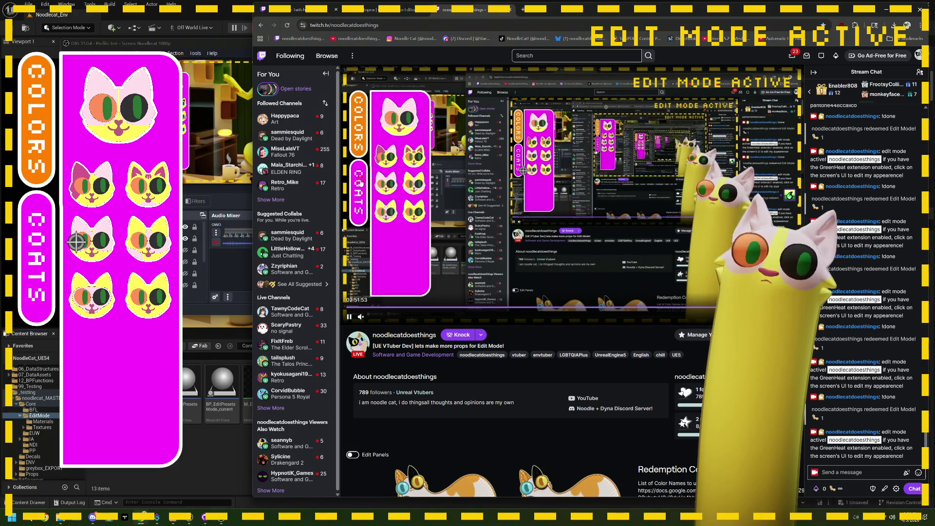
{"action": "left_click", "coordinate": [51, 243]}
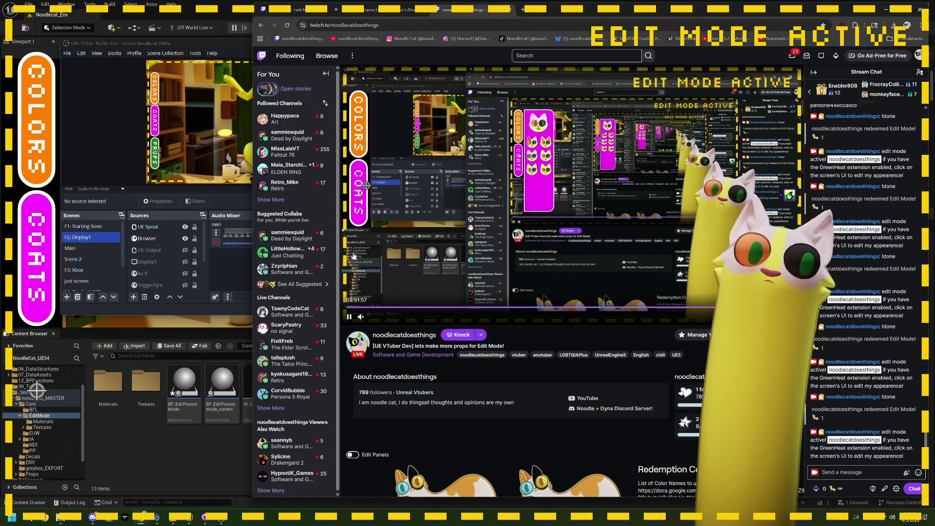
{"action": "left_click", "coordinate": [378, 144]}
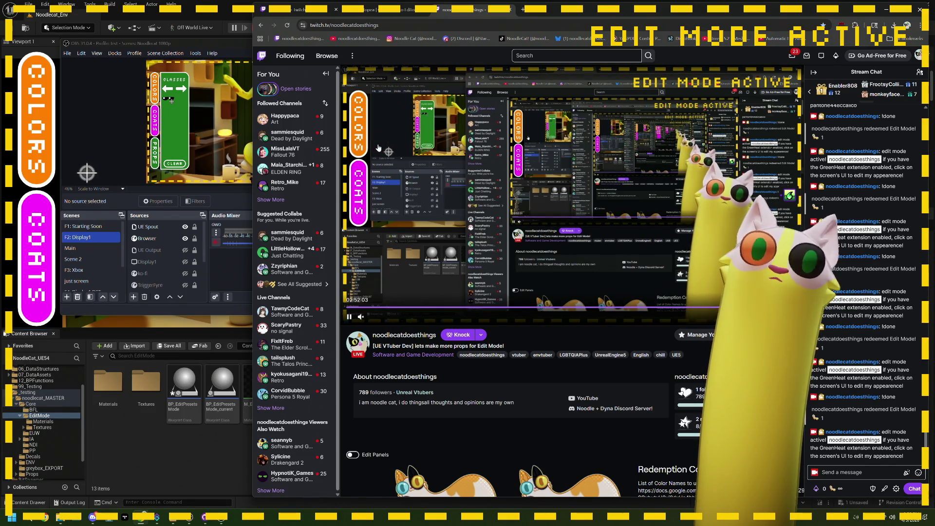
{"action": "mouse_move", "coordinate": [534, 12]}
{"action": "left_mouse_down"}
{"action": "mouse_move", "coordinate": [626, 117]}
{"action": "mouse_move", "coordinate": [567, 66]}
{"action": "mouse_move", "coordinate": [587, 35]}
{"action": "left_mouse_up"}
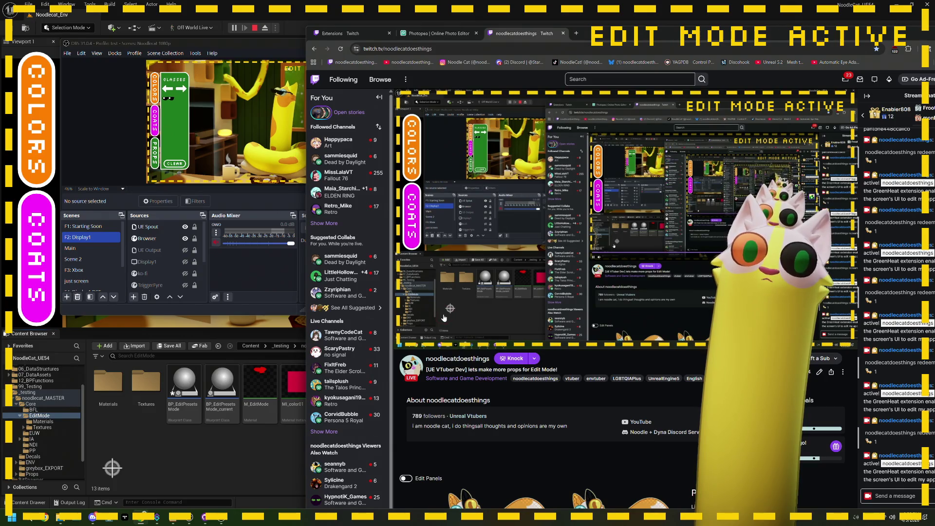
Expand the COATS pill on the Twitch stream player to show the cat-face coat grid
{"action": "mouse_move", "coordinate": [444, 309]}
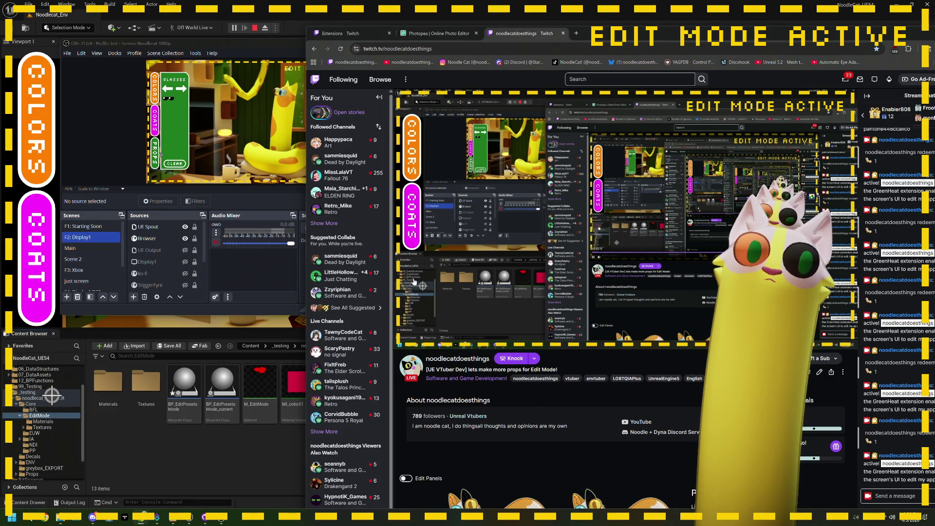
{"action": "mouse_move", "coordinate": [407, 278]}
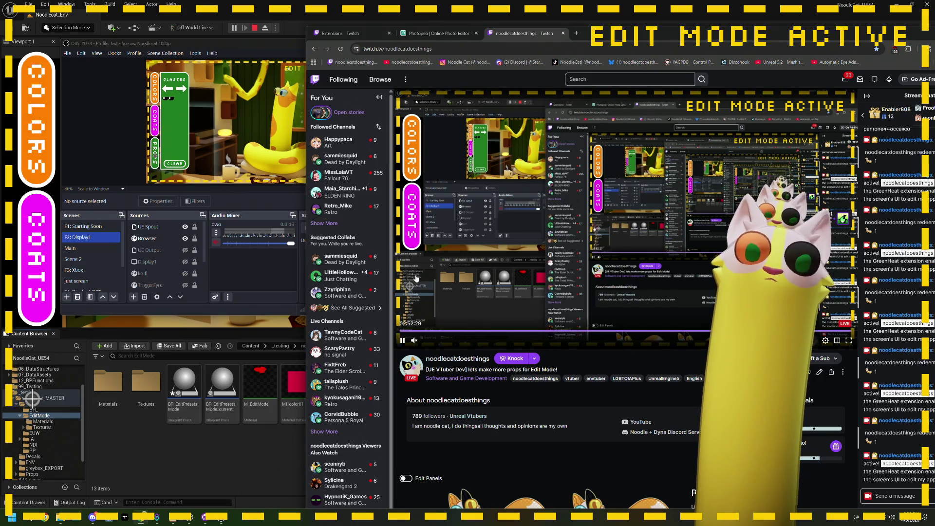
{"action": "left_click", "coordinate": [414, 223]}
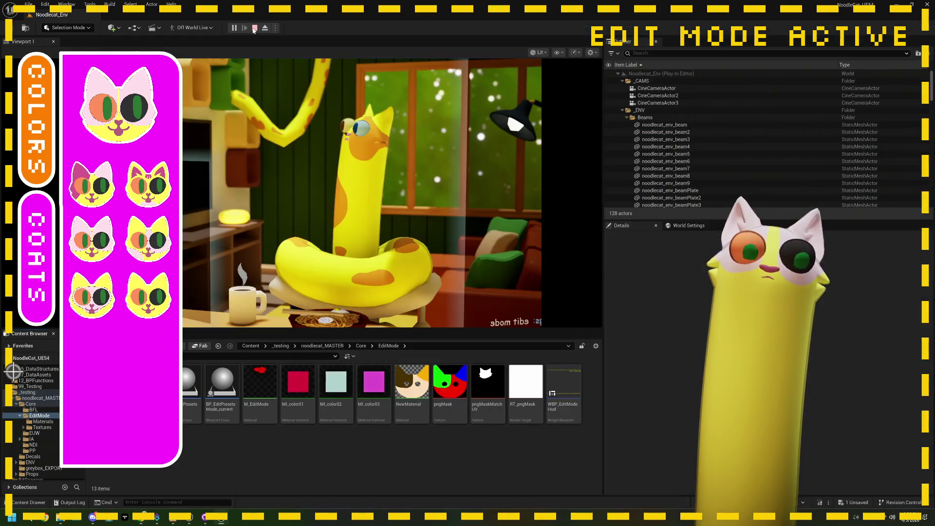
End Play In Editor with the toolbar Stop button
{"action": "left_click", "coordinate": [254, 28]}
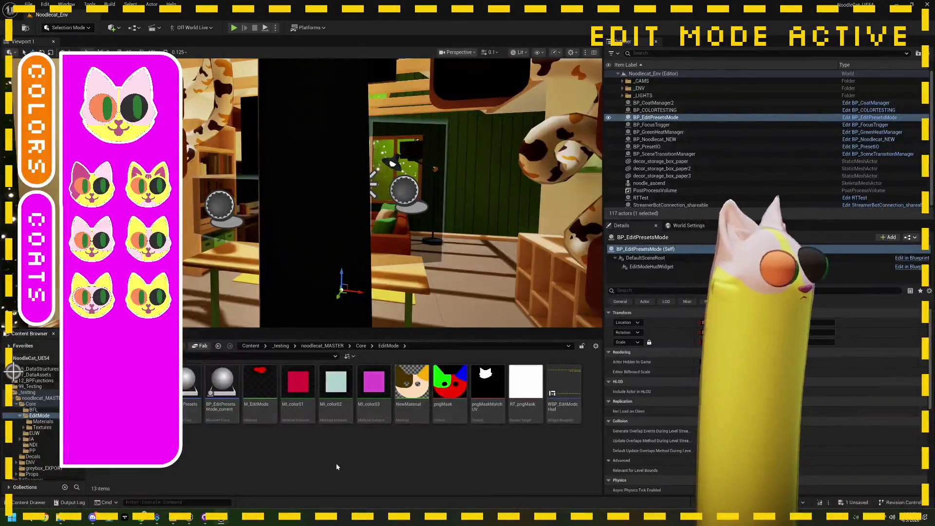
Open the BP_EditPresetsMode Blueprint from the Content Browser to its PopulatePropIcons graph
{"action": "left_click", "coordinate": [185, 392]}
{"action": "double_click", "coordinate": [186, 392]}
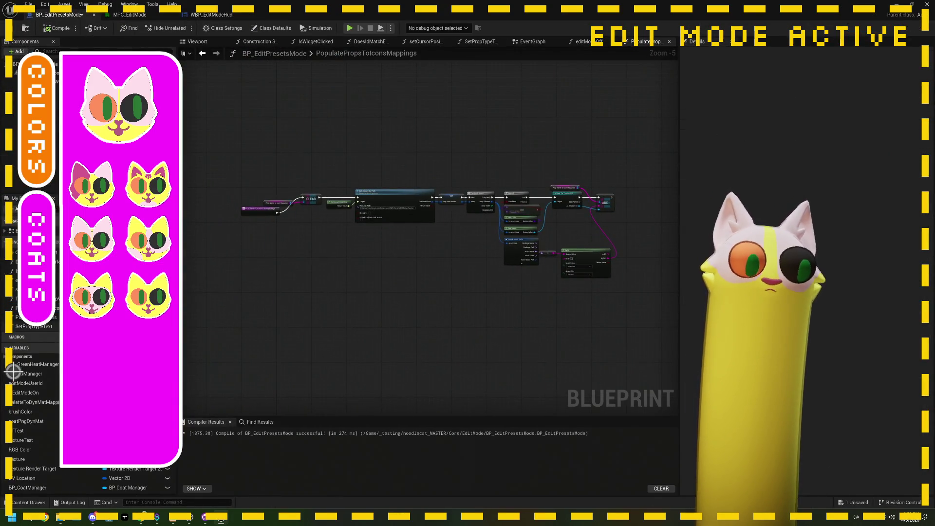
{"action": "scroll", "coordinate": [196, 217], "scroll_direction": "up", "scroll_amount": 4}
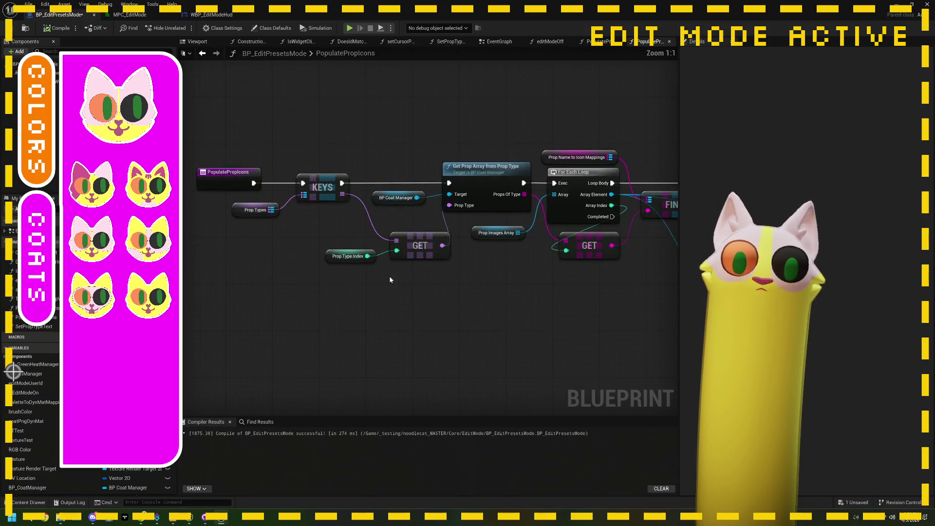
Inspect the Prop Types and Prop Images Array nodes, then read the array index warnings in the Output Log
{"action": "left_click", "coordinate": [221, 208]}
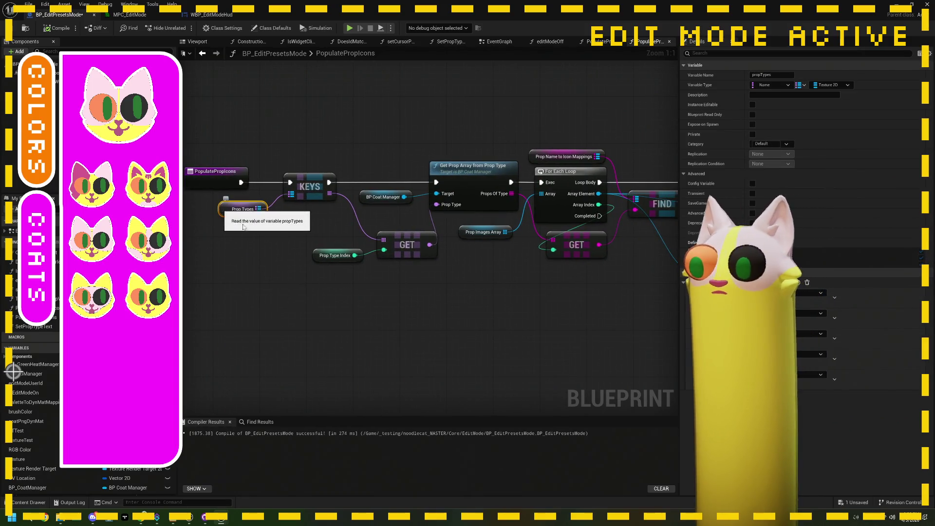
{"action": "left_click_drag", "start_coordinate": [372, 272], "coordinate": [340, 273]}
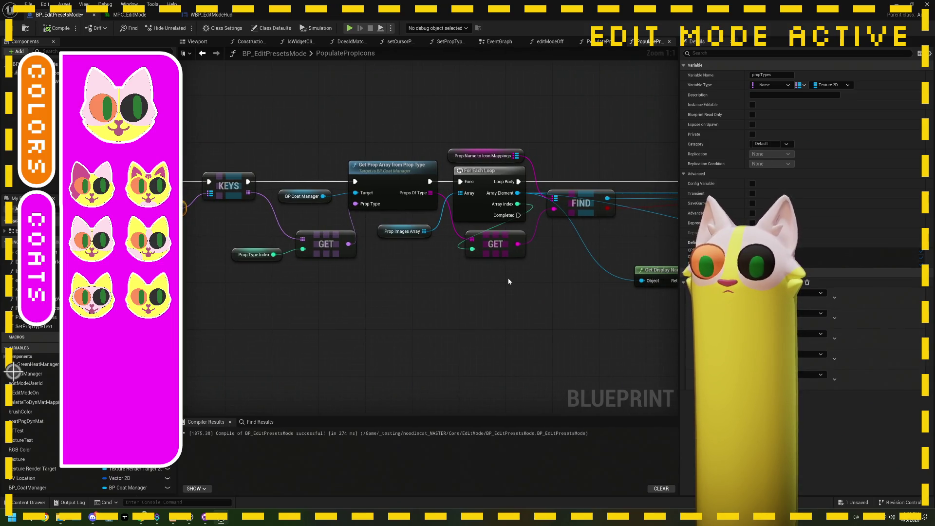
{"action": "left_click", "coordinate": [389, 237]}
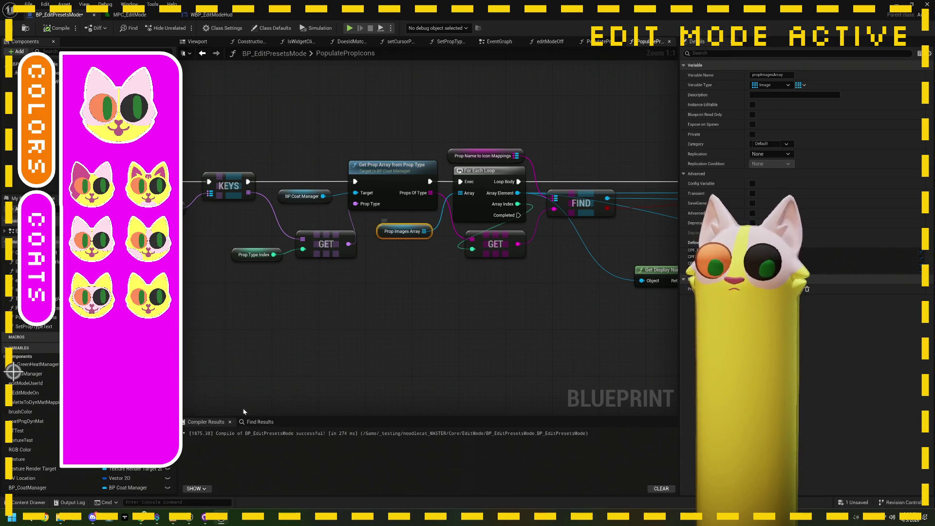
{"action": "left_click", "coordinate": [72, 502]}
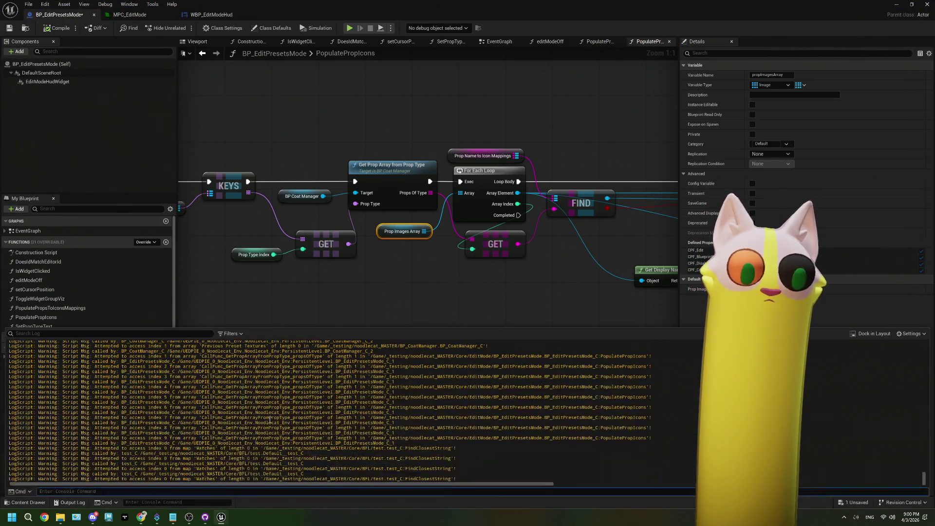
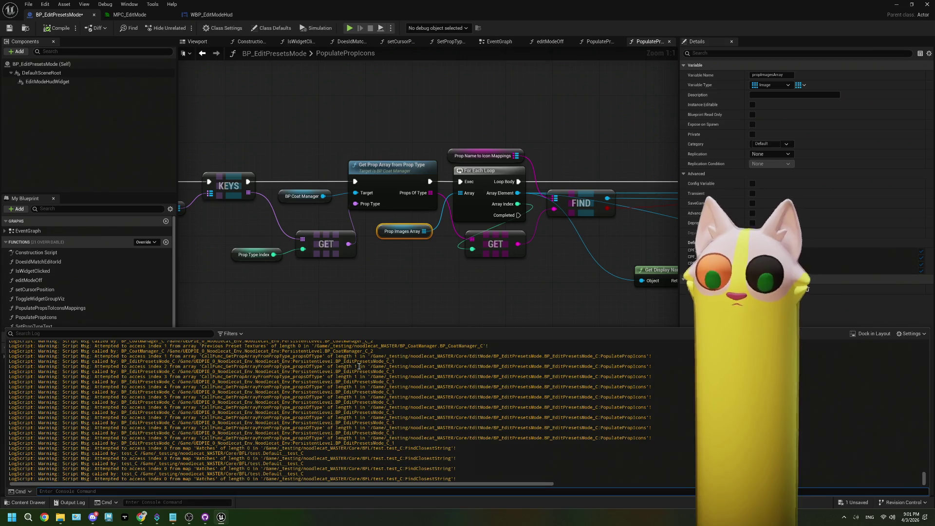
Inspect the Prop Types and Prop Type Index nodes, then recompile BP_EditPresetsMode
{"action": "left_click_drag", "start_coordinate": [338, 276], "coordinate": [435, 280]}
{"action": "left_click", "coordinate": [255, 212]}
{"action": "left_click_drag", "start_coordinate": [480, 316], "coordinate": [423, 321]}
{"action": "left_click", "coordinate": [292, 263]}
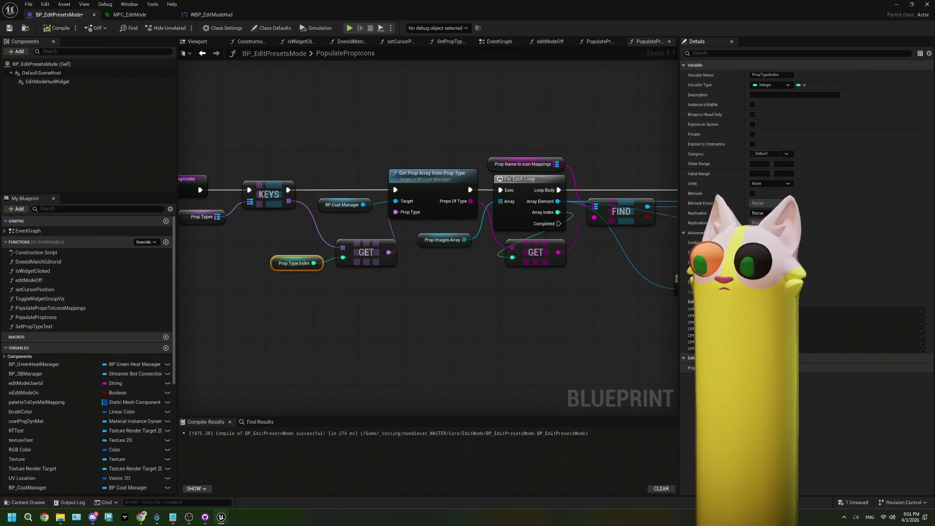
{"action": "left_click", "coordinate": [559, 333]}
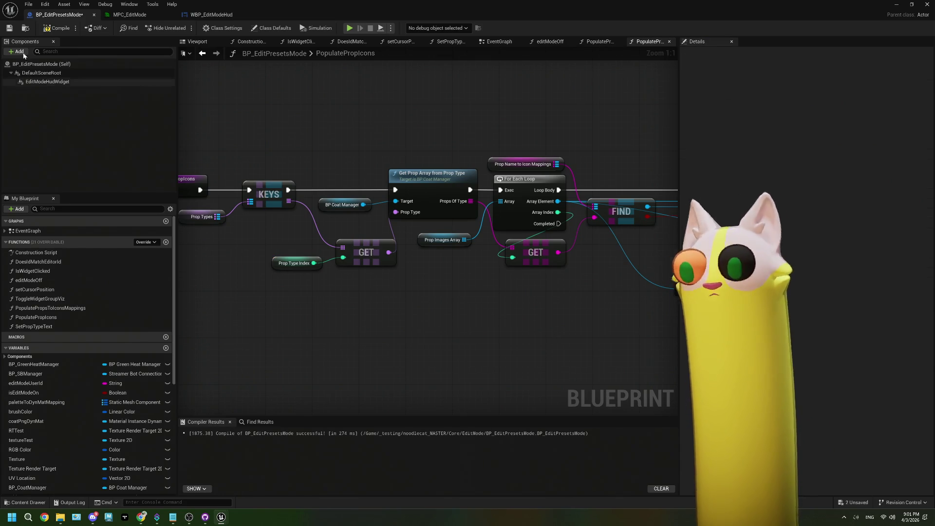
{"action": "left_click", "coordinate": [58, 28]}
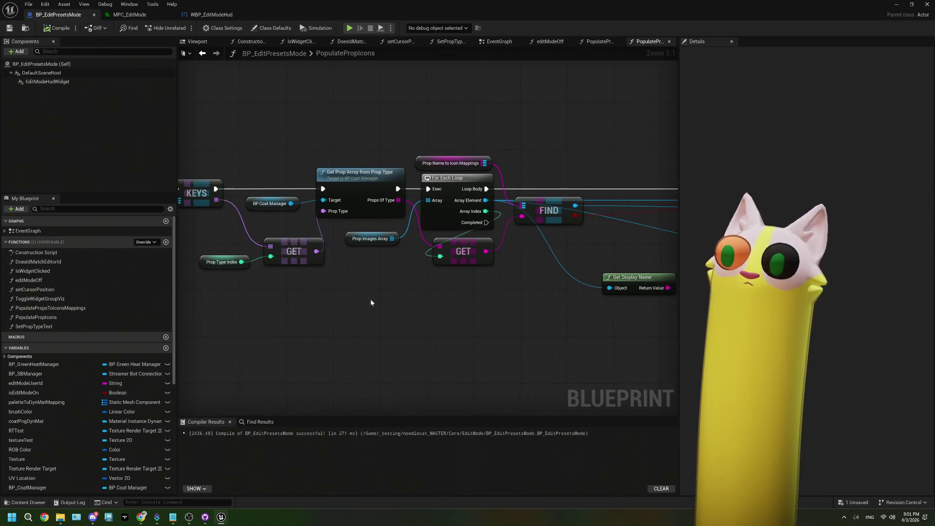
Review the Branch, Contains and Prop Images Array nodes, then open PopulatePropsToIconsMappings
{"action": "left_click_drag", "start_coordinate": [371, 303], "coordinate": [252, 298]}
{"action": "mouse_move", "coordinate": [356, 316]}
{"action": "left_mouse_down"}
{"action": "mouse_move", "coordinate": [302, 320]}
{"action": "mouse_move", "coordinate": [403, 326]}
{"action": "left_mouse_up"}
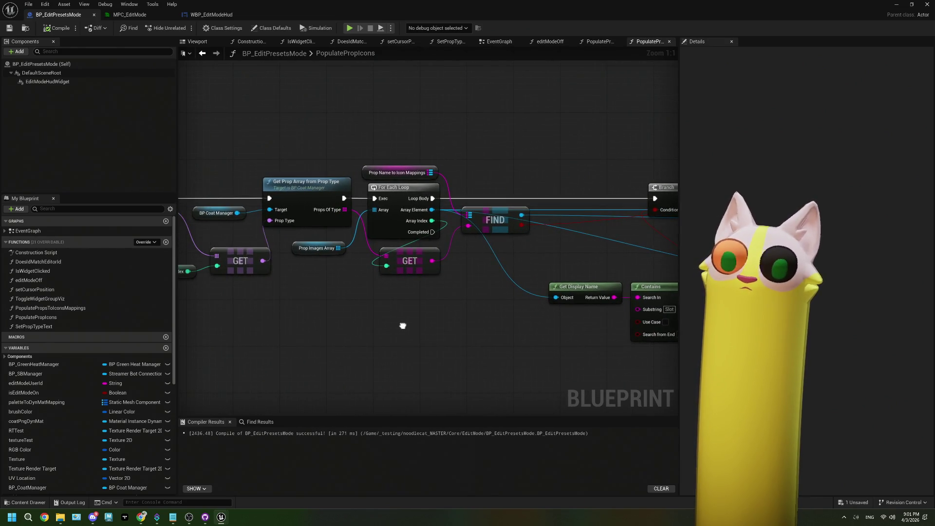
{"action": "left_click_drag", "start_coordinate": [302, 254], "coordinate": [300, 248]}
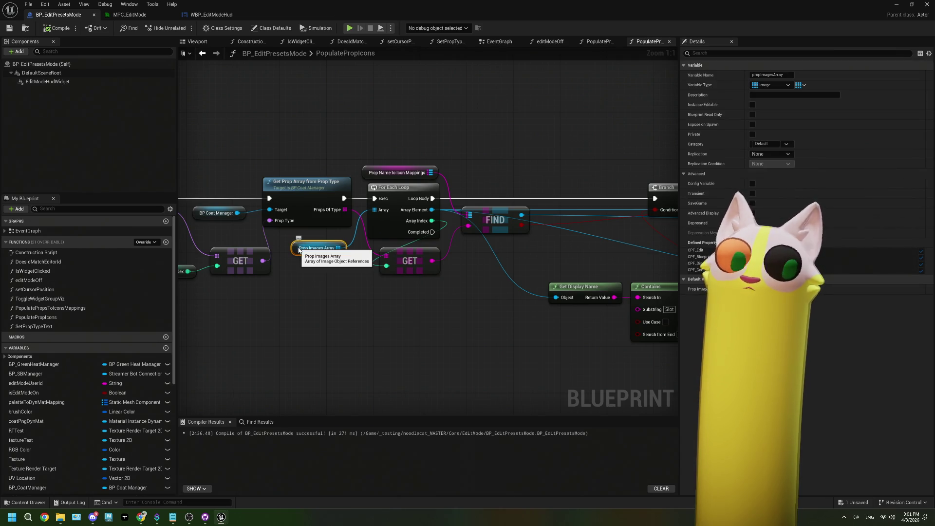
{"action": "left_click_drag", "start_coordinate": [344, 300], "coordinate": [380, 306]}
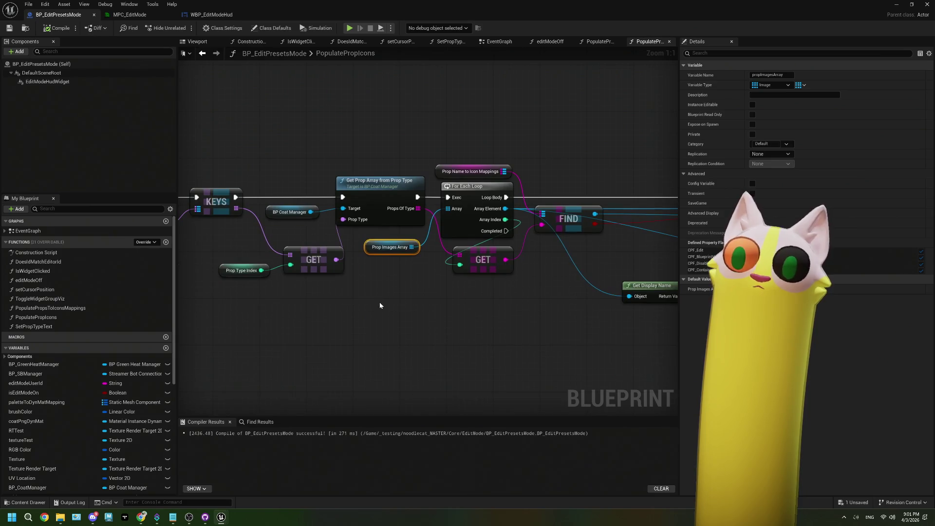
{"action": "double_click", "coordinate": [66, 310]}
Move the function entry node up and left in the PopulatePropsToIconsMappings graph
{"action": "scroll", "coordinate": [285, 212], "scroll_direction": "up", "scroll_amount": 4}
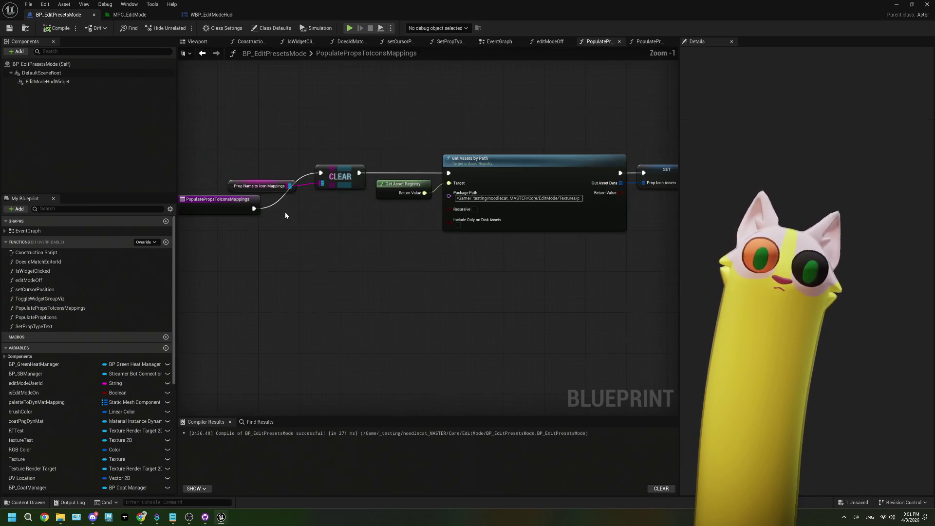
{"action": "left_click", "coordinate": [268, 180]}
{"action": "left_click_drag", "start_coordinate": [256, 205], "coordinate": [216, 169]}
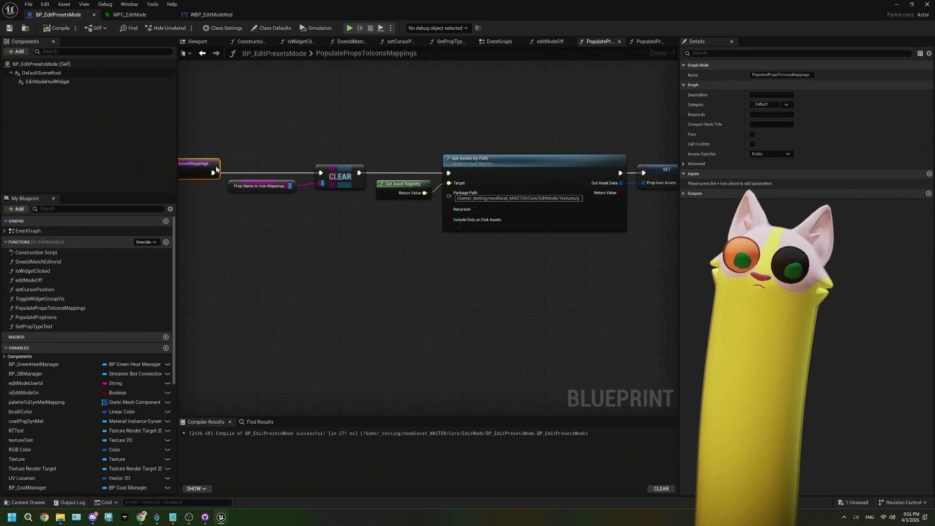
{"action": "left_click_drag", "start_coordinate": [564, 285], "coordinate": [418, 264]}
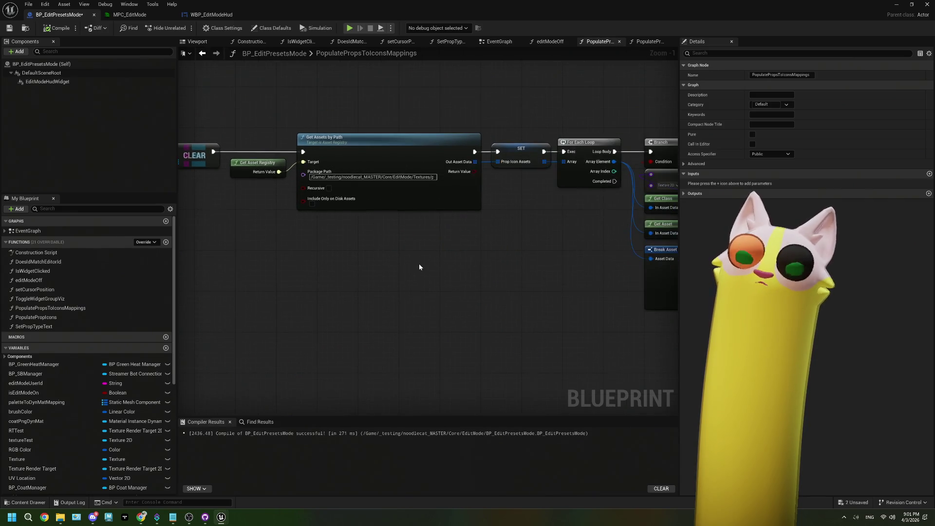
Save BP_EditPresetsMode and bring up the script warnings in the Output Log
{"action": "left_click_drag", "start_coordinate": [495, 267], "coordinate": [355, 259]}
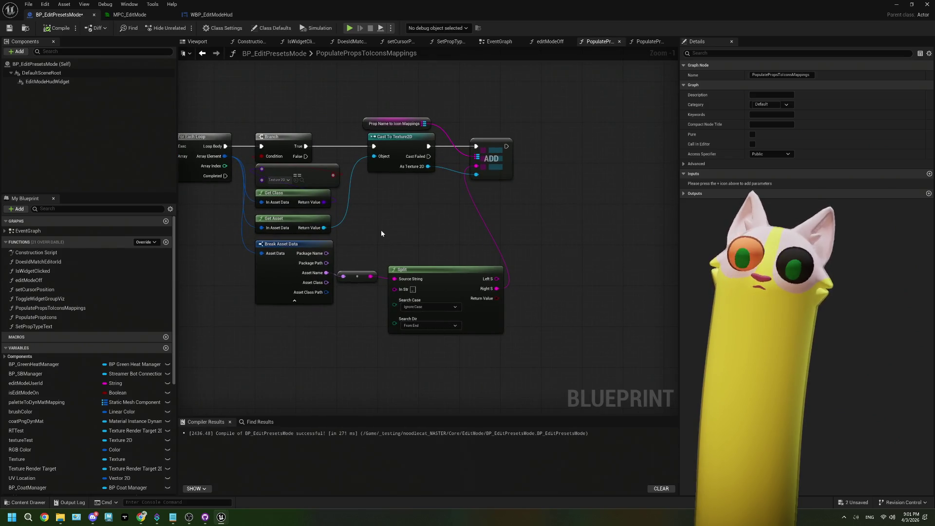
{"action": "key", "text": "ctrl+s"}
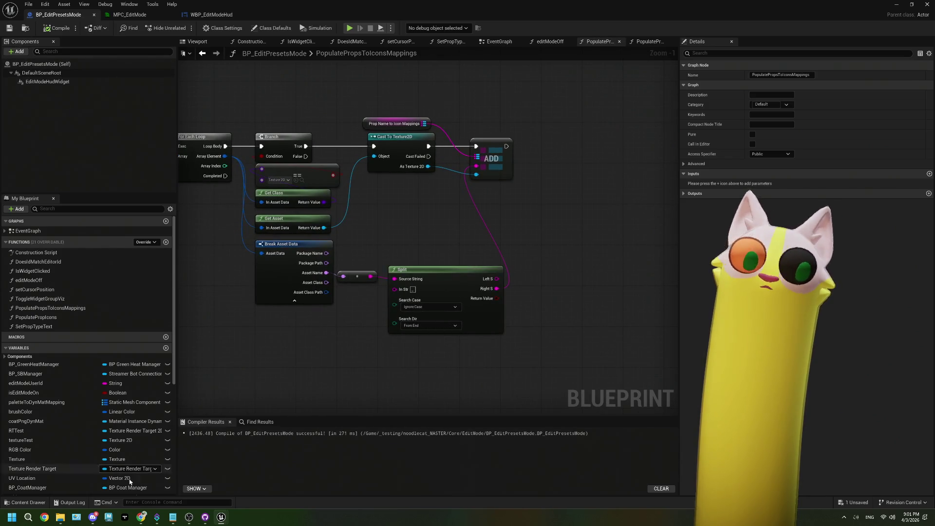
{"action": "left_click", "coordinate": [78, 502]}
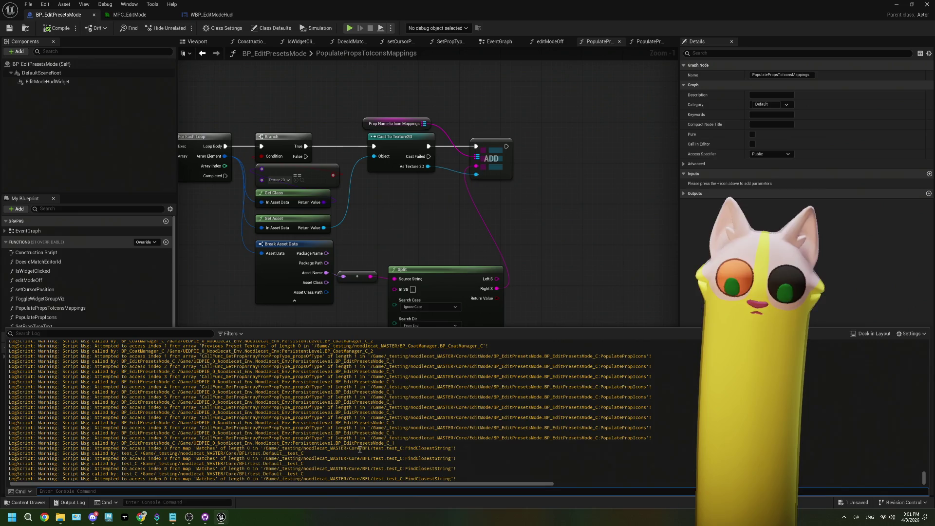
Open the test library from Core > BFL to check FindClosestString, then return to BP_EditPresetsMode
{"action": "left_click", "coordinate": [896, 5]}
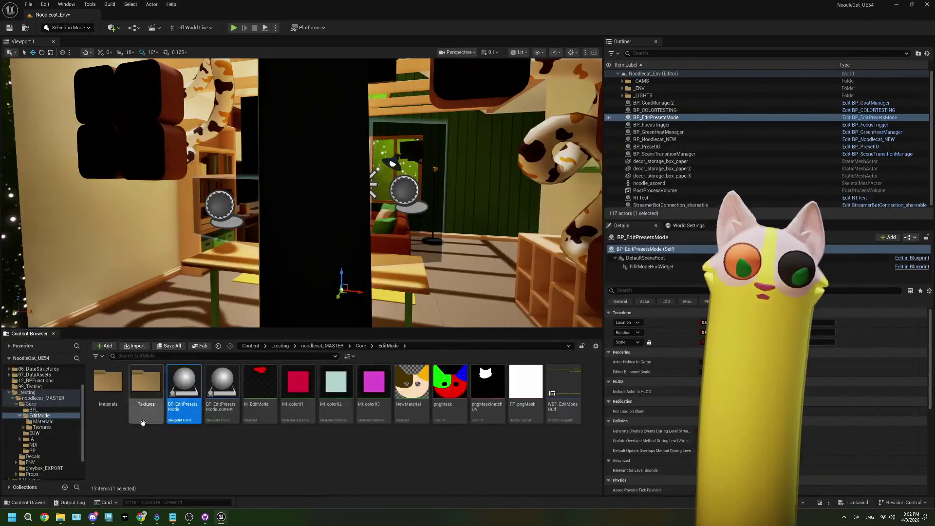
{"action": "double_click", "coordinate": [108, 389]}
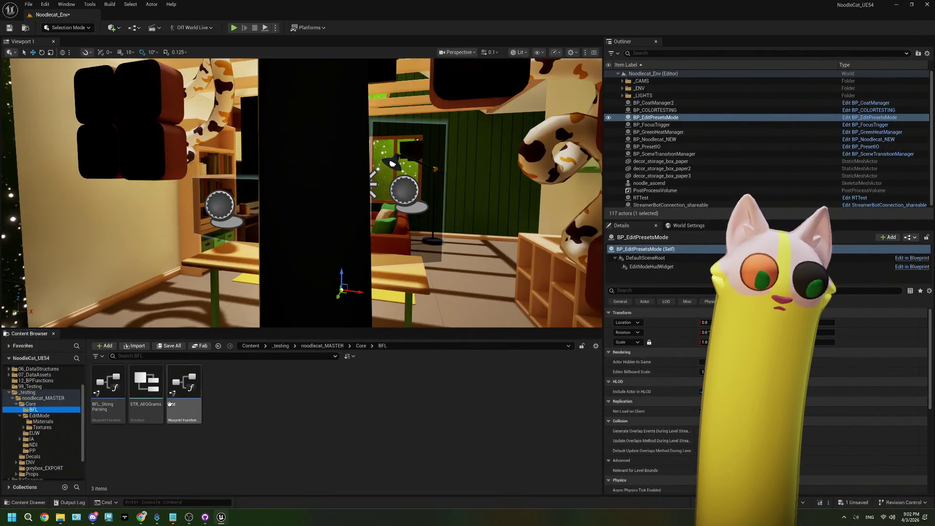
{"action": "double_click", "coordinate": [197, 384]}
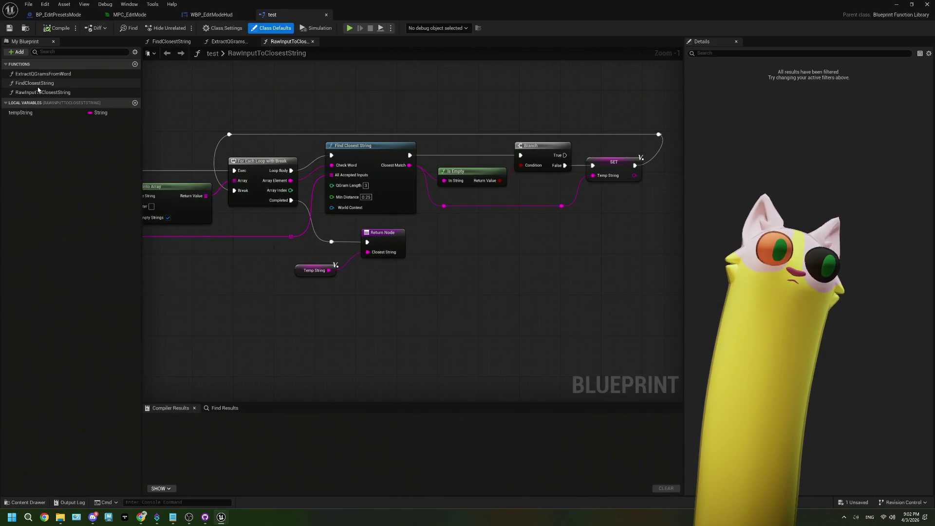
{"action": "scroll", "coordinate": [393, 265], "scroll_direction": "down", "scroll_amount": 8}
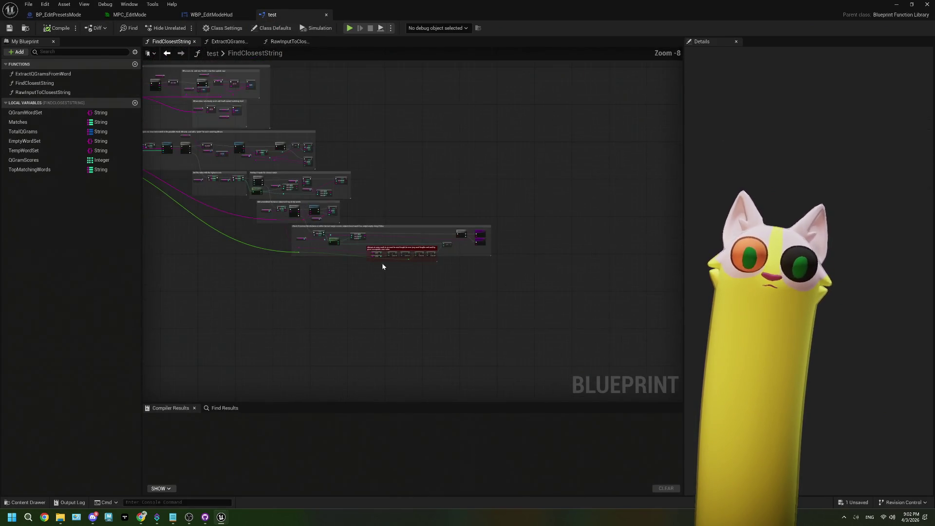
{"action": "scroll", "coordinate": [338, 234], "scroll_direction": "up", "scroll_amount": 6}
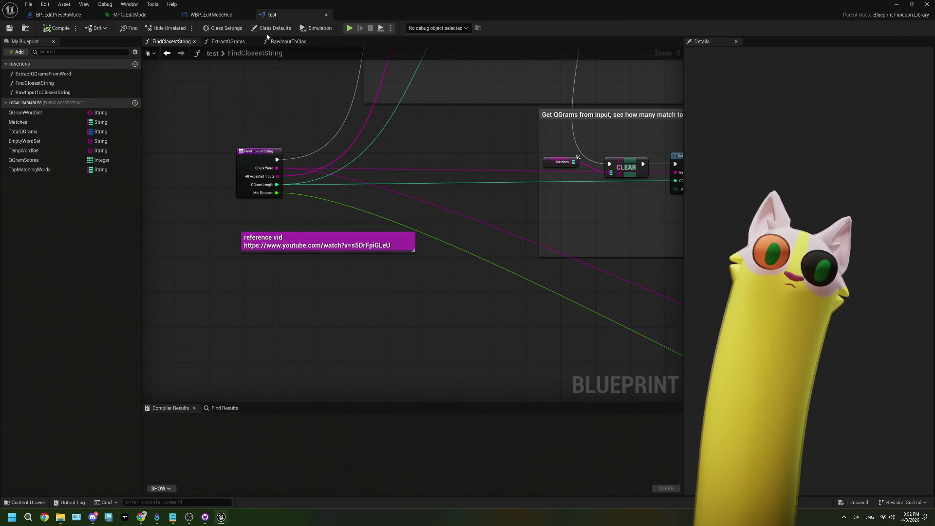
{"action": "left_click", "coordinate": [233, 13]}
{"action": "left_click", "coordinate": [72, 17]}
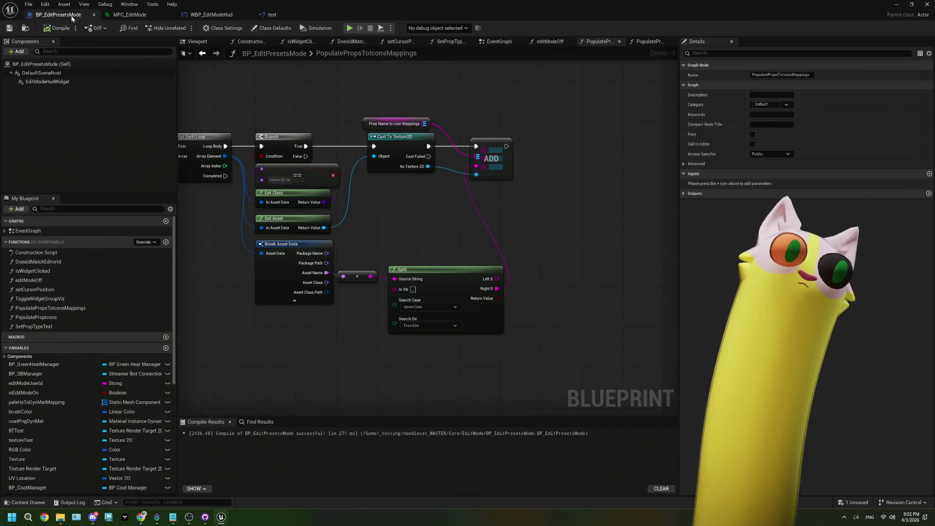
Locate the On Prop Select call in the EventGraph and jump to its OnPropSelect event in BP_CoatManager
{"action": "scroll", "coordinate": [376, 227], "scroll_direction": "down", "scroll_amount": 2}
{"action": "mouse_move", "coordinate": [333, 238]}
{"action": "left_mouse_down"}
{"action": "mouse_move", "coordinate": [447, 237]}
{"action": "mouse_move", "coordinate": [402, 240]}
{"action": "left_mouse_up"}
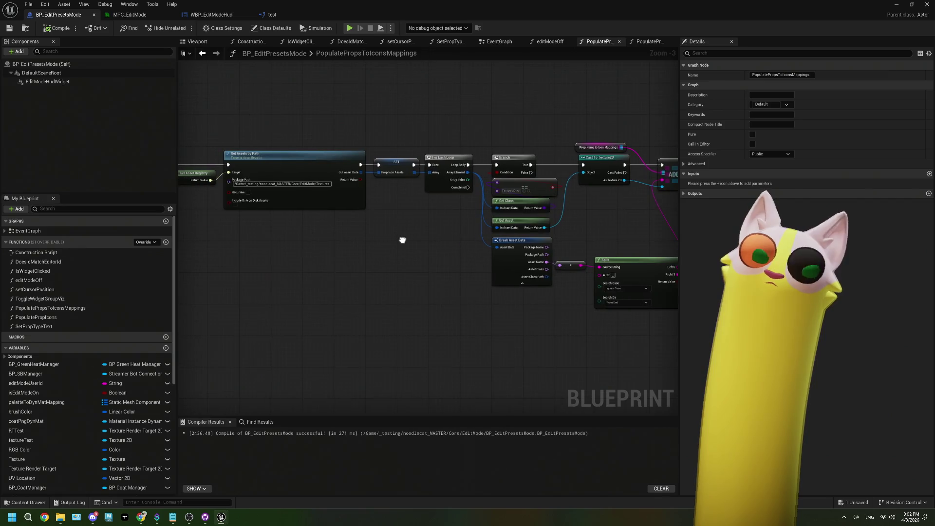
{"action": "left_click", "coordinate": [499, 41]}
{"action": "scroll", "coordinate": [352, 239], "scroll_direction": "up", "scroll_amount": 2}
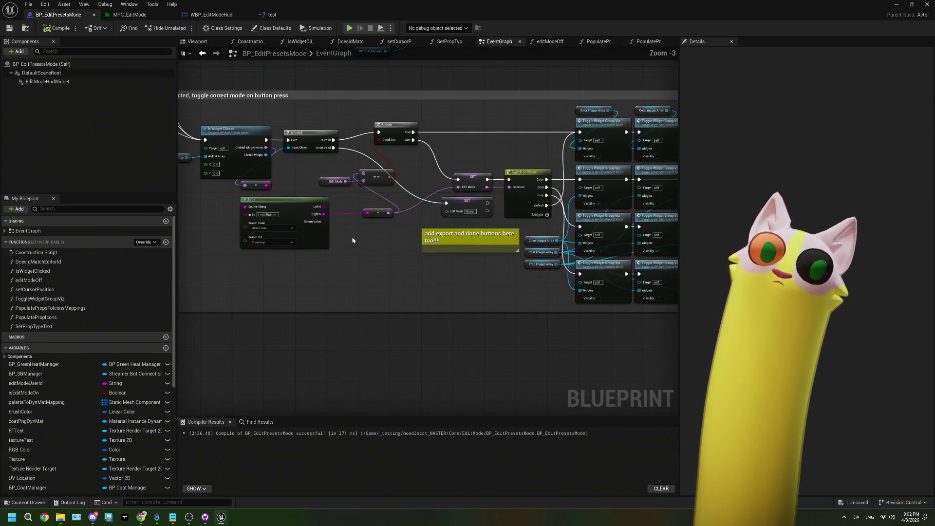
{"action": "scroll", "coordinate": [346, 237], "scroll_direction": "down", "scroll_amount": 2}
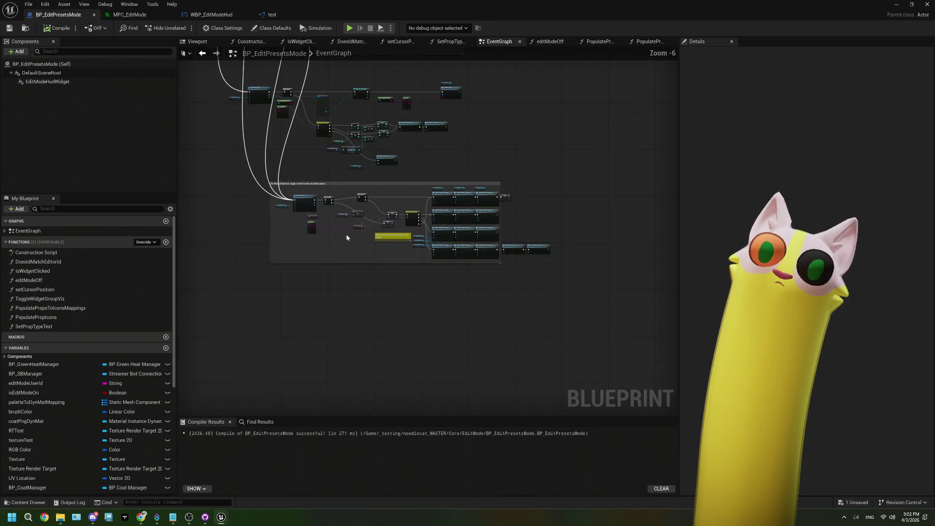
{"action": "scroll", "coordinate": [346, 237], "scroll_direction": "up", "scroll_amount": 5}
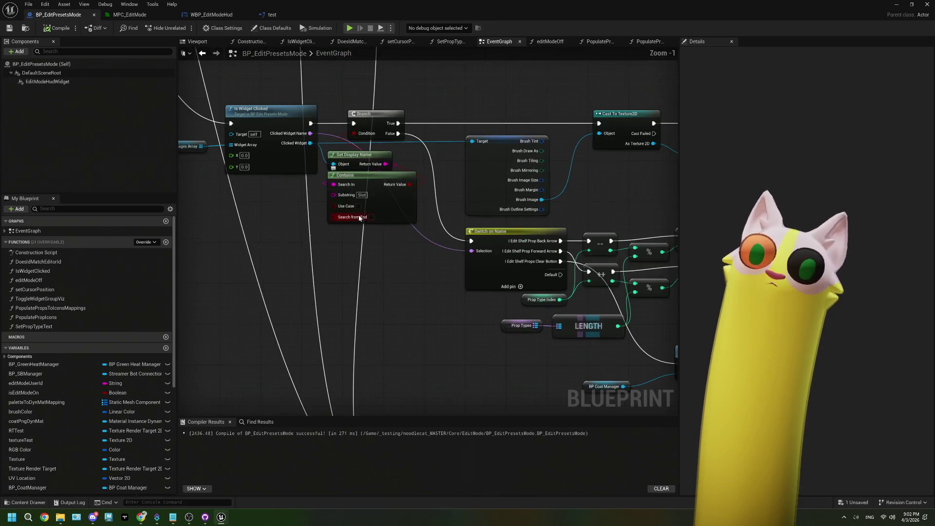
{"action": "left_click_drag", "start_coordinate": [350, 255], "coordinate": [443, 253]}
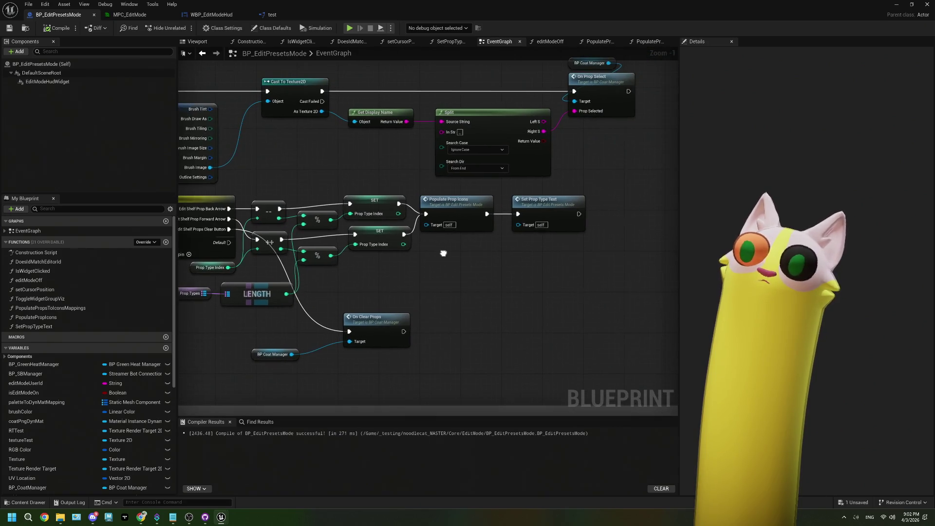
{"action": "left_click_drag", "start_coordinate": [453, 206], "coordinate": [347, 279]}
{"action": "left_click", "coordinate": [502, 172]}
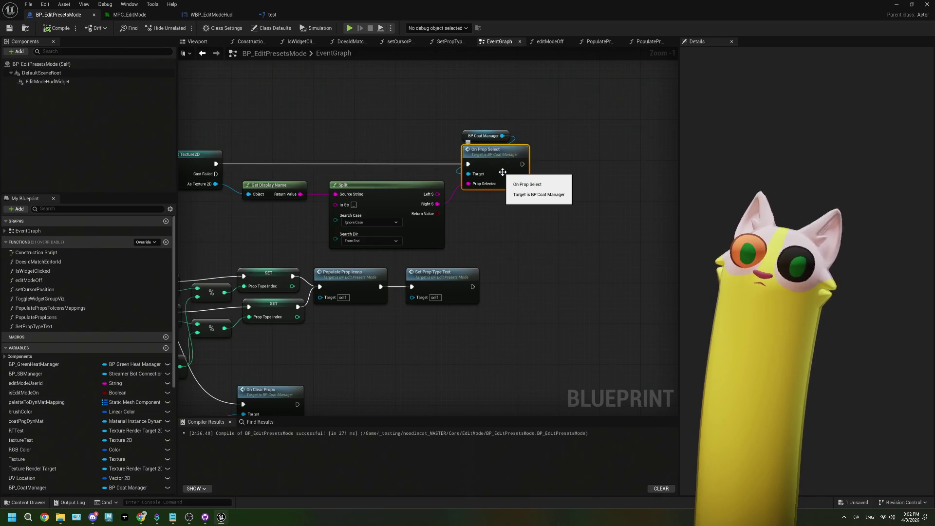
{"action": "double_click", "coordinate": [503, 172]}
{"action": "mouse_move", "coordinate": [476, 296]}
{"action": "left_mouse_down"}
{"action": "mouse_move", "coordinate": [451, 230]}
{"action": "mouse_move", "coordinate": [336, 219]}
{"action": "mouse_move", "coordinate": [527, 237]}
{"action": "left_mouse_up"}
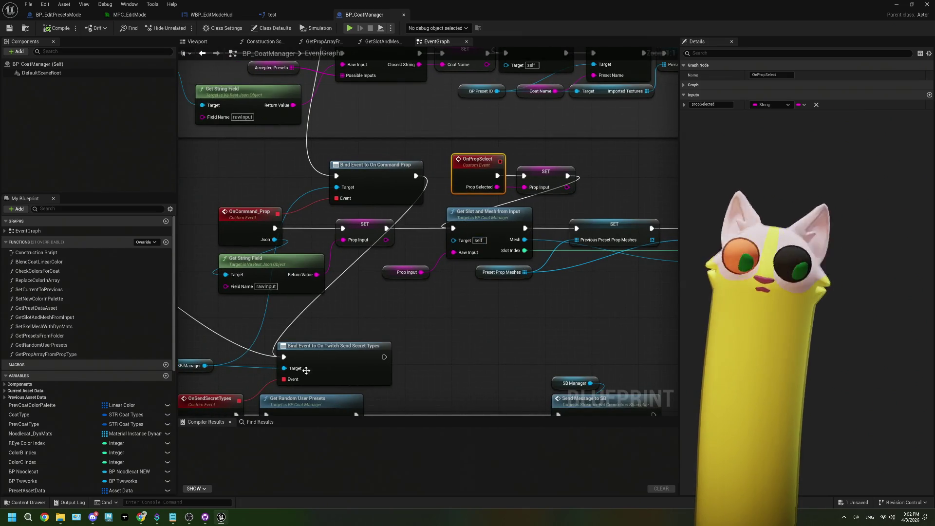
Select the CallFunc_GetPropArrayFromPropType_propsOfType identifier in the LogScript warnings, then switch to WBP_EditModeHud
{"action": "left_click", "coordinate": [72, 501]}
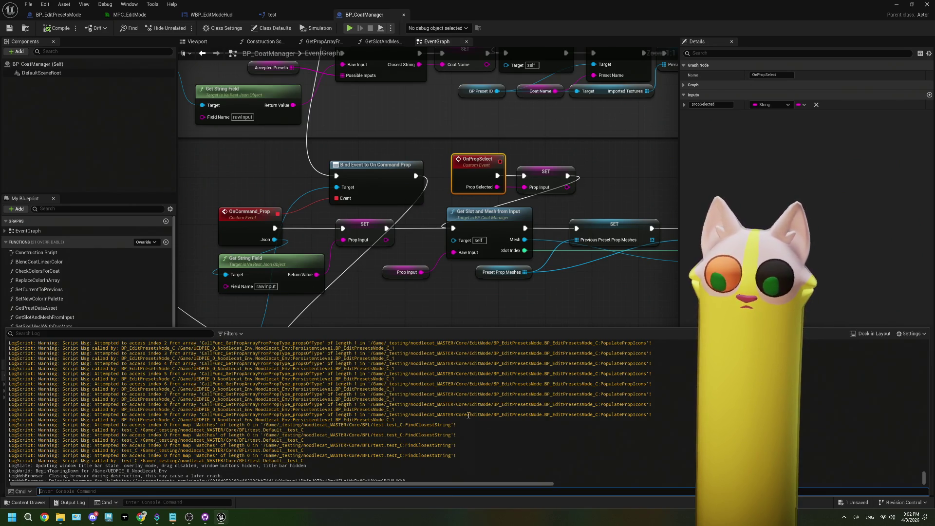
{"action": "scroll", "coordinate": [422, 415], "scroll_direction": "up", "scroll_amount": 3}
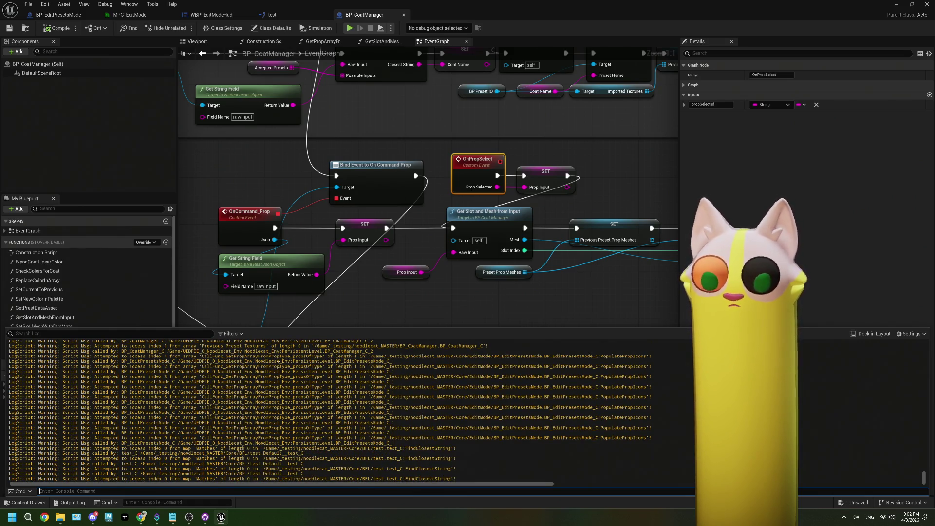
{"action": "double_click", "coordinate": [310, 366]}
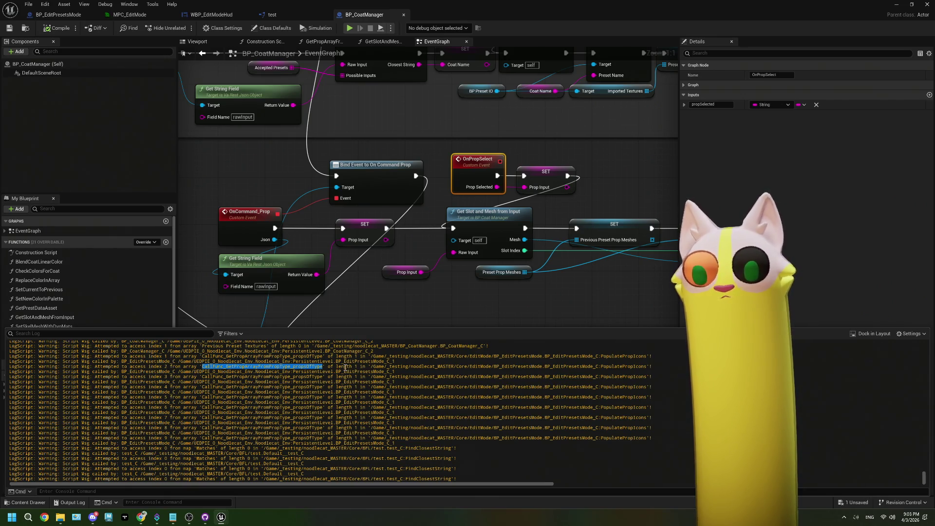
{"action": "left_click", "coordinate": [354, 297]}
{"action": "left_click", "coordinate": [211, 14]}
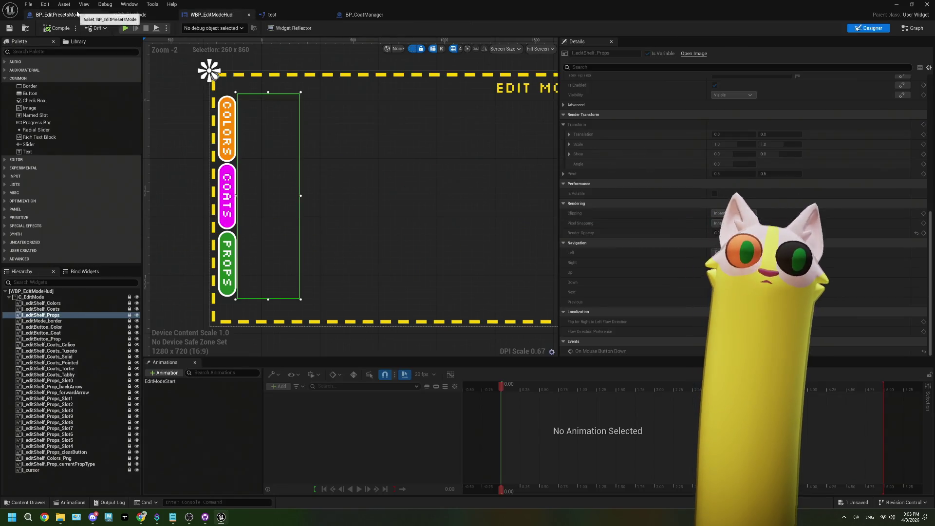
Inspect the propTypes variable's default values in BP_EditPresetsMode's event graph
{"action": "left_click", "coordinate": [77, 14]}
{"action": "scroll", "coordinate": [368, 238], "scroll_direction": "down", "scroll_amount": 5}
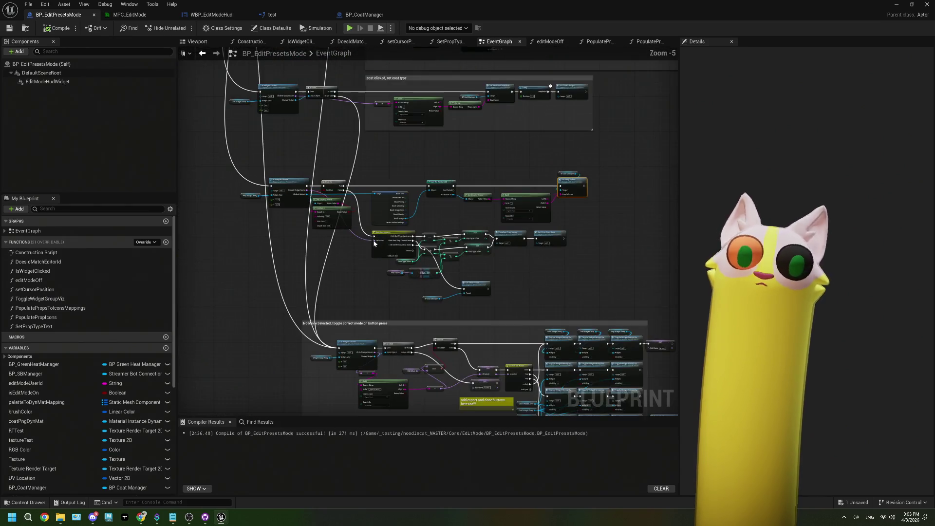
{"action": "scroll", "coordinate": [392, 294], "scroll_direction": "up", "scroll_amount": 3}
{"action": "scroll", "coordinate": [351, 223], "scroll_direction": "down", "scroll_amount": 2}
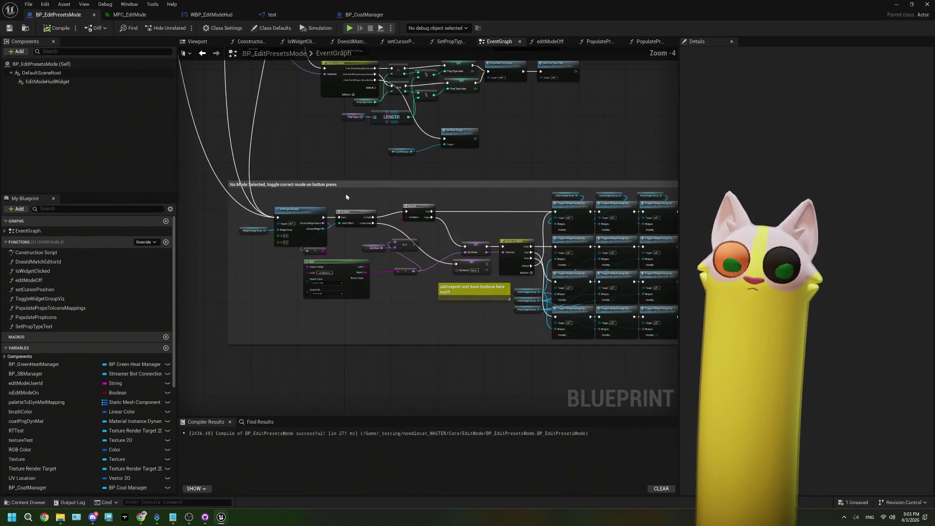
{"action": "scroll", "coordinate": [296, 199], "scroll_direction": "up", "scroll_amount": 3}
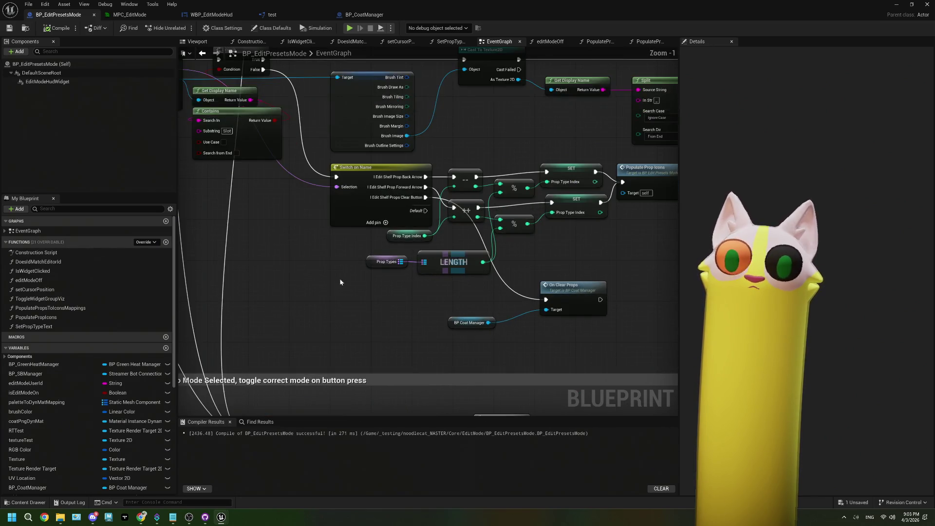
{"action": "left_click", "coordinate": [386, 262]}
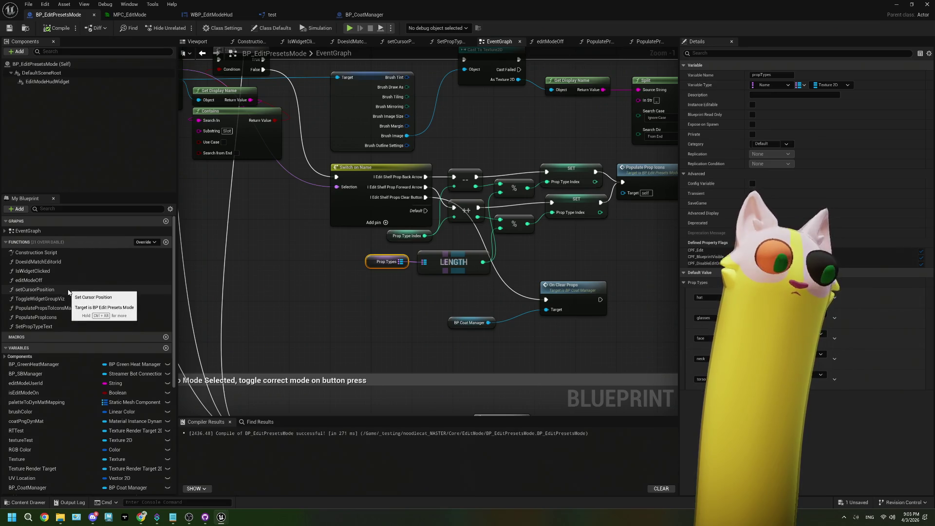
Browse the PopulatePropIcons function graph, then return to the main level editor
{"action": "double_click", "coordinate": [56, 318]}
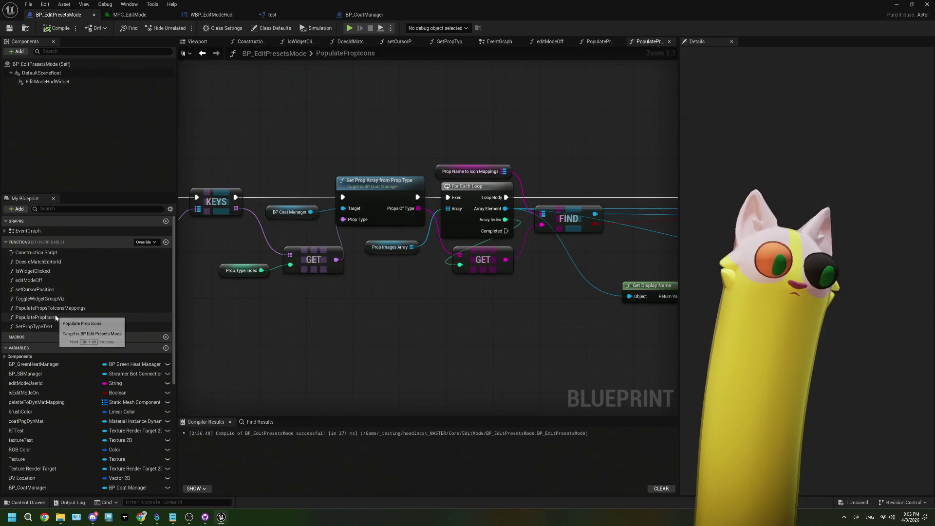
{"action": "scroll", "coordinate": [404, 282], "scroll_direction": "down", "scroll_amount": 1}
{"action": "left_click_drag", "start_coordinate": [404, 281], "coordinate": [443, 296]}
{"action": "scroll", "coordinate": [416, 281], "scroll_direction": "down", "scroll_amount": 3}
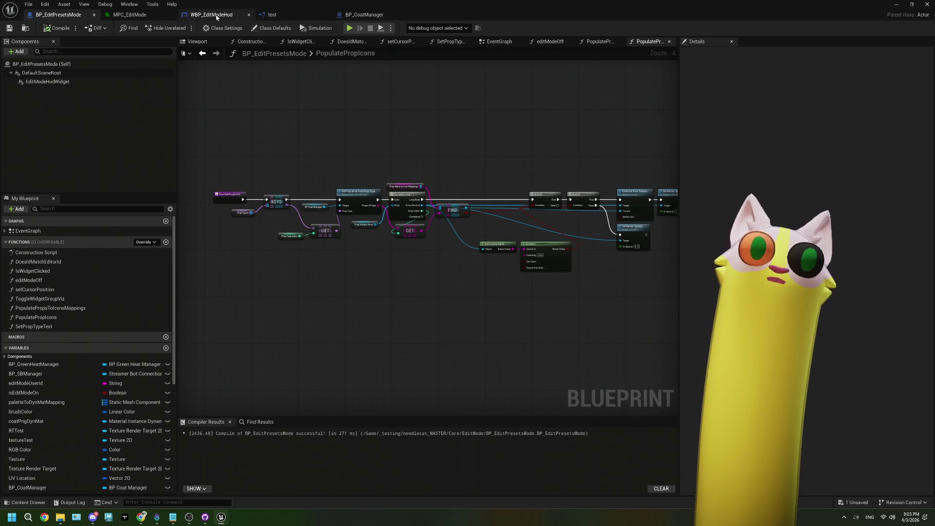
{"action": "key", "text": "alt+Tab"}
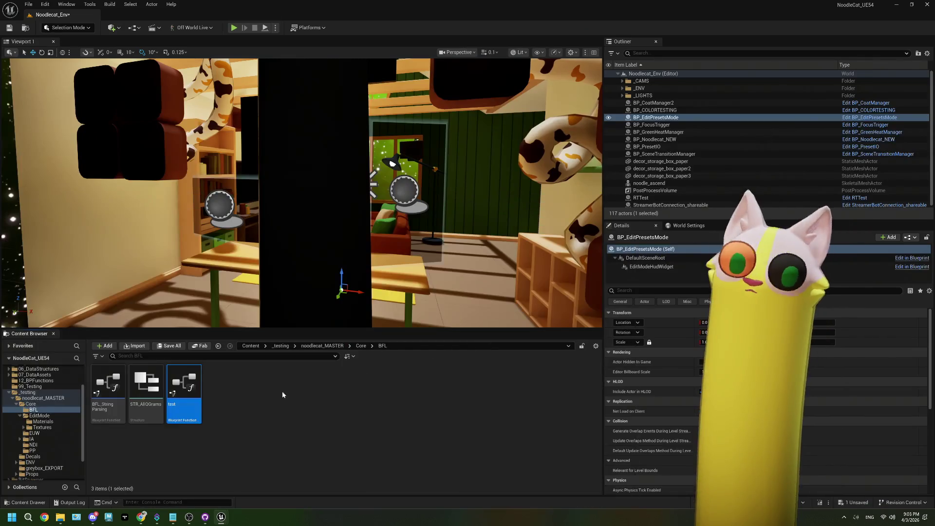
Open BP_EditPresetsMode_current from Core > EditMode and view its PopulatePropsToIconsMappings and PopulatePropIcons graphs
{"action": "key", "text": "alt+Left"}
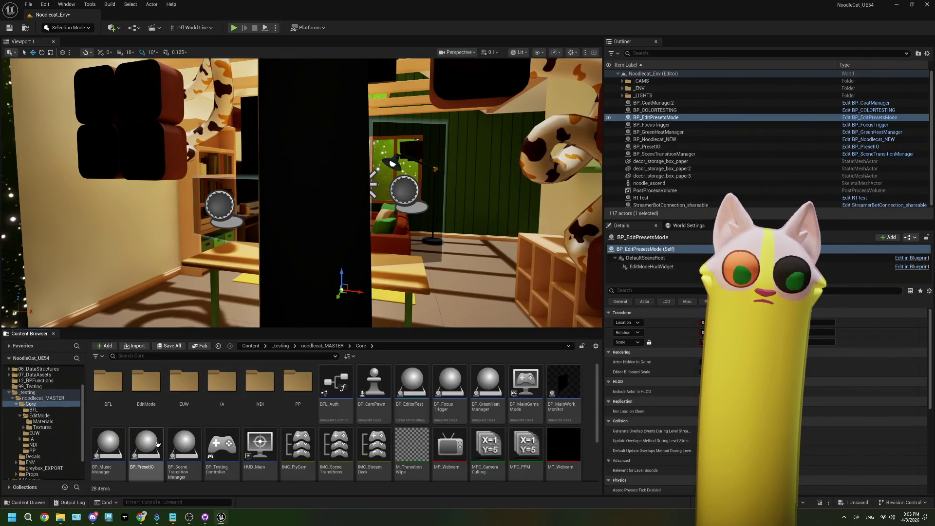
{"action": "double_click", "coordinate": [142, 384]}
{"action": "double_click", "coordinate": [219, 384]}
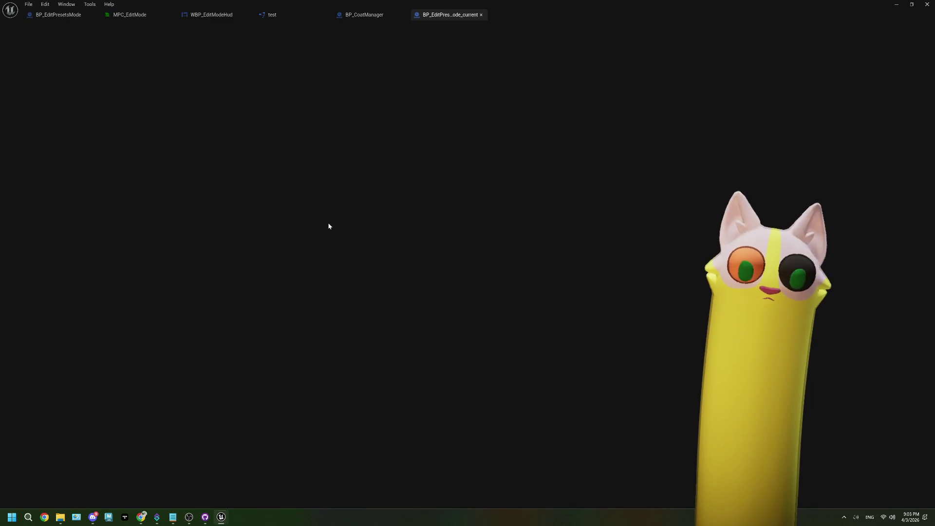
{"action": "scroll", "coordinate": [328, 226], "scroll_direction": "down", "scroll_amount": 3}
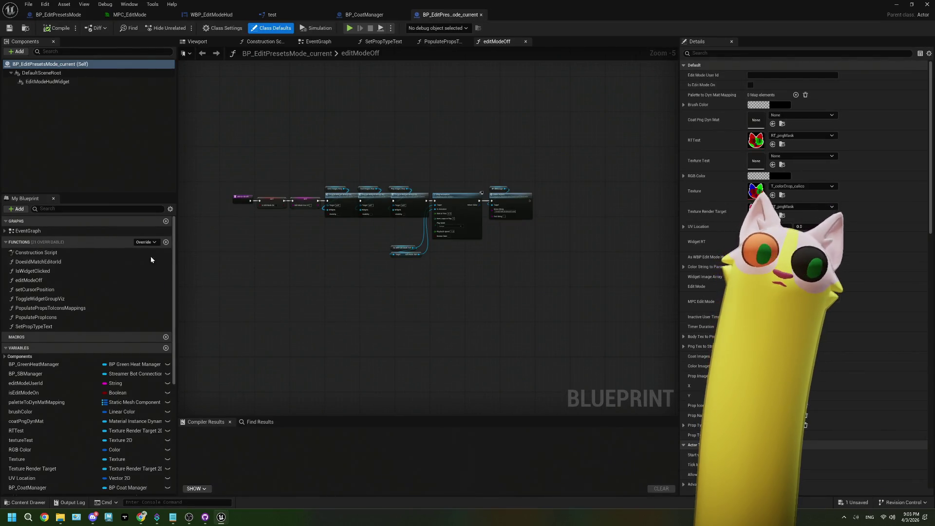
{"action": "double_click", "coordinate": [50, 307]}
{"action": "double_click", "coordinate": [36, 317]}
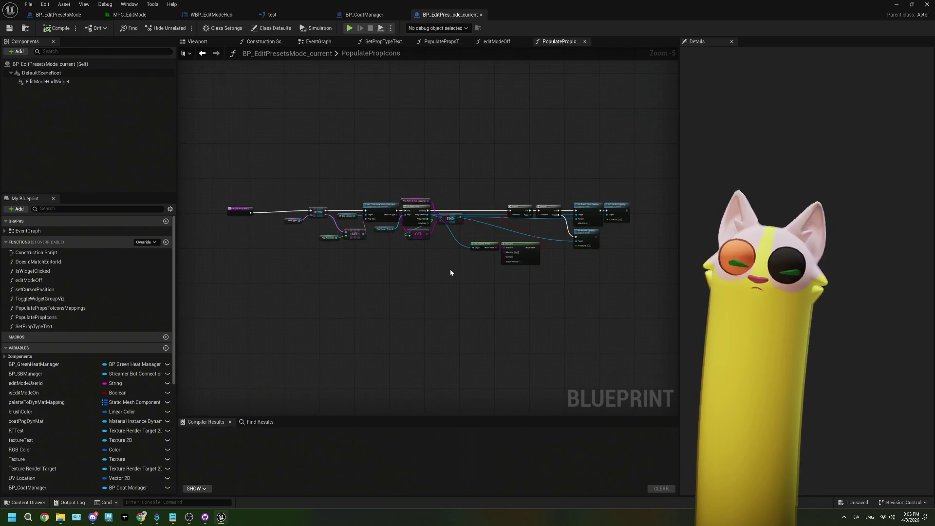
{"action": "left_click_drag", "start_coordinate": [450, 272], "coordinate": [419, 275]}
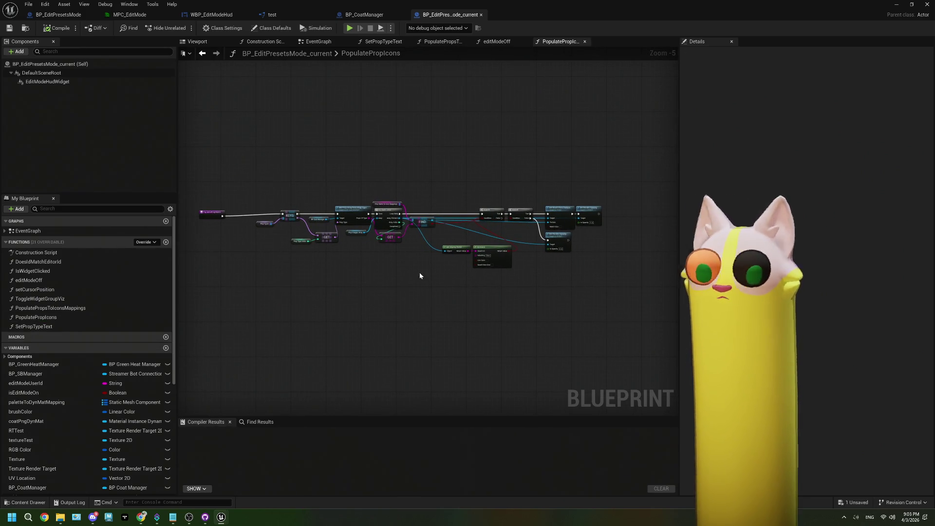
Compare the PopulatePropIcons and PopulatePropsToIconsMappings graphs between BP_EditPresetsMode and BP_EditPresetsMode_current
{"action": "left_click", "coordinate": [59, 15]}
{"action": "scroll", "coordinate": [392, 146], "scroll_direction": "down", "scroll_amount": 1}
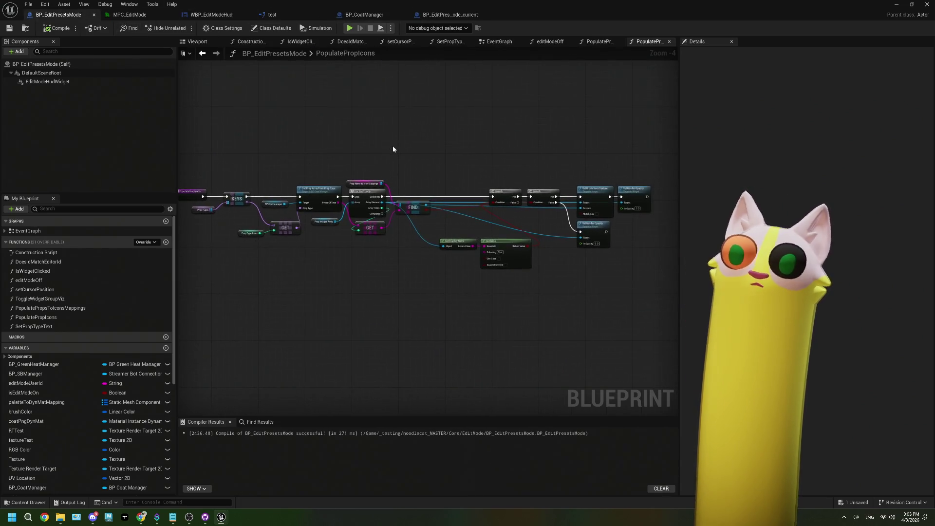
{"action": "left_click", "coordinate": [435, 18]}
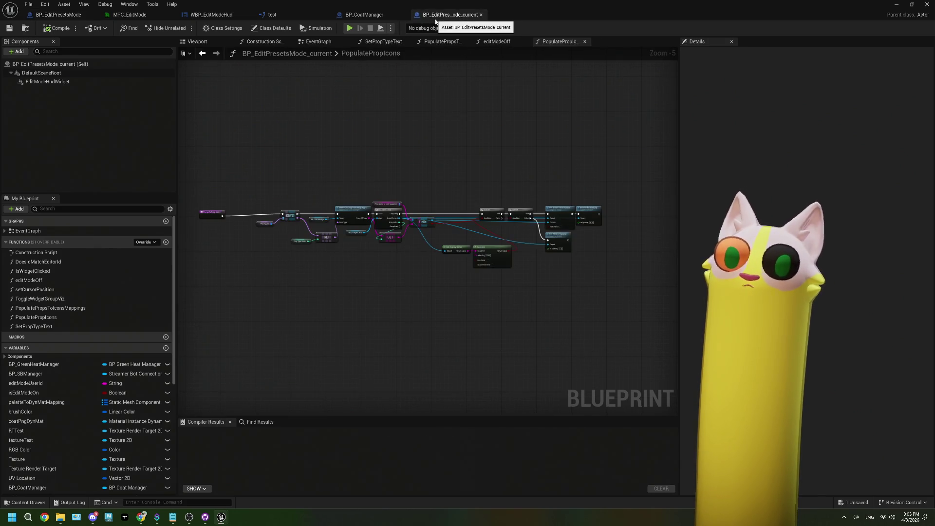
{"action": "scroll", "coordinate": [467, 207], "scroll_direction": "up", "scroll_amount": 2}
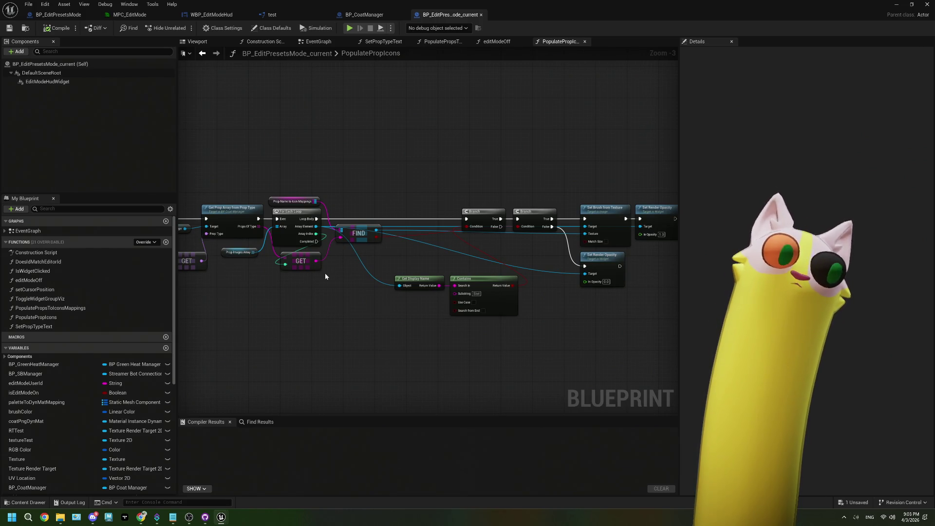
{"action": "double_click", "coordinate": [54, 308]}
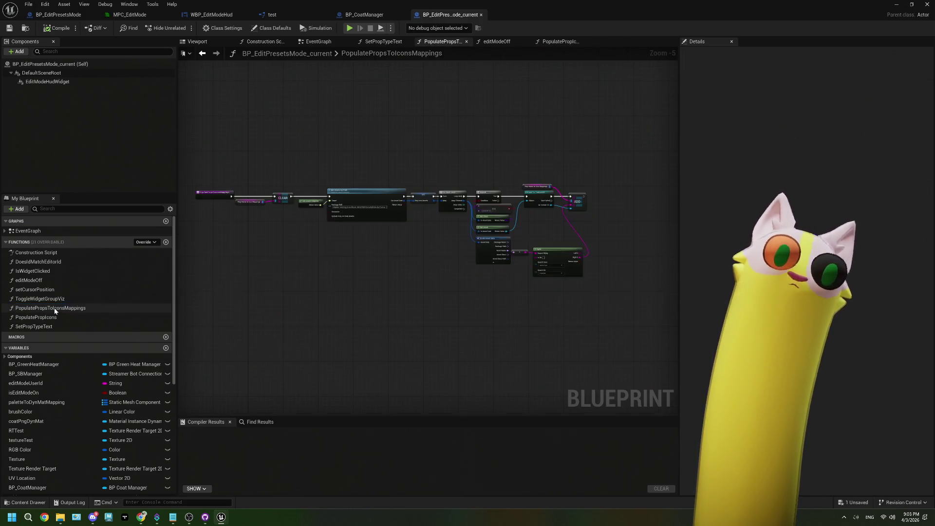
{"action": "scroll", "coordinate": [384, 257], "scroll_direction": "up", "scroll_amount": 1}
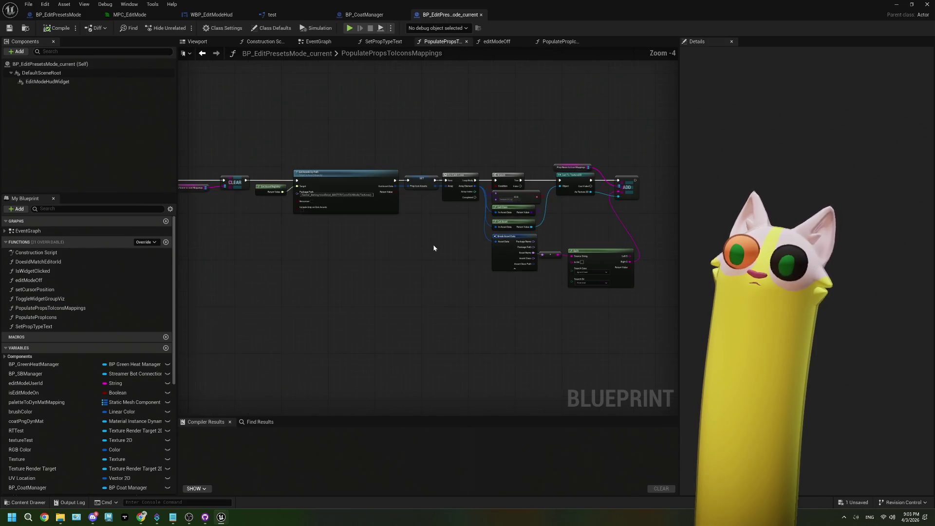
{"action": "left_click_drag", "start_coordinate": [431, 248], "coordinate": [386, 248]}
Close the BP_CoatManager, test, WBP_EditModeHud and MPC_EditMode editor tabs
{"action": "left_click", "coordinate": [370, 15]}
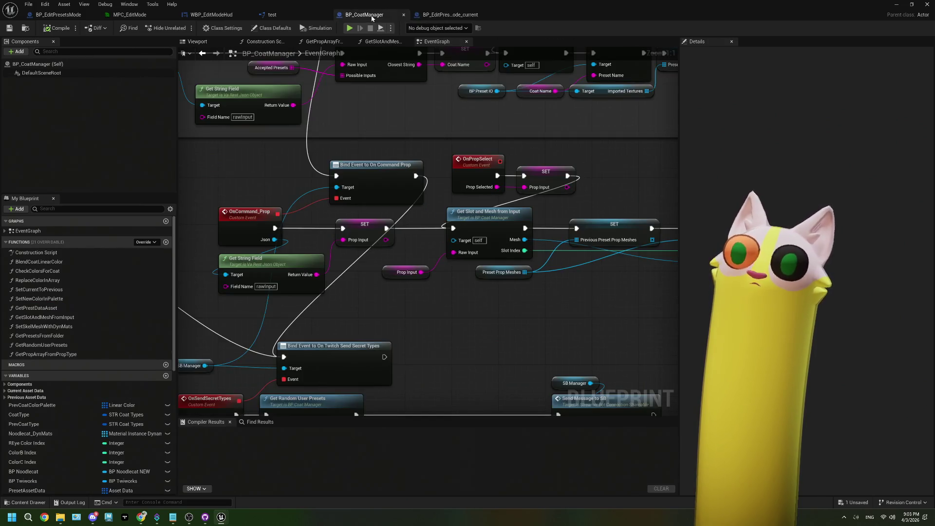
{"action": "left_click", "coordinate": [403, 15]}
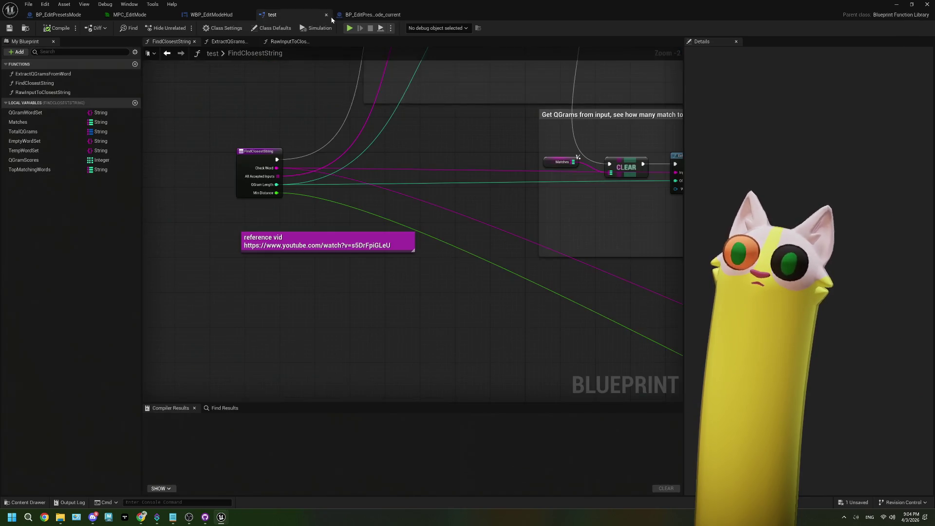
{"action": "middle_click", "coordinate": [293, 16]}
{"action": "middle_click", "coordinate": [210, 14]}
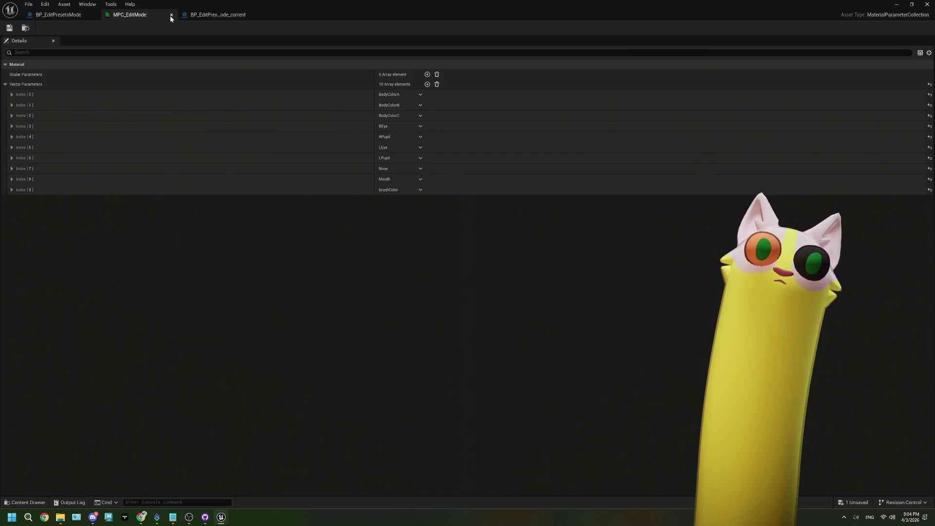
{"action": "middle_click", "coordinate": [170, 16]}
Show BP_EditPresetsMode's PopulatePropsToIconsMappings graph, then switch to BP_EditPresetsMode_current
{"action": "scroll", "coordinate": [413, 212], "scroll_direction": "up", "scroll_amount": 1}
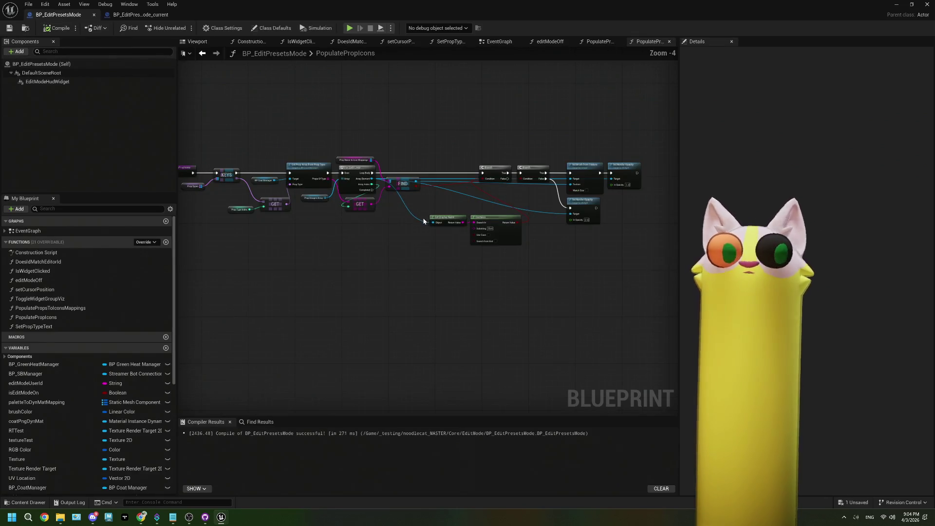
{"action": "left_click", "coordinate": [599, 41]}
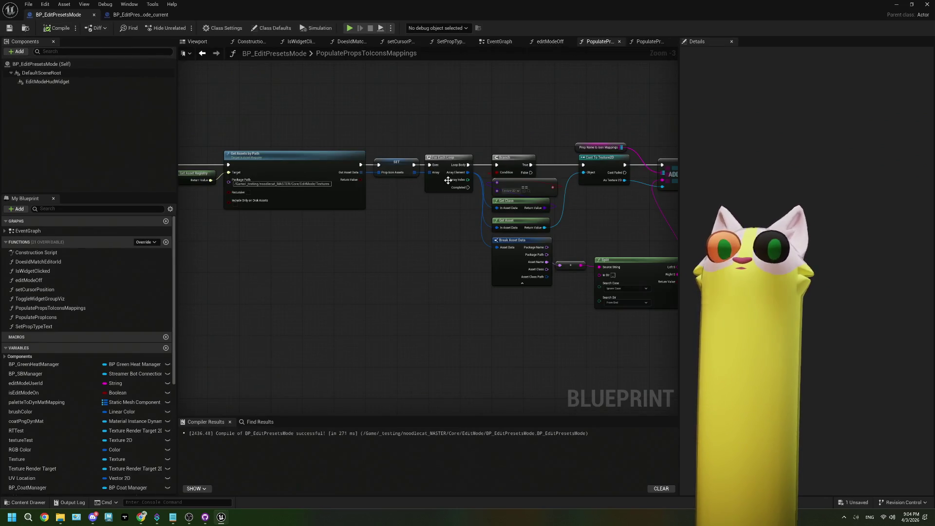
{"action": "scroll", "coordinate": [429, 182], "scroll_direction": "down", "scroll_amount": 1}
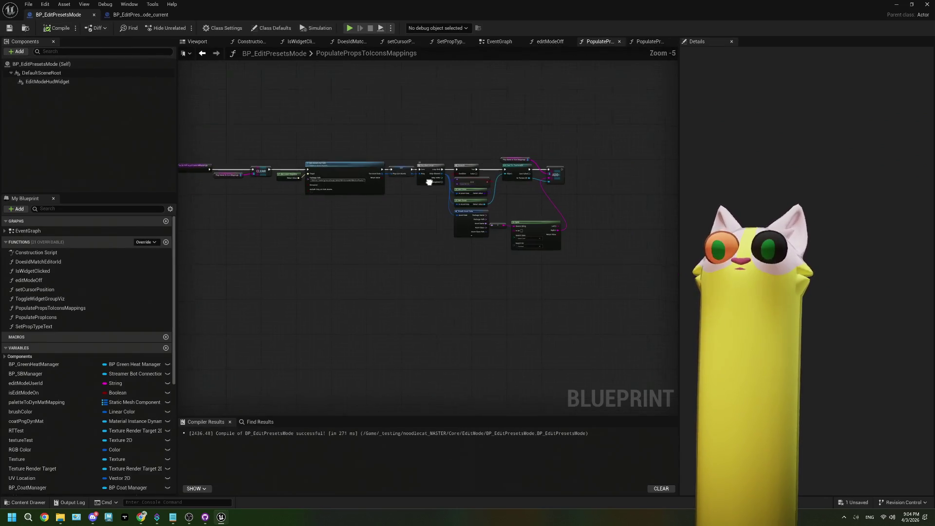
{"action": "left_click", "coordinate": [144, 18]}
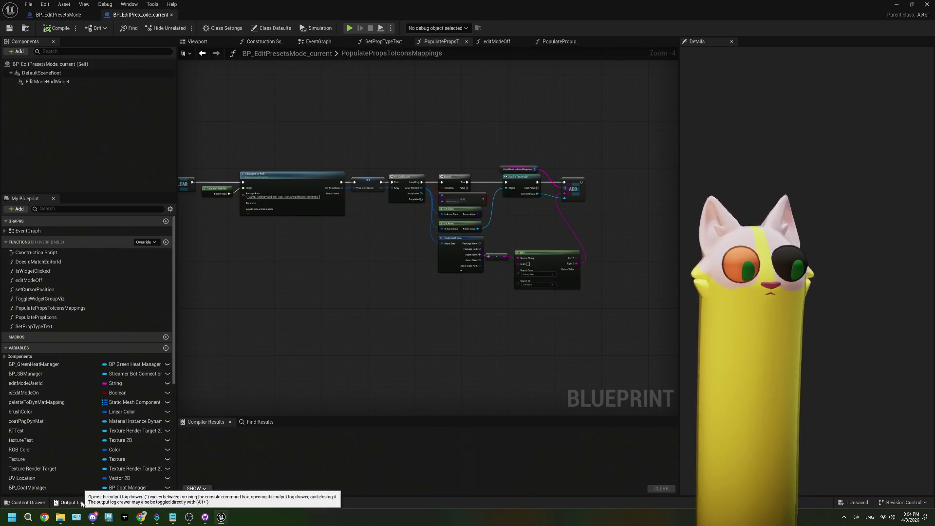
Read the empty-array LogScript warnings in the Output Log, then return to the EventGraph
{"action": "left_click", "coordinate": [70, 502]}
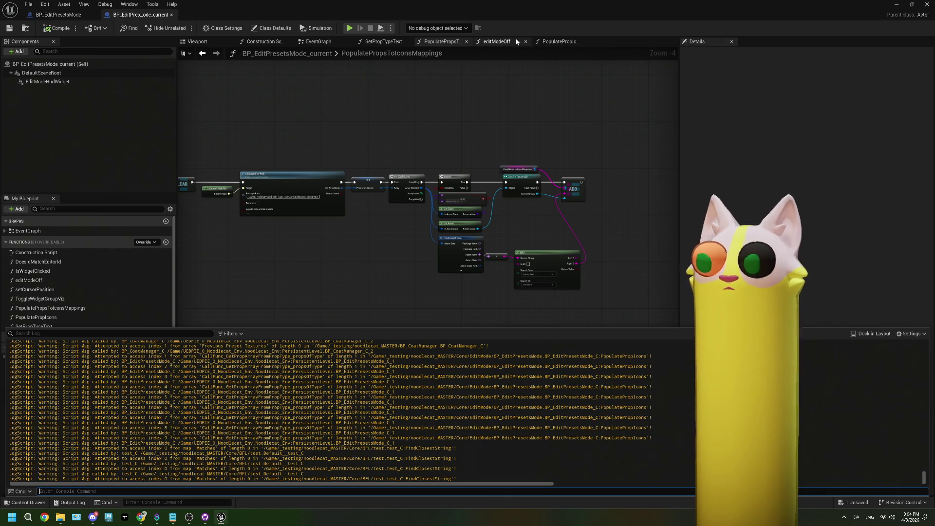
{"action": "left_click", "coordinate": [318, 41]}
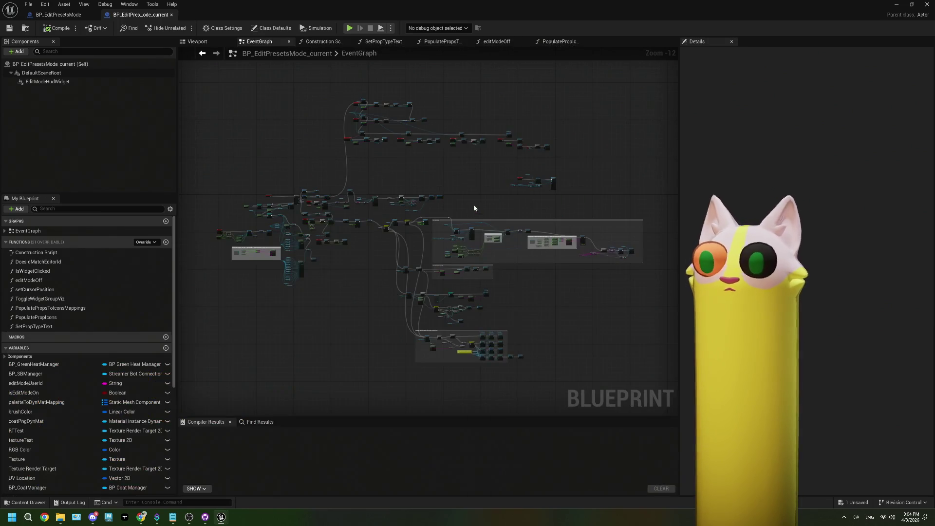
Inspect the For Loop node in the EventGraph, then open the PopulatePropIcons function graph
{"action": "scroll", "coordinate": [409, 200], "scroll_direction": "up", "scroll_amount": 11}
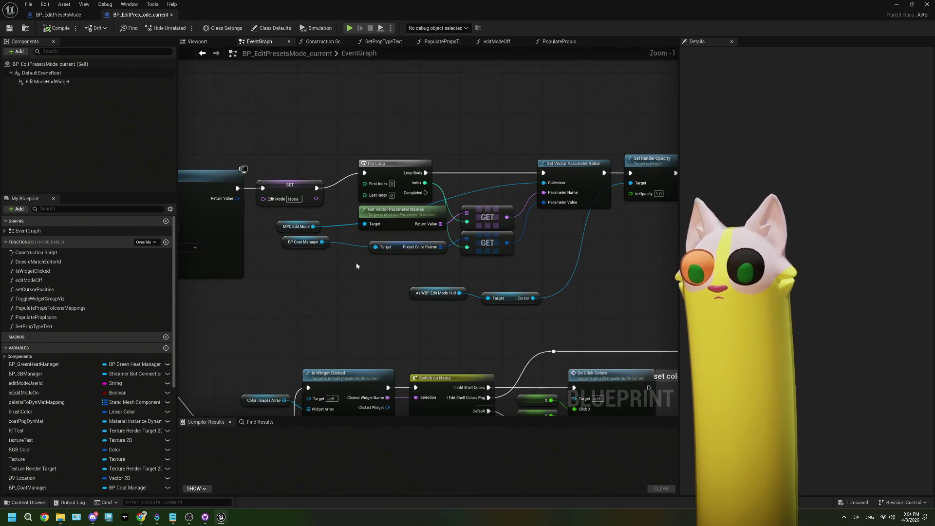
{"action": "left_click", "coordinate": [372, 185]}
{"action": "scroll", "coordinate": [371, 186], "scroll_direction": "down", "scroll_amount": 4}
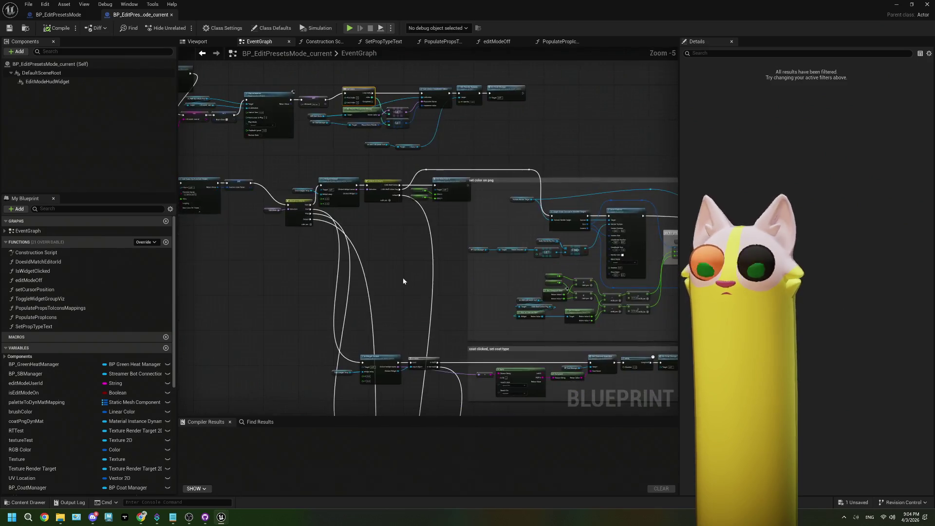
{"action": "left_click_drag", "start_coordinate": [428, 338], "coordinate": [367, 256]}
{"action": "scroll", "coordinate": [372, 324], "scroll_direction": "up", "scroll_amount": 2}
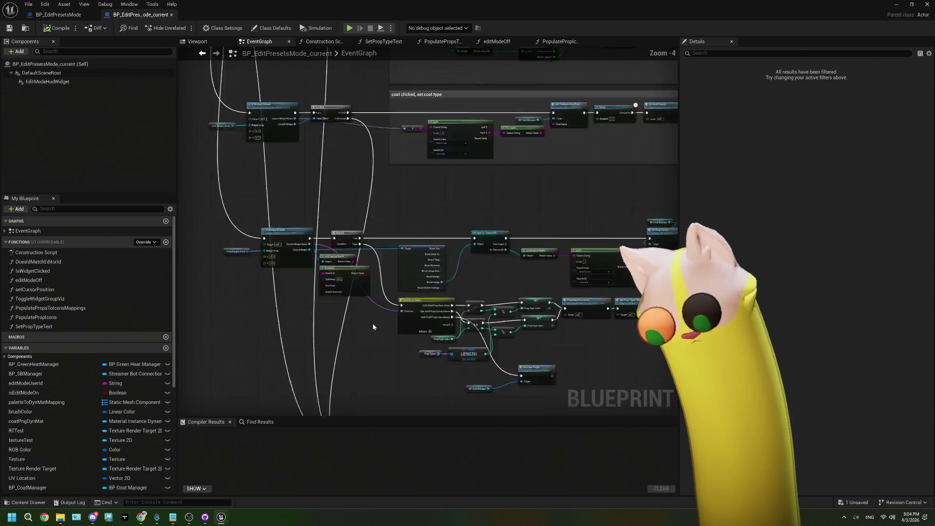
{"action": "scroll", "coordinate": [379, 325], "scroll_direction": "down", "scroll_amount": 2}
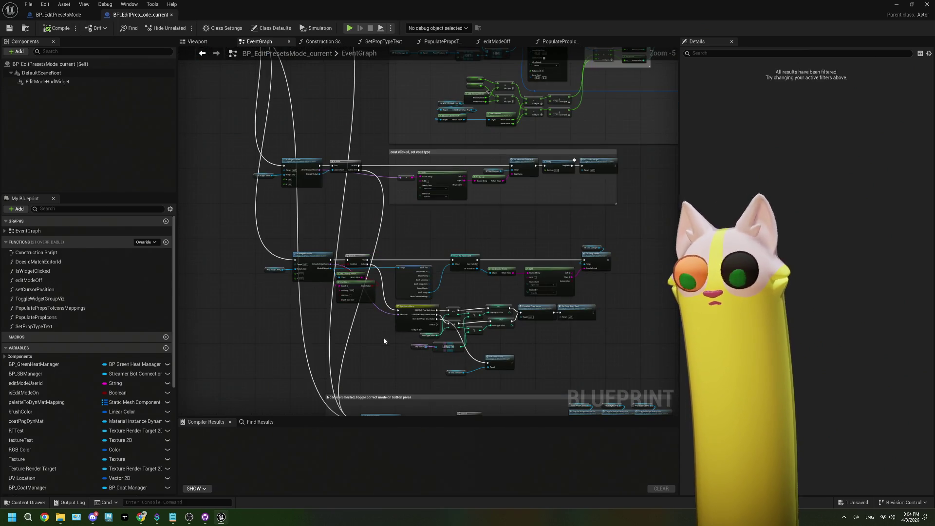
{"action": "scroll", "coordinate": [509, 335], "scroll_direction": "up", "scroll_amount": 2}
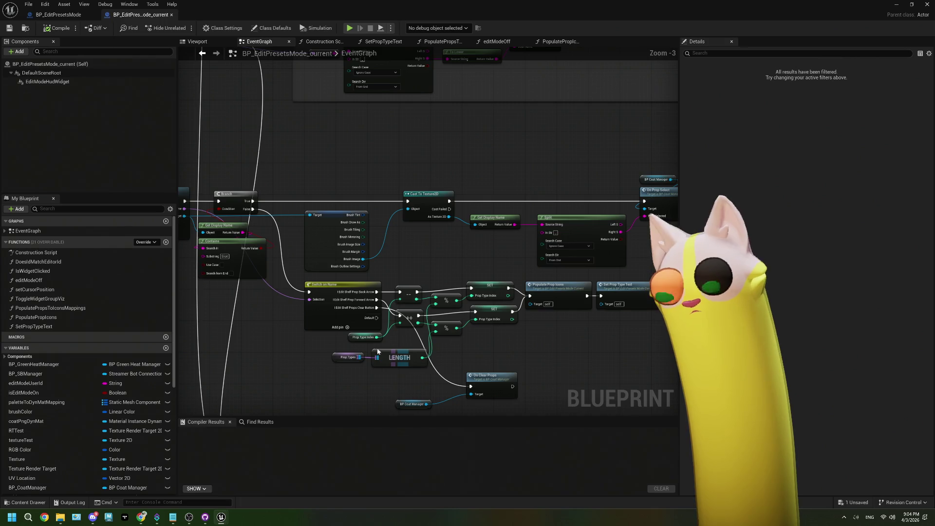
{"action": "double_click", "coordinate": [36, 316]}
{"action": "scroll", "coordinate": [341, 255], "scroll_direction": "up", "scroll_amount": 4}
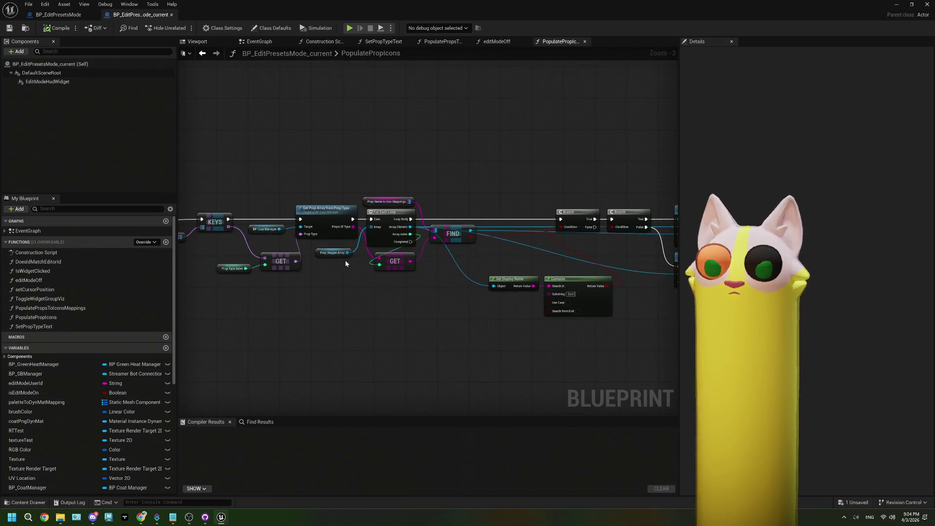
Nudge the Prop Images Array node up and right in the PopulatePropIcons graph
{"action": "left_click", "coordinate": [345, 251]}
{"action": "left_click_drag", "start_coordinate": [349, 254], "coordinate": [353, 250]}
{"action": "left_click", "coordinate": [376, 293]}
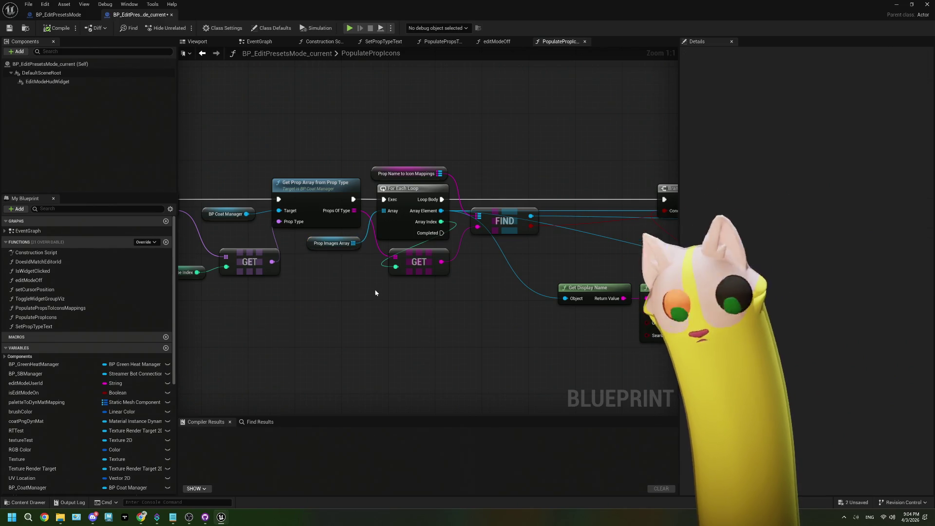
Review the warnings in the Output Log, then save the blueprint
{"action": "left_click", "coordinate": [69, 501]}
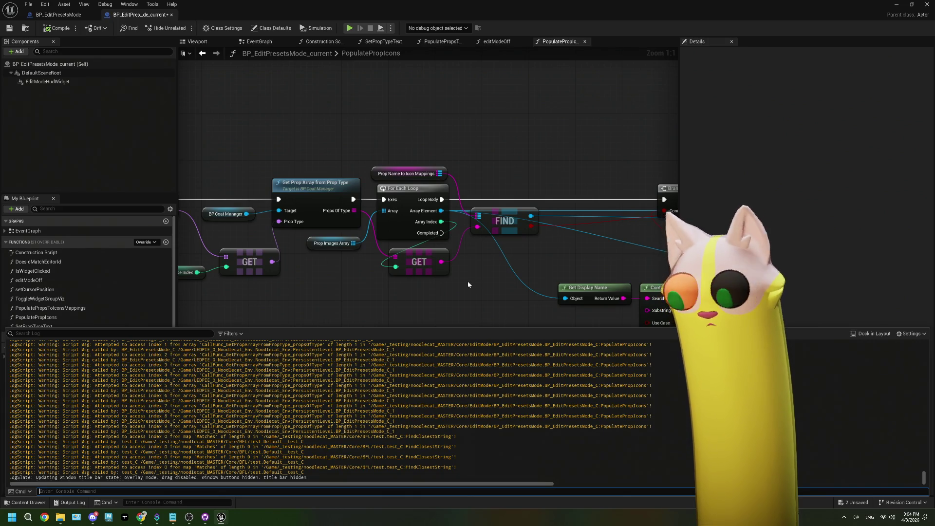
{"action": "left_click_drag", "start_coordinate": [468, 283], "coordinate": [400, 264]}
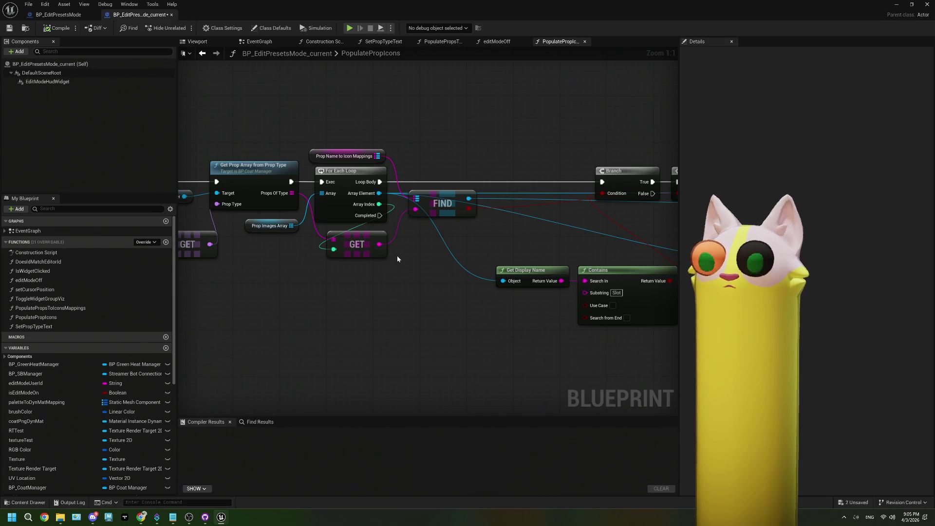
{"action": "left_click_drag", "start_coordinate": [401, 254], "coordinate": [365, 255]}
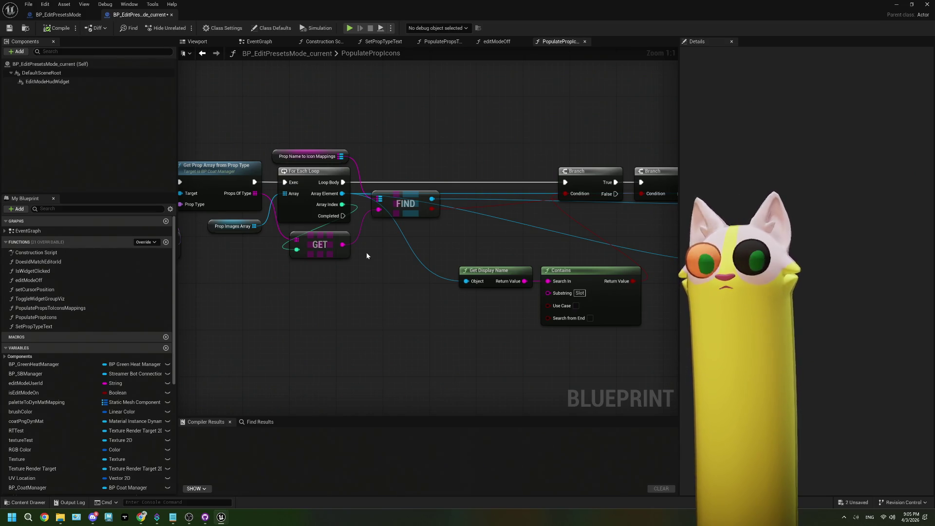
{"action": "scroll", "coordinate": [366, 255], "scroll_direction": "down", "scroll_amount": 1}
{"action": "scroll", "coordinate": [362, 259], "scroll_direction": "up", "scroll_amount": 1}
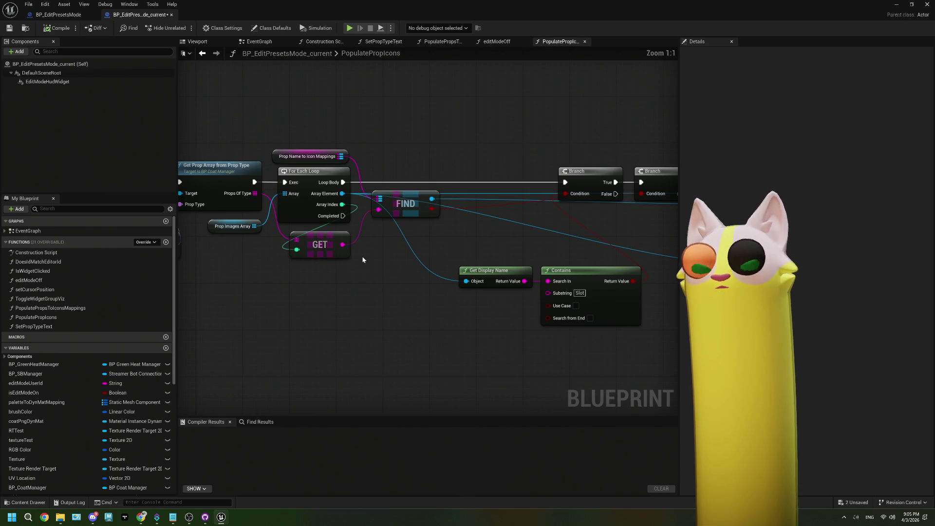
{"action": "left_click", "coordinate": [9, 28]}
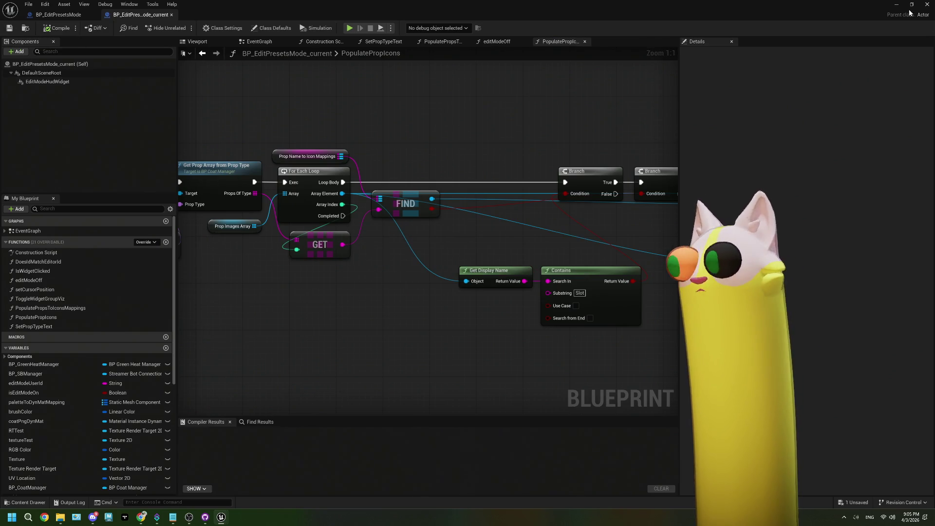
Bring the Twitch channel page in the browser to the front
{"action": "left_click", "coordinate": [895, 4]}
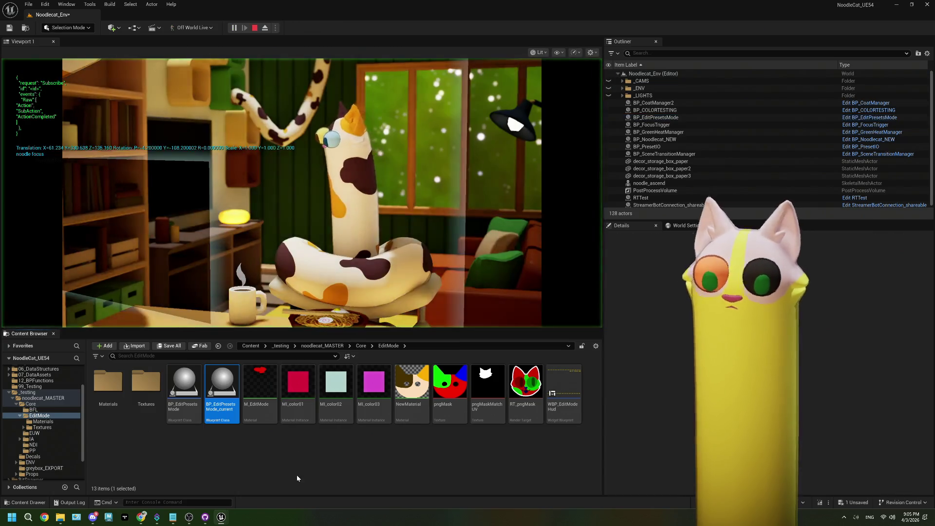
{"action": "left_click", "coordinate": [188, 518]}
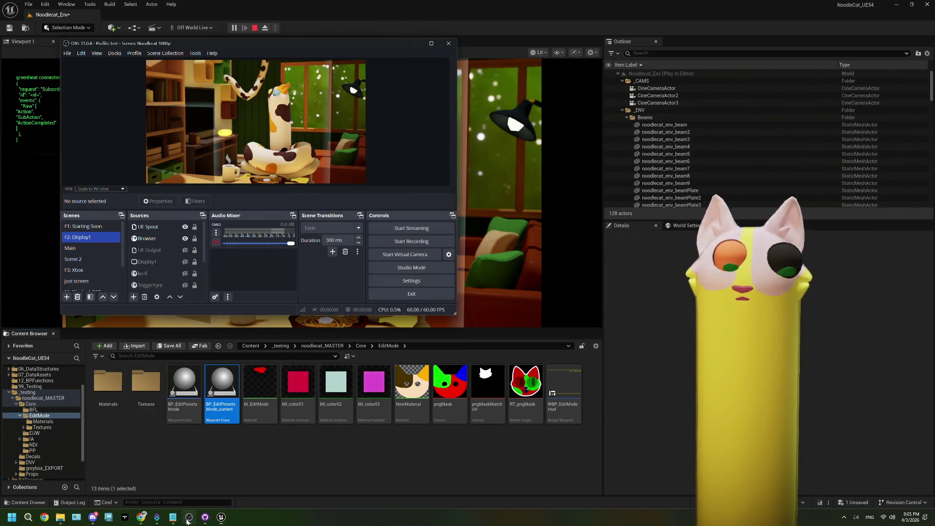
{"action": "left_click", "coordinate": [141, 517]}
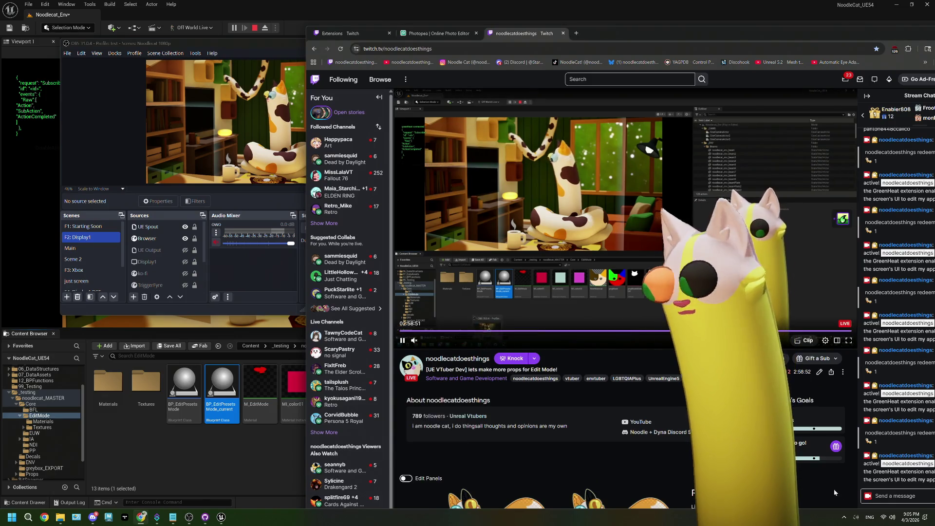
{"action": "left_click_drag", "start_coordinate": [788, 37], "coordinate": [769, 11]}
Redeem the Edit Mode channel reward from the rewards list
{"action": "left_click", "coordinate": [857, 483]}
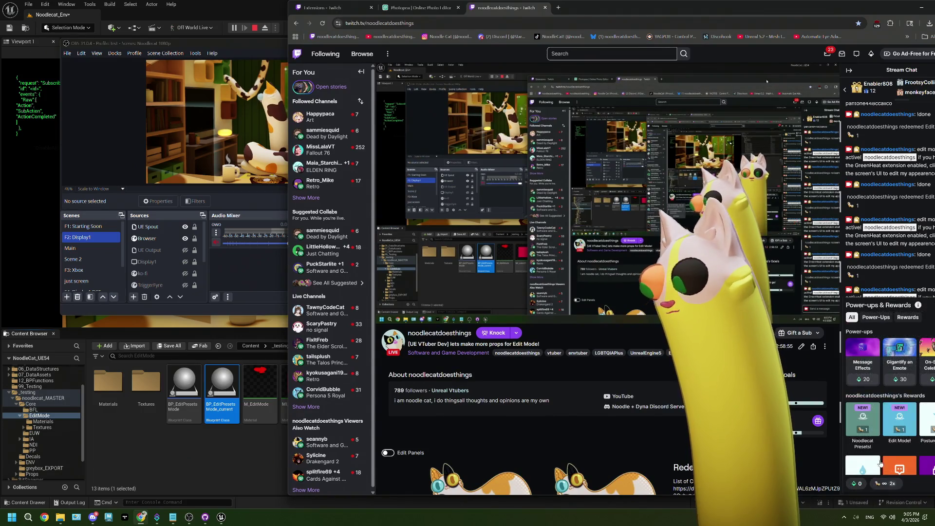
{"action": "left_click", "coordinate": [899, 419]}
{"action": "left_click", "coordinate": [895, 393]}
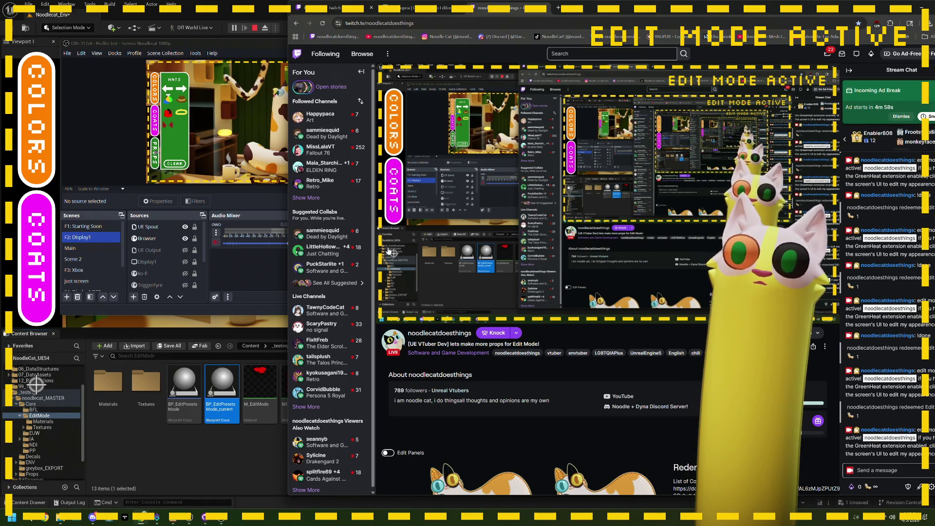
Toggle the COATS cat-head panel open and closed, then stop play and show the Content Browser
{"action": "left_click", "coordinate": [393, 207]}
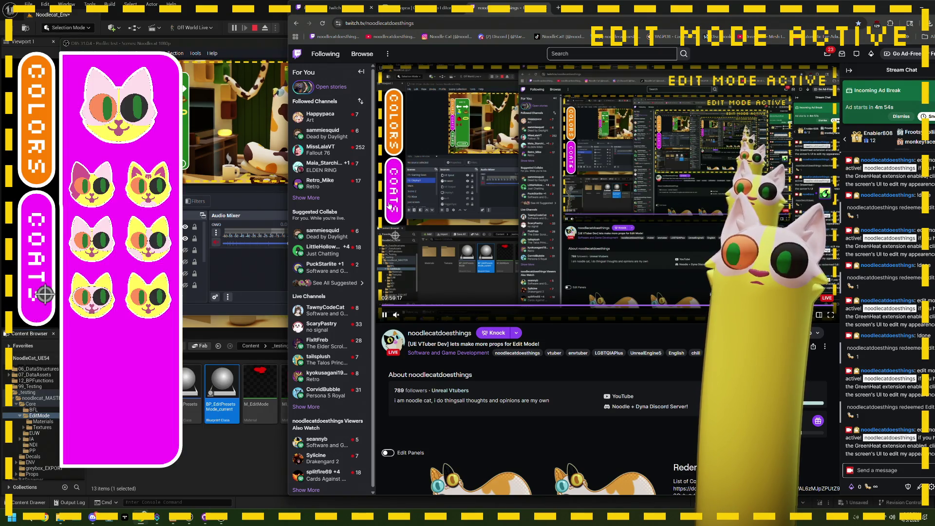
{"action": "left_click", "coordinate": [390, 207]}
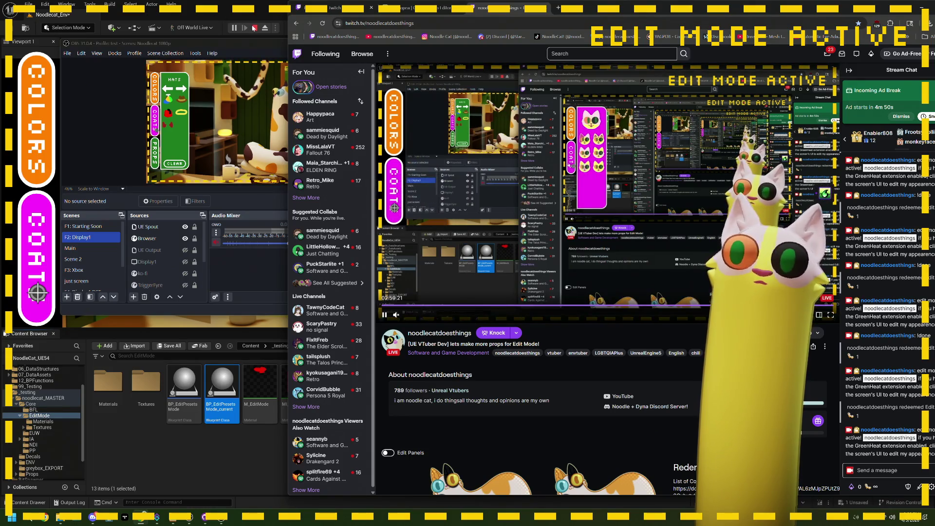
{"action": "left_click", "coordinate": [255, 28]}
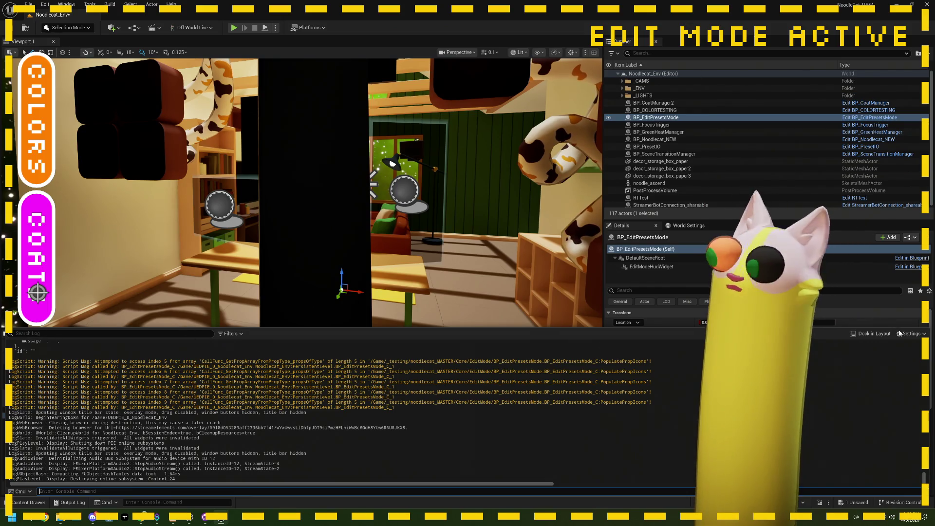
{"action": "left_click", "coordinate": [28, 502]}
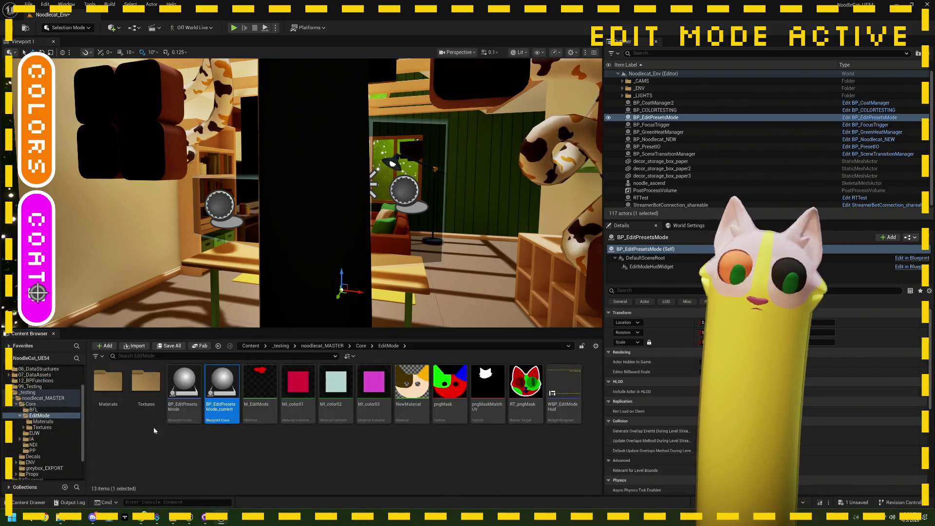
Open BP_EditPresetsMode and locate the SET Edit Mode node in its EventGraph
{"action": "double_click", "coordinate": [200, 389]}
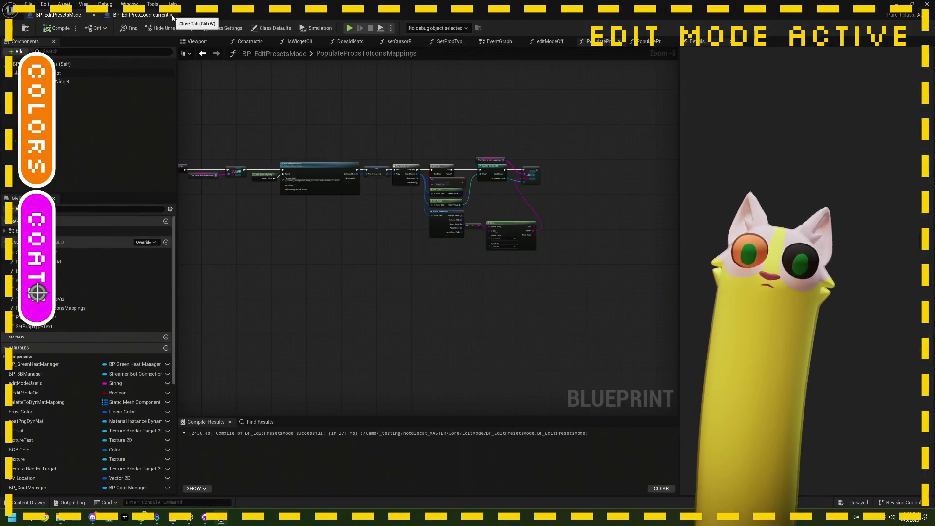
{"action": "left_click", "coordinate": [650, 42]}
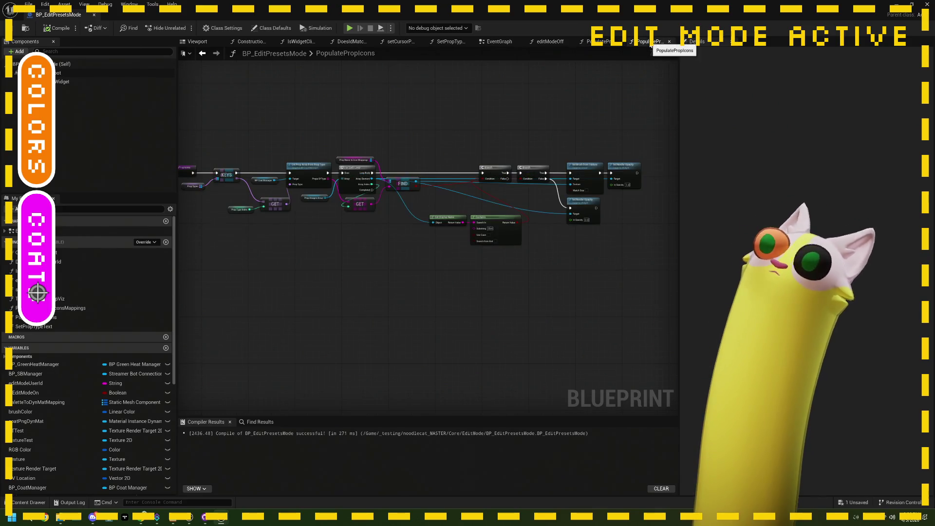
{"action": "left_click", "coordinate": [498, 42]}
{"action": "scroll", "coordinate": [419, 326], "scroll_direction": "down", "scroll_amount": 1}
{"action": "scroll", "coordinate": [419, 325], "scroll_direction": "up", "scroll_amount": 4}
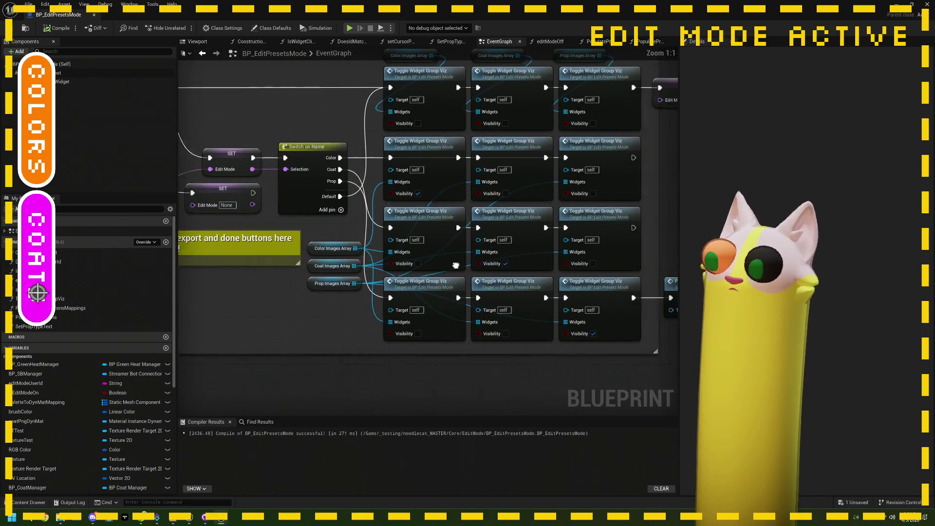
{"action": "left_click_drag", "start_coordinate": [352, 306], "coordinate": [308, 266]}
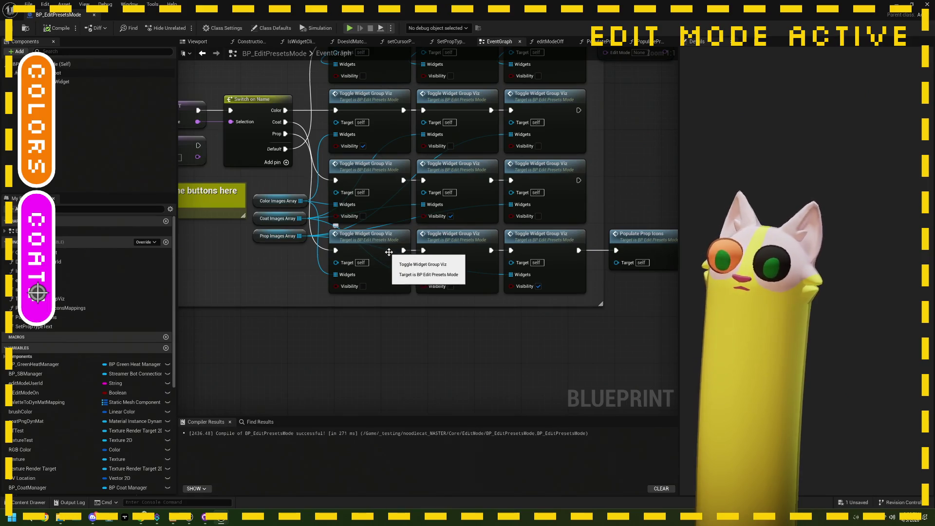
{"action": "mouse_move", "coordinate": [417, 181]}
{"action": "left_mouse_down"}
{"action": "mouse_move", "coordinate": [417, 284]}
{"action": "mouse_move", "coordinate": [407, 301]}
{"action": "mouse_move", "coordinate": [373, 304]}
{"action": "left_mouse_up"}
{"action": "scroll", "coordinate": [586, 230], "scroll_direction": "down", "scroll_amount": 2}
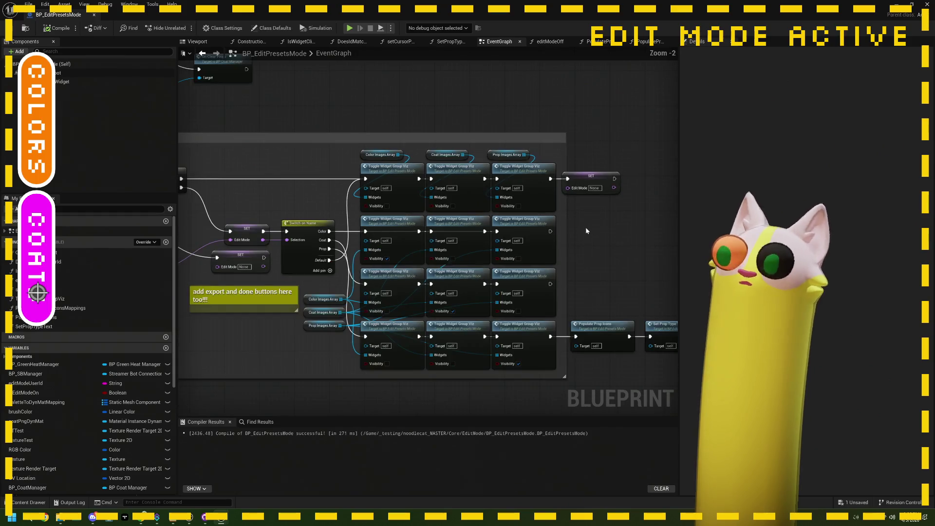
{"action": "scroll", "coordinate": [585, 226], "scroll_direction": "down", "scroll_amount": 4}
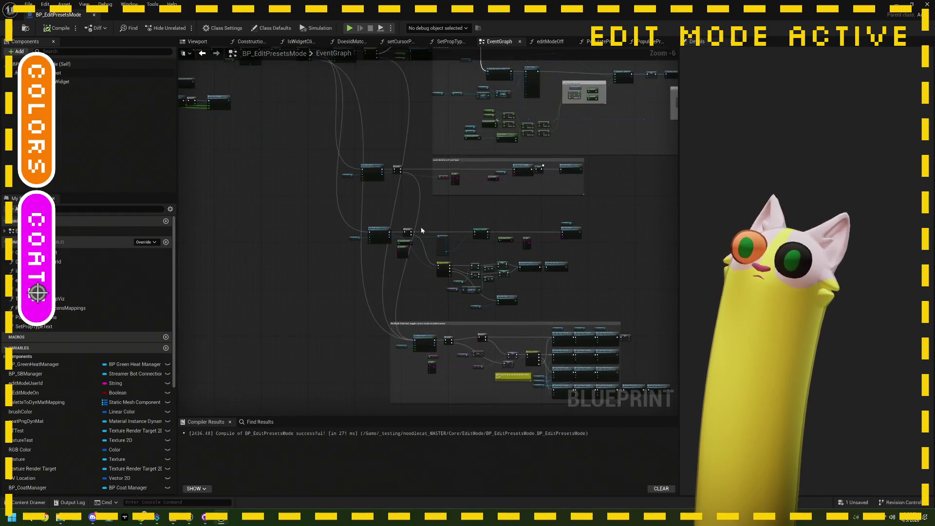
{"action": "scroll", "coordinate": [344, 207], "scroll_direction": "up", "scroll_amount": 7}
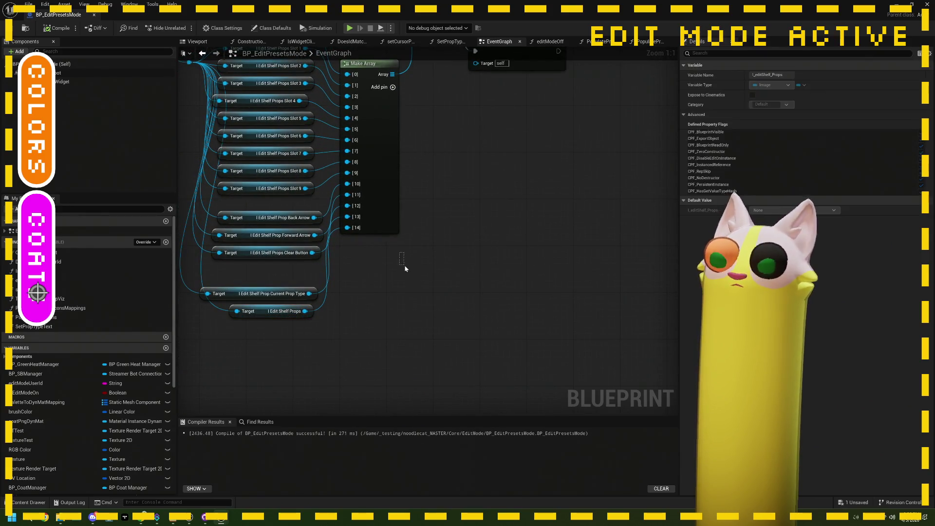
{"action": "scroll", "coordinate": [404, 264], "scroll_direction": "down", "scroll_amount": 3}
{"action": "scroll", "coordinate": [418, 243], "scroll_direction": "up", "scroll_amount": 1}
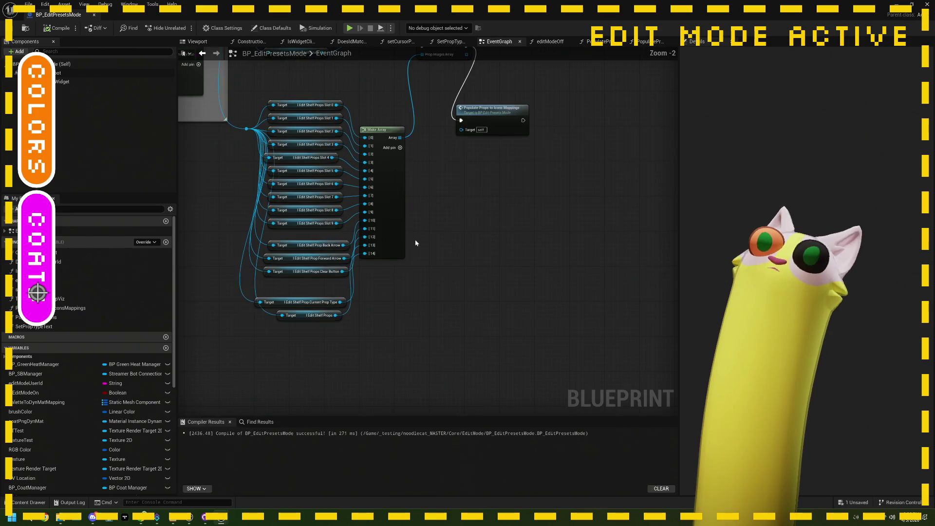
{"action": "scroll", "coordinate": [430, 242], "scroll_direction": "down", "scroll_amount": 4}
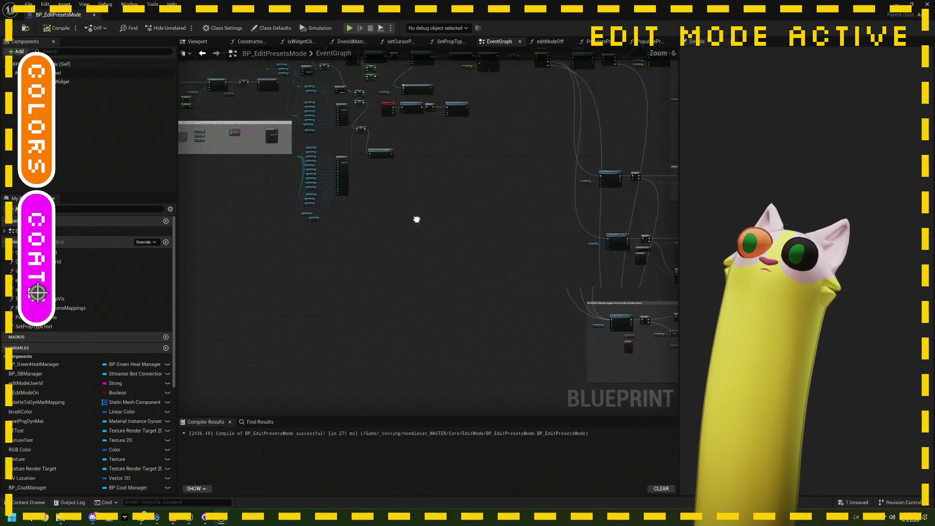
{"action": "scroll", "coordinate": [450, 242], "scroll_direction": "up", "scroll_amount": 5}
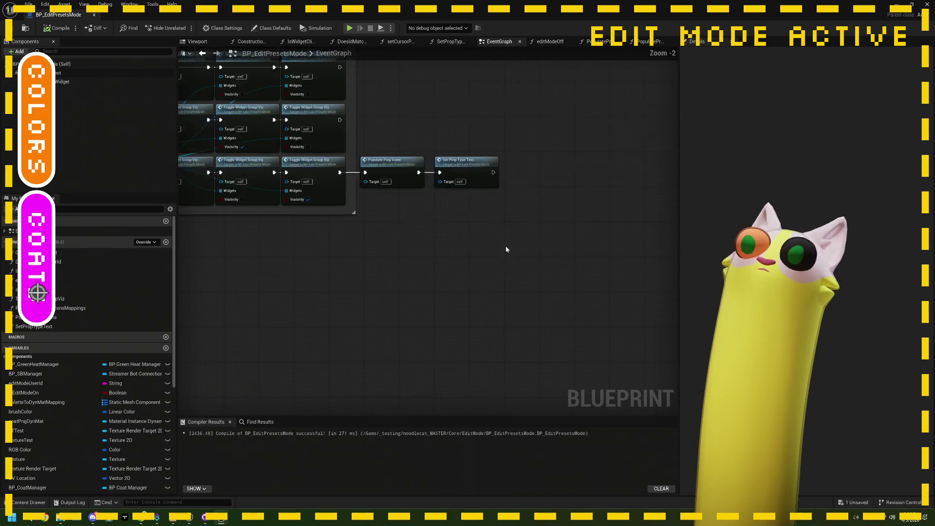
{"action": "mouse_move", "coordinate": [433, 173]}
{"action": "left_mouse_down"}
{"action": "mouse_move", "coordinate": [428, 204]}
{"action": "mouse_move", "coordinate": [486, 193]}
{"action": "mouse_move", "coordinate": [474, 171]}
{"action": "mouse_move", "coordinate": [476, 205]}
{"action": "mouse_move", "coordinate": [564, 248]}
{"action": "left_mouse_up"}
Add a Print String after SET that prints the Edit Mode value
{"action": "mouse_move", "coordinate": [496, 136]}
{"action": "left_mouse_down"}
{"action": "mouse_move", "coordinate": [497, 171]}
{"action": "mouse_move", "coordinate": [463, 171]}
{"action": "left_mouse_up"}
{"action": "left_click", "coordinate": [482, 155]}
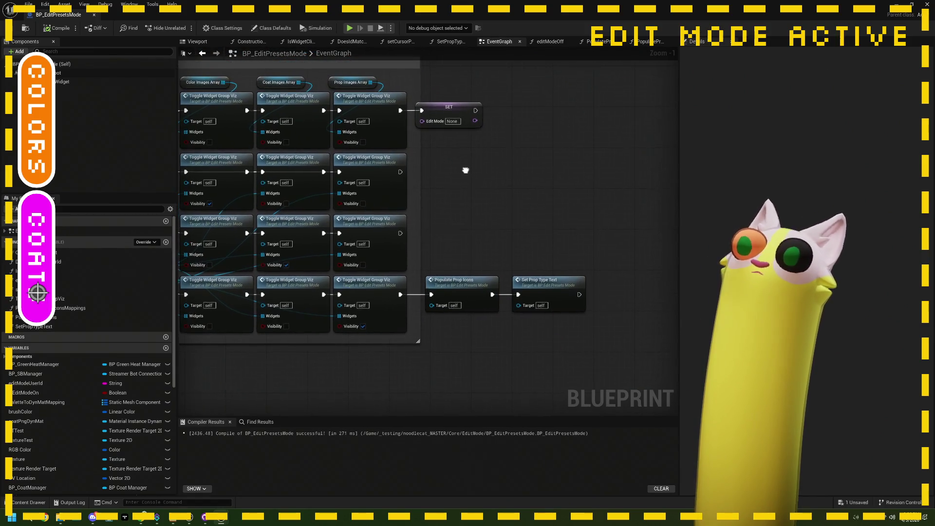
{"action": "left_click_drag", "start_coordinate": [475, 110], "coordinate": [571, 109]}
{"action": "type", "text": "print"}
{"action": "key", "text": "Return"}
{"action": "mouse_move", "coordinate": [475, 120]}
{"action": "left_mouse_down"}
{"action": "mouse_move", "coordinate": [554, 126]}
{"action": "mouse_move", "coordinate": [575, 102]}
{"action": "left_mouse_up"}
{"action": "left_click_drag", "start_coordinate": [571, 174], "coordinate": [482, 100]}
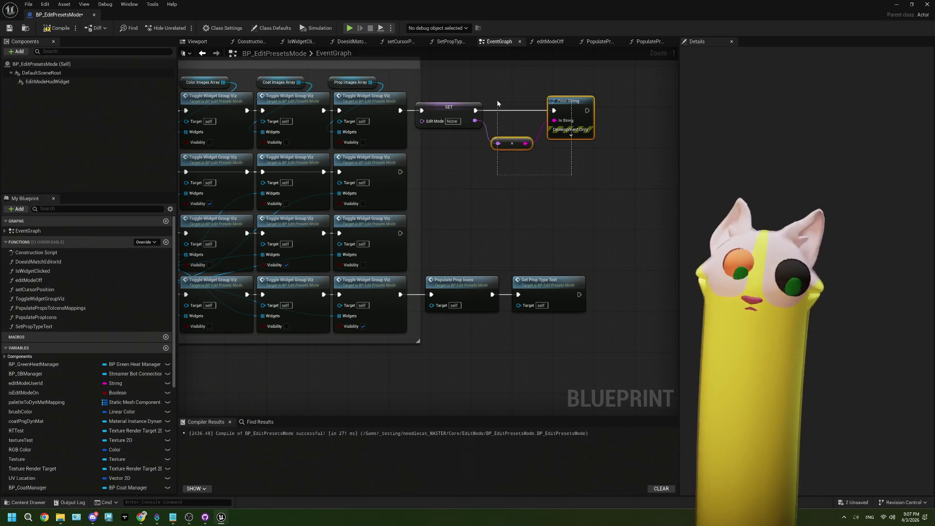
Delete the Edit Mode debug Print String and its conversion node
{"action": "key", "text": "Delete"}
{"action": "scroll", "coordinate": [504, 120], "scroll_direction": "down", "scroll_amount": 3}
{"action": "scroll", "coordinate": [440, 222], "scroll_direction": "up", "scroll_amount": 2}
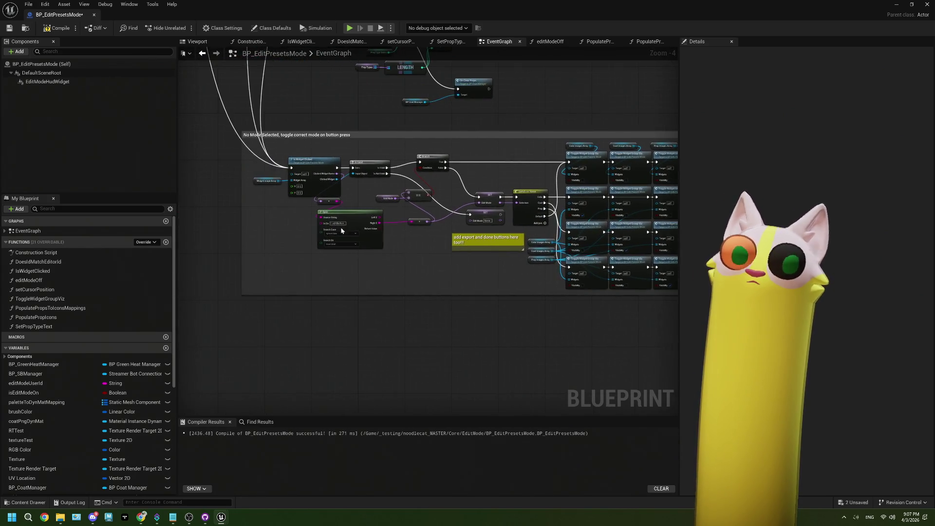
{"action": "mouse_move", "coordinate": [415, 231]}
{"action": "left_mouse_down"}
{"action": "mouse_move", "coordinate": [398, 221]}
{"action": "mouse_move", "coordinate": [402, 195]}
{"action": "left_mouse_up"}
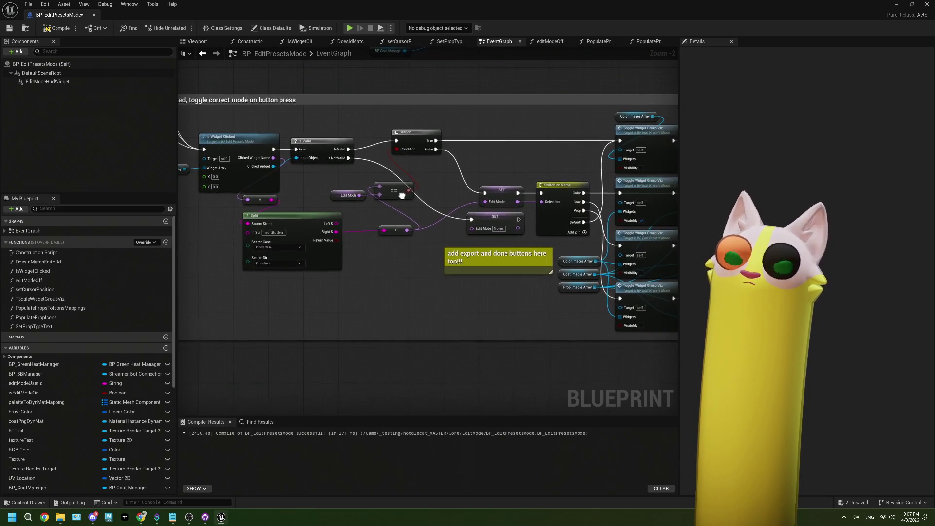
{"action": "mouse_move", "coordinate": [334, 164]}
{"action": "left_mouse_down"}
{"action": "mouse_move", "coordinate": [199, 173]}
{"action": "mouse_move", "coordinate": [307, 177]}
{"action": "left_mouse_up"}
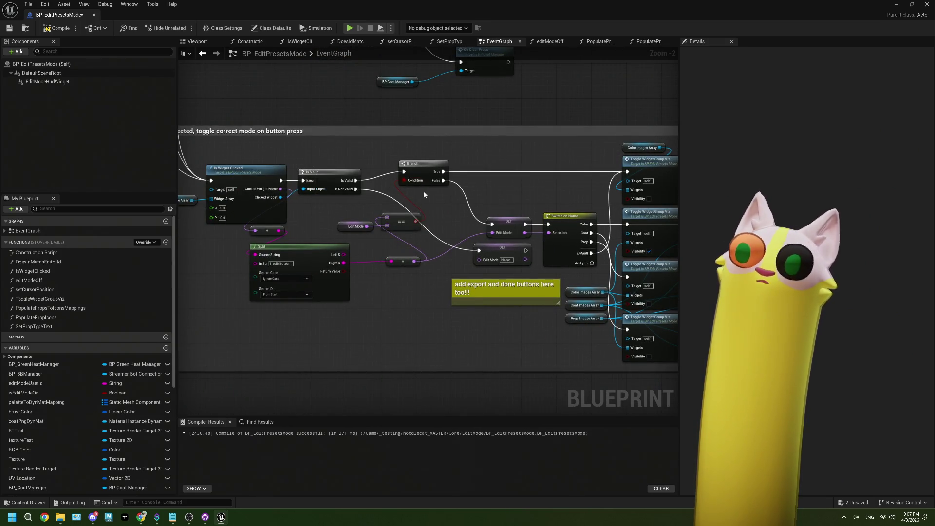
Add a Print String after Is Valid that prints "button clicked!"
{"action": "mouse_move", "coordinate": [356, 180]}
{"action": "left_mouse_down"}
{"action": "mouse_move", "coordinate": [335, 141]}
{"action": "mouse_move", "coordinate": [345, 117]}
{"action": "left_mouse_up"}
{"action": "type", "text": "print"}
{"action": "key", "text": "Return"}
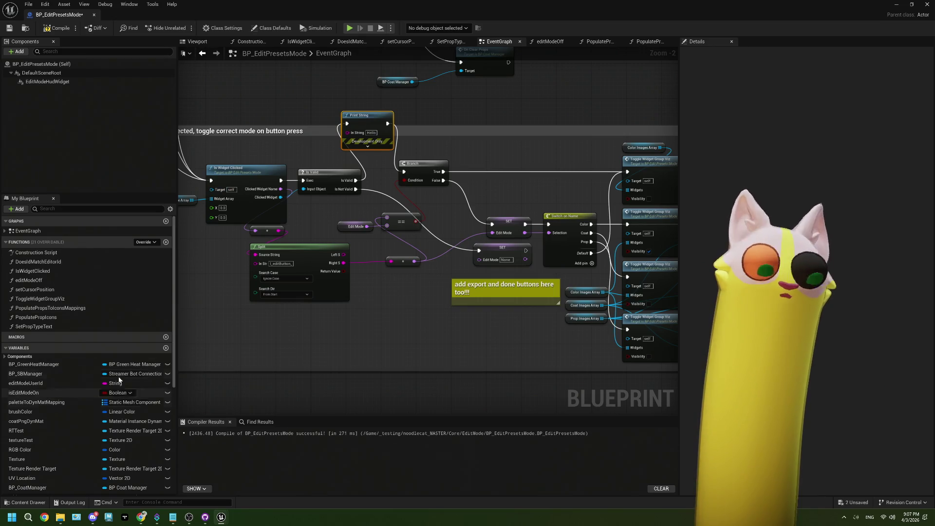
{"action": "scroll", "coordinate": [468, 235], "scroll_direction": "up", "scroll_amount": 1}
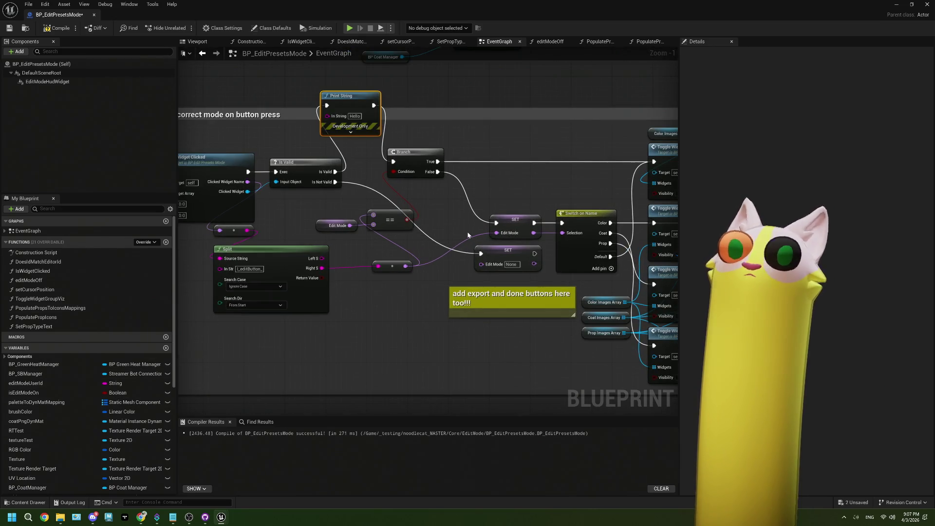
{"action": "left_click", "coordinate": [354, 116]}
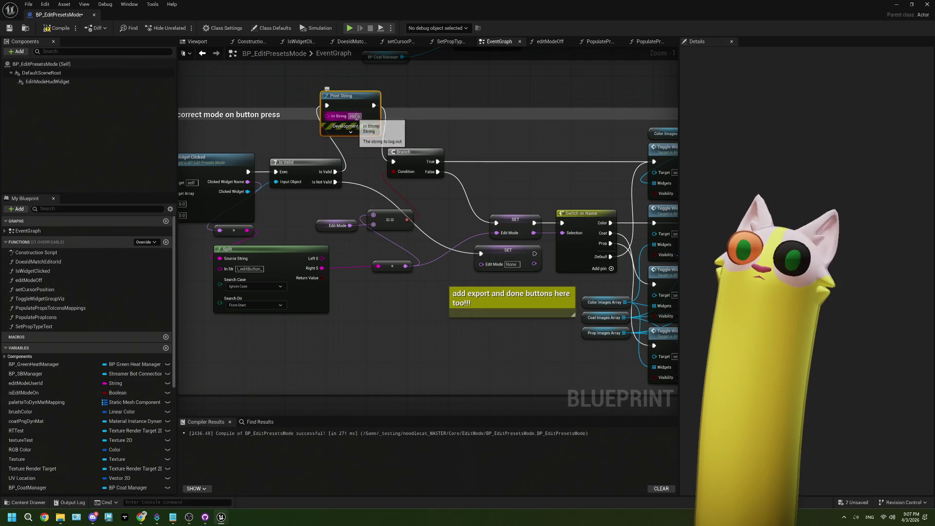
{"action": "type", "text": "button clicked"}
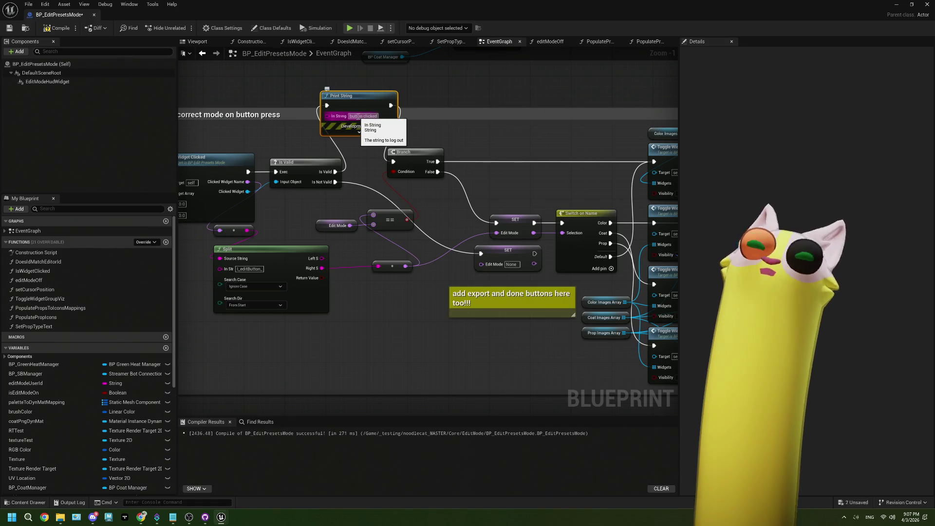
{"action": "scroll", "coordinate": [417, 94], "scroll_direction": "down", "scroll_amount": 3}
{"action": "scroll", "coordinate": [443, 207], "scroll_direction": "up", "scroll_amount": 3}
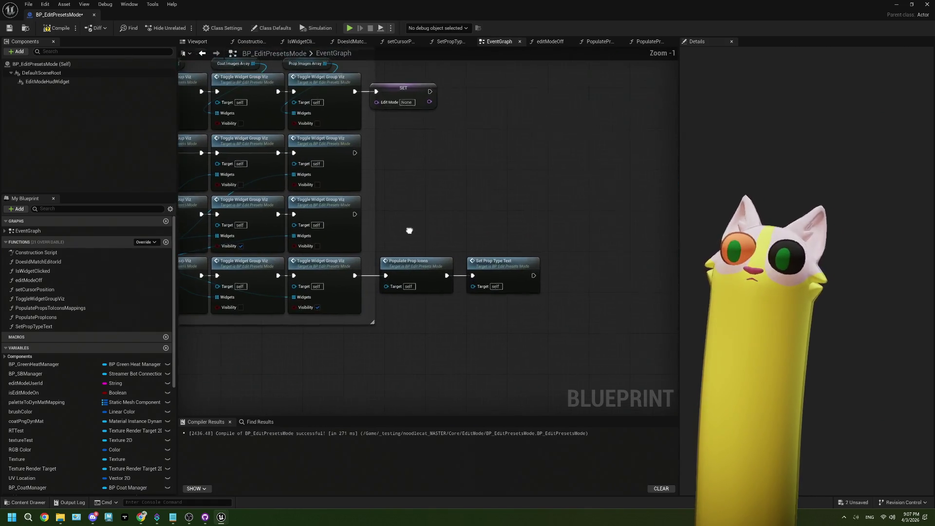
Add a Print String fed by SET, both Toggle rows and Set Prop Type Text
{"action": "right_click", "coordinate": [491, 202]}
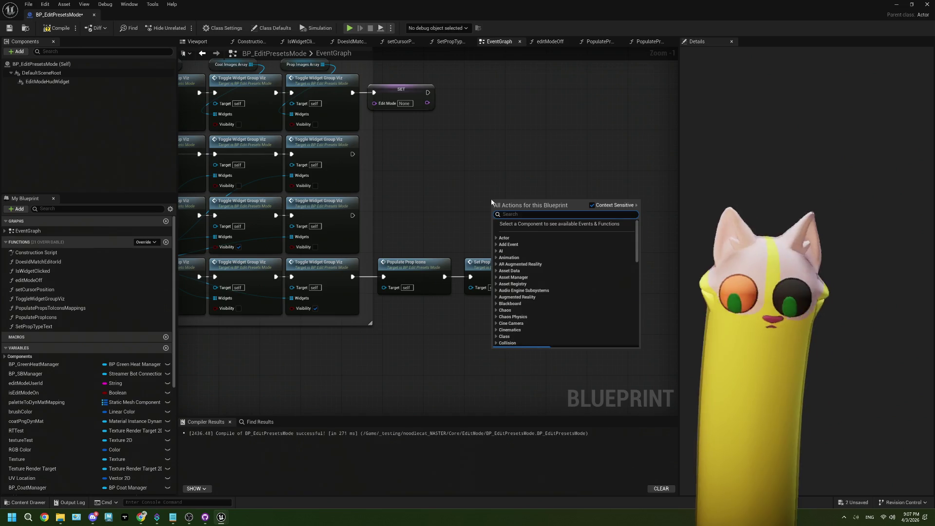
{"action": "type", "text": "prin"}
{"action": "key", "text": "Return"}
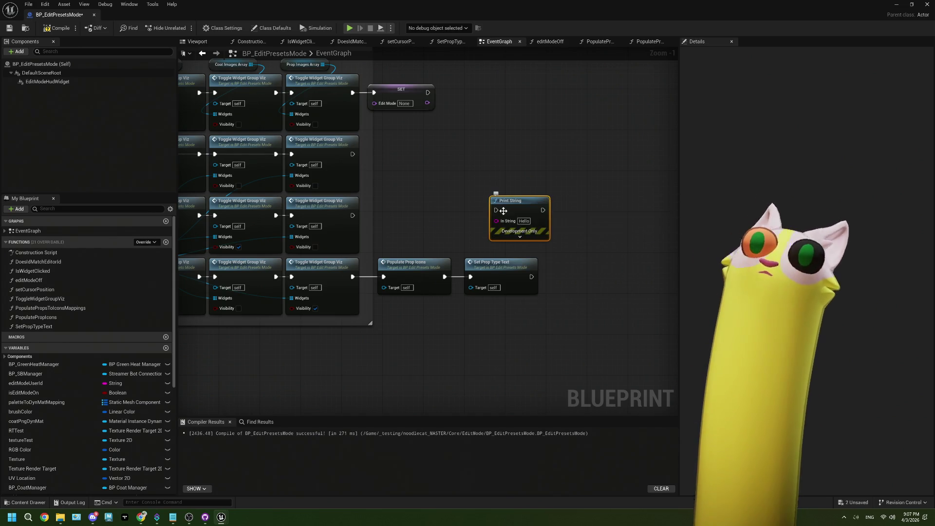
{"action": "left_click_drag", "start_coordinate": [511, 199], "coordinate": [589, 167]}
{"action": "left_click", "coordinate": [431, 92]}
{"action": "left_click_drag", "start_coordinate": [431, 92], "coordinate": [577, 174]}
{"action": "left_click_drag", "start_coordinate": [352, 154], "coordinate": [578, 174]}
{"action": "left_click_drag", "start_coordinate": [352, 215], "coordinate": [577, 174]}
{"action": "left_click_drag", "start_coordinate": [532, 278], "coordinate": [578, 174]}
Plug an EditMode getter into the Print String's In String, then return to the level editor and Play
{"action": "scroll", "coordinate": [94, 430], "scroll_direction": "down", "scroll_amount": 6}
{"action": "left_click", "coordinate": [84, 396]}
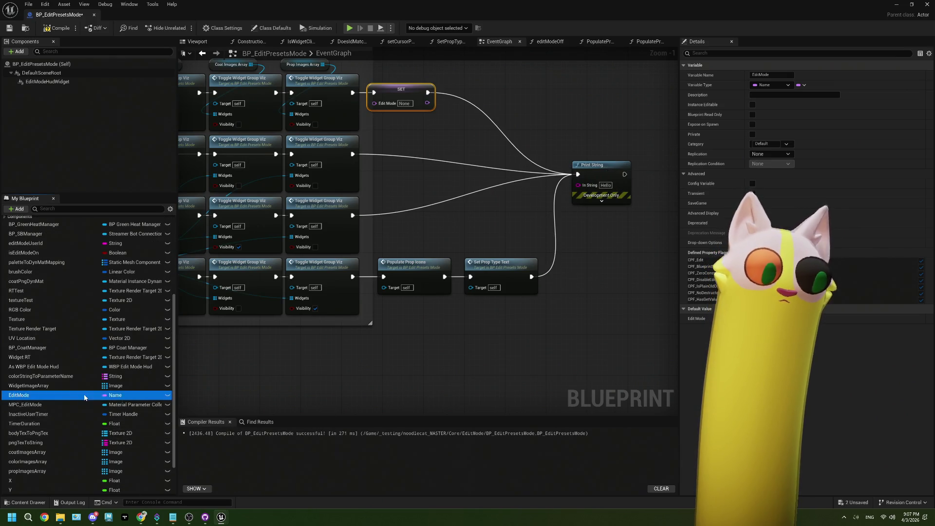
{"action": "mouse_move", "coordinate": [518, 205]}
{"action": "left_mouse_down"}
{"action": "mouse_move", "coordinate": [487, 217]}
{"action": "mouse_move", "coordinate": [598, 181]}
{"action": "mouse_move", "coordinate": [589, 185]}
{"action": "left_mouse_up"}
{"action": "left_click", "coordinate": [499, 223]}
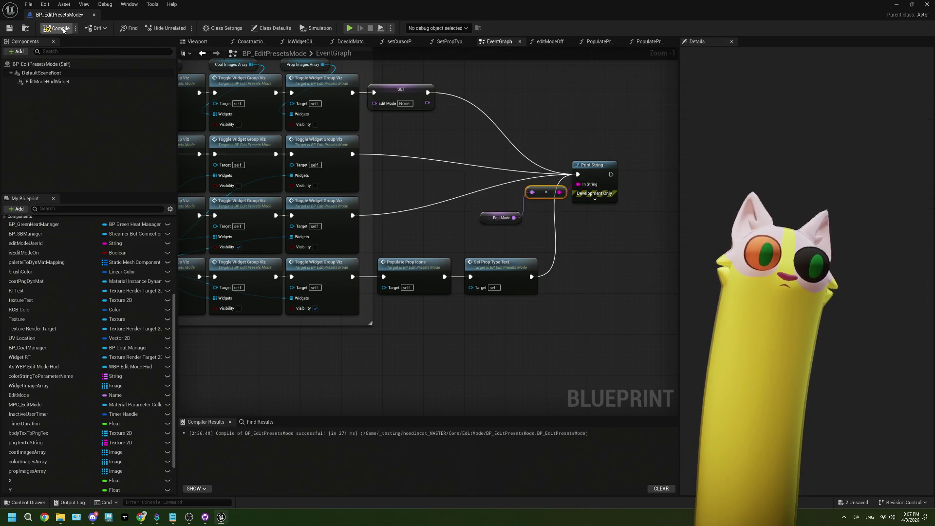
{"action": "left_click", "coordinate": [894, 5]}
{"action": "left_click", "coordinate": [234, 27]}
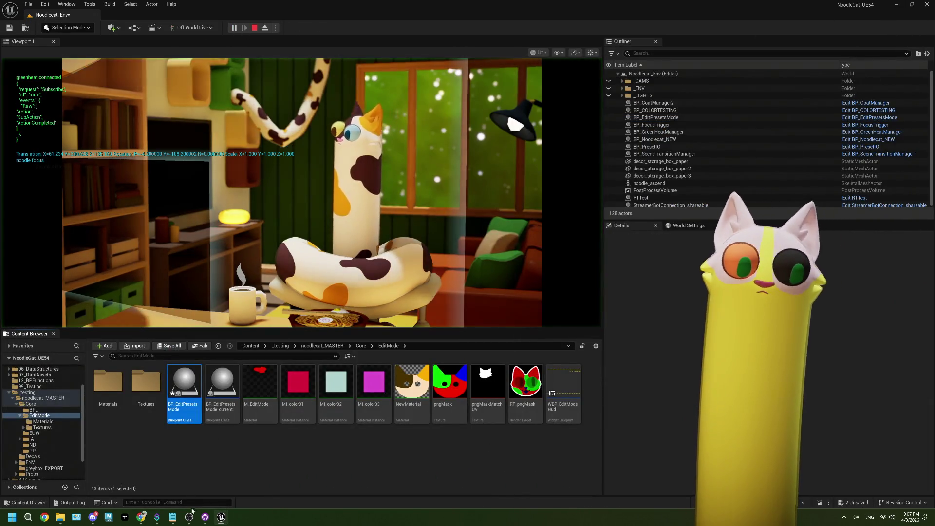
Redeem the Edit Mode! channel points reward on the Twitch page
{"action": "key", "text": "alt+Tab"}
{"action": "left_click_drag", "start_coordinate": [230, 46], "coordinate": [254, 47]}
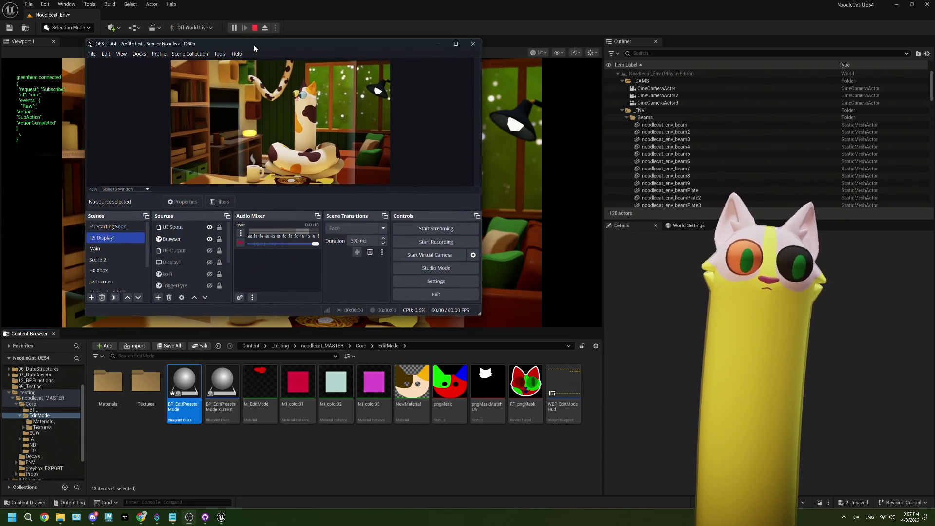
{"action": "left_click", "coordinate": [141, 517]}
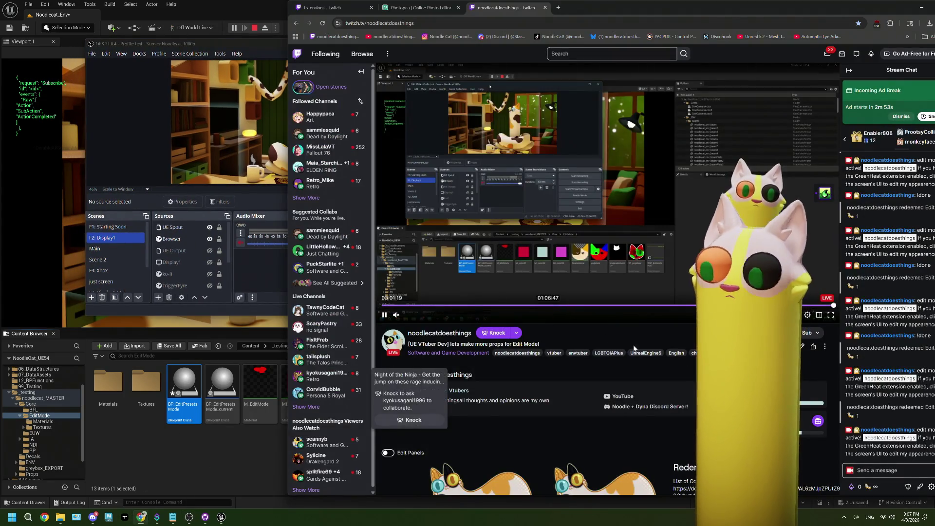
{"action": "left_click", "coordinate": [853, 486]}
{"action": "left_click", "coordinate": [899, 419]}
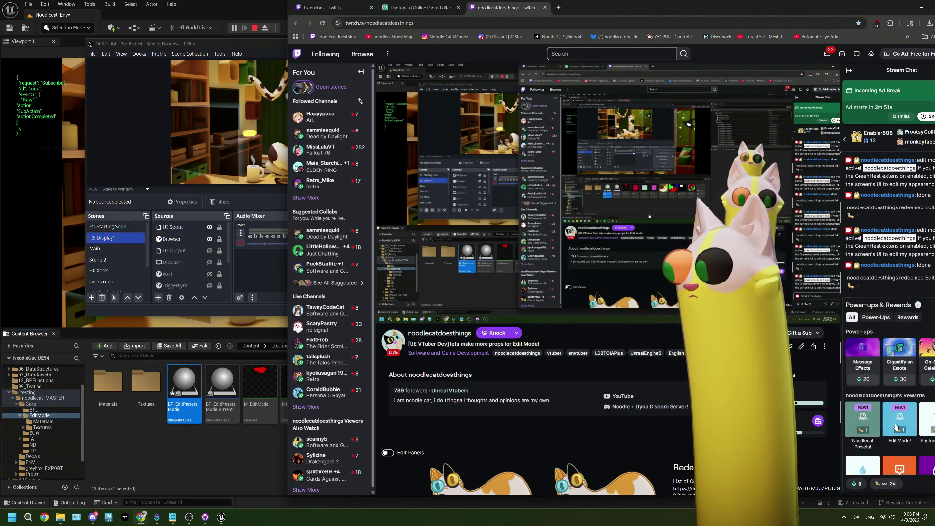
{"action": "left_click", "coordinate": [901, 392]}
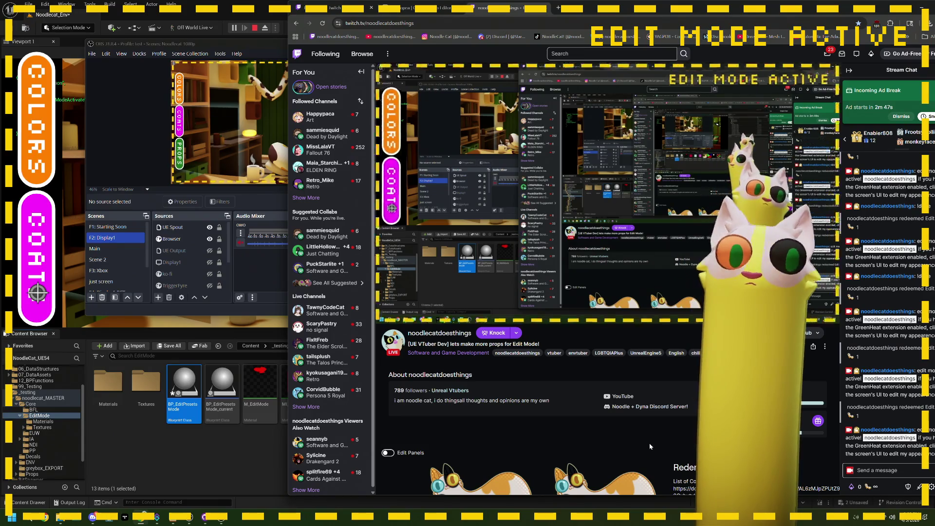
Open and close the COLORS palette panel, then the COATS variants panel
{"action": "left_click", "coordinate": [395, 131]}
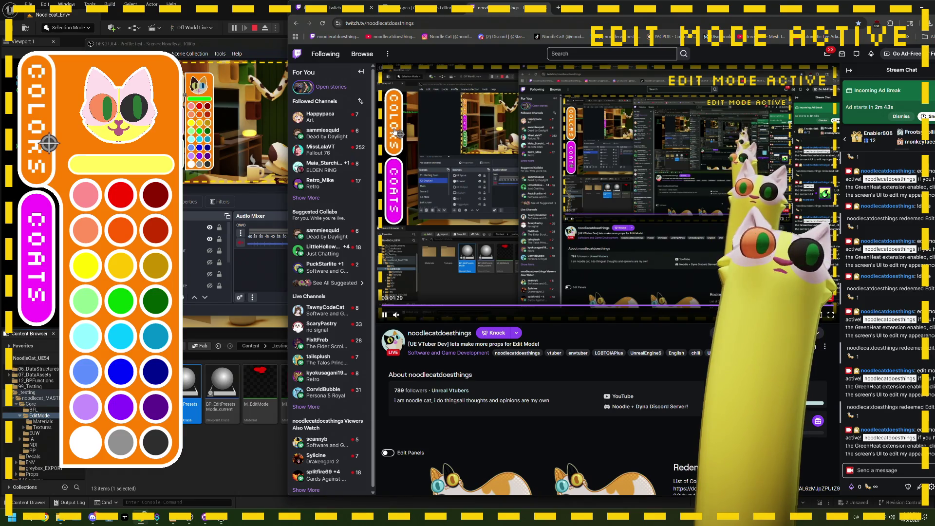
{"action": "left_click", "coordinate": [394, 131]}
{"action": "left_click", "coordinate": [397, 187]}
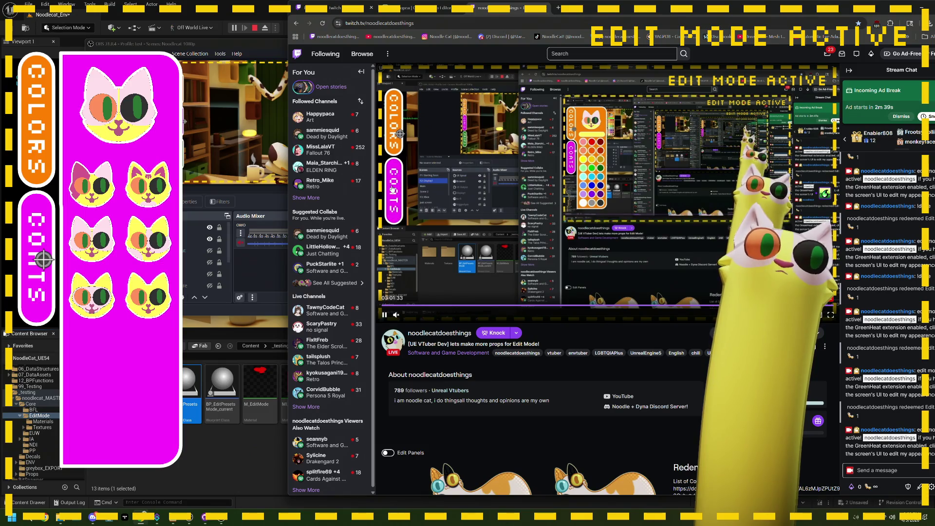
{"action": "left_click", "coordinate": [393, 189]}
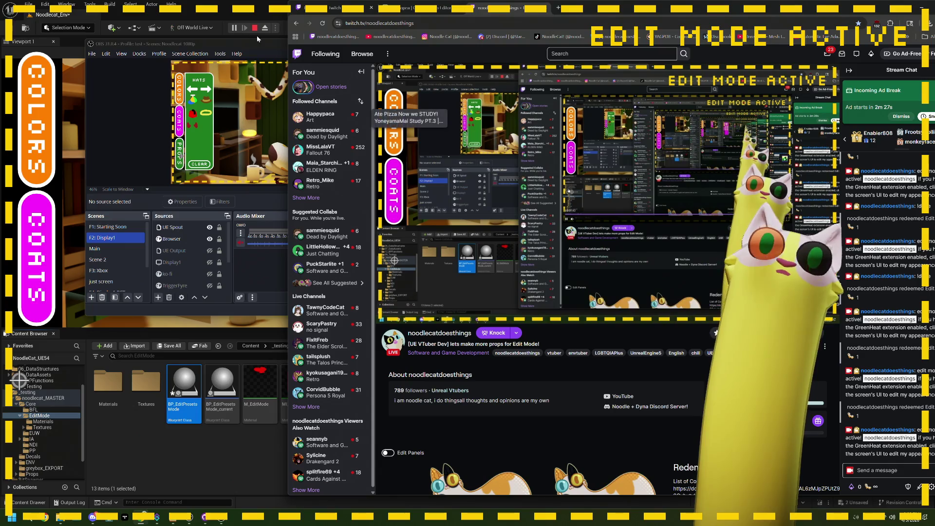
Stop the play session and reopen BP_EditPresetsMode from the Content Browser
{"action": "left_click", "coordinate": [185, 392]}
{"action": "key", "text": "Escape"}
{"action": "double_click", "coordinate": [184, 392]}
Look over the BP_EditPresetsMode event graph down to the No Mode Selected nodes
{"action": "scroll", "coordinate": [428, 233], "scroll_direction": "down", "scroll_amount": 5}
{"action": "scroll", "coordinate": [286, 192], "scroll_direction": "up", "scroll_amount": 4}
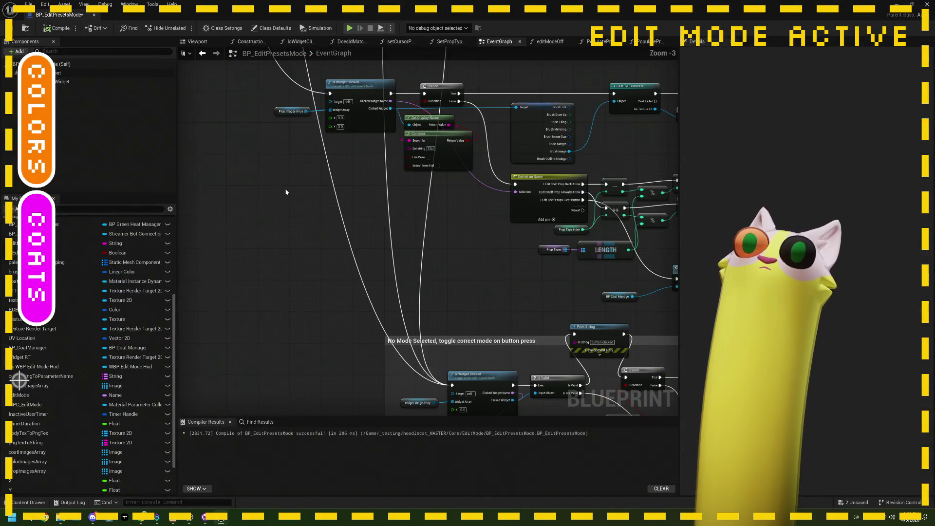
{"action": "scroll", "coordinate": [428, 232], "scroll_direction": "down", "scroll_amount": 3}
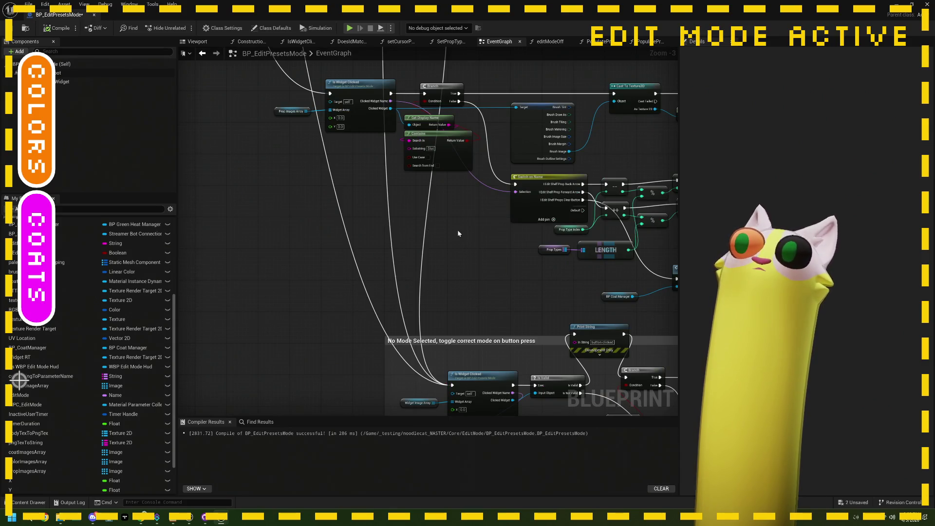
{"action": "mouse_move", "coordinate": [465, 204]}
{"action": "left_mouse_down"}
{"action": "mouse_move", "coordinate": [489, 151]}
{"action": "mouse_move", "coordinate": [403, 242]}
{"action": "mouse_move", "coordinate": [424, 167]}
{"action": "mouse_move", "coordinate": [485, 246]}
{"action": "left_mouse_up"}
{"action": "scroll", "coordinate": [400, 247], "scroll_direction": "up", "scroll_amount": 3}
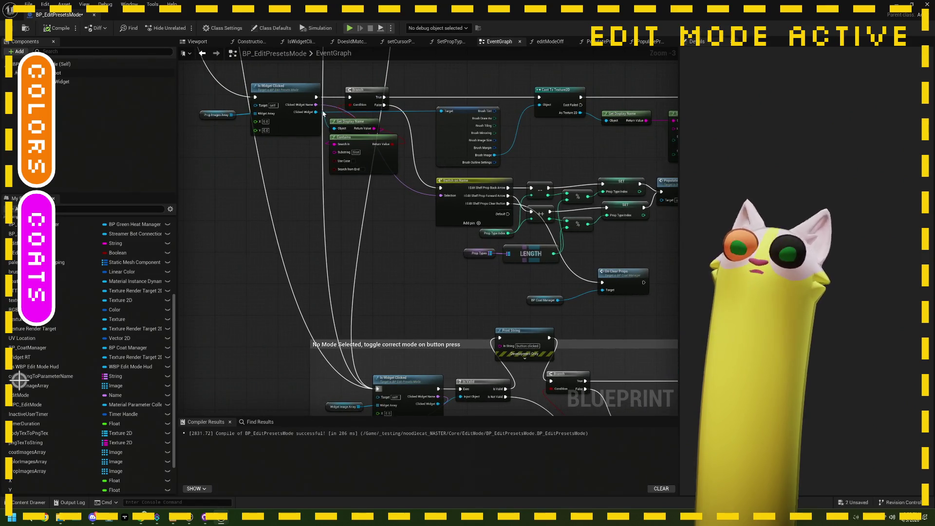
{"action": "left_click_drag", "start_coordinate": [323, 113], "coordinate": [325, 123]}
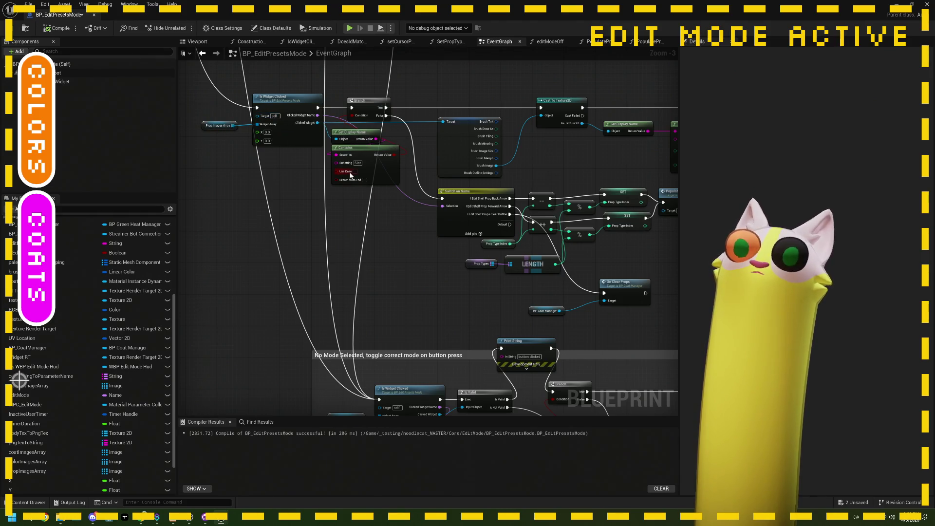
{"action": "mouse_move", "coordinate": [500, 226]}
{"action": "left_mouse_down"}
{"action": "mouse_move", "coordinate": [473, 172]}
{"action": "mouse_move", "coordinate": [375, 351]}
{"action": "mouse_move", "coordinate": [354, 344]}
{"action": "left_mouse_up"}
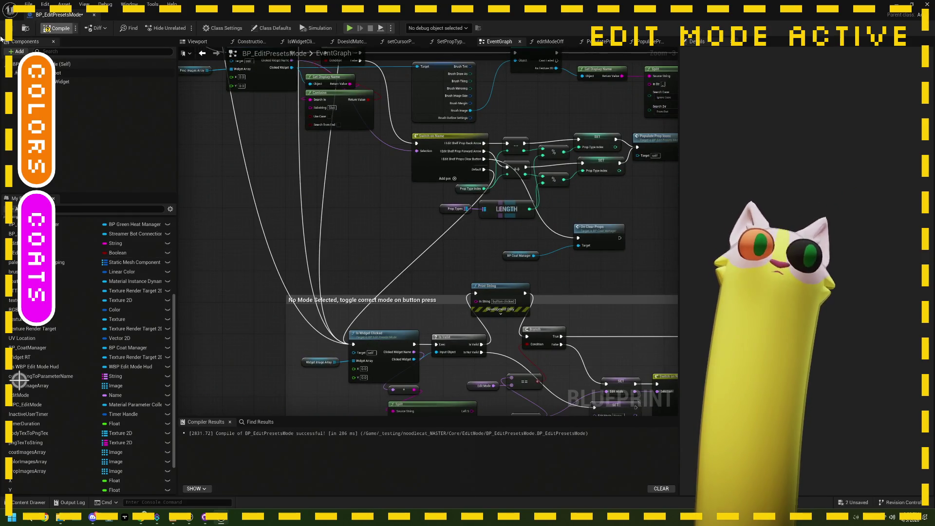
Save the Blueprint and start play-testing the level again
{"action": "key", "text": "ctrl+s"}
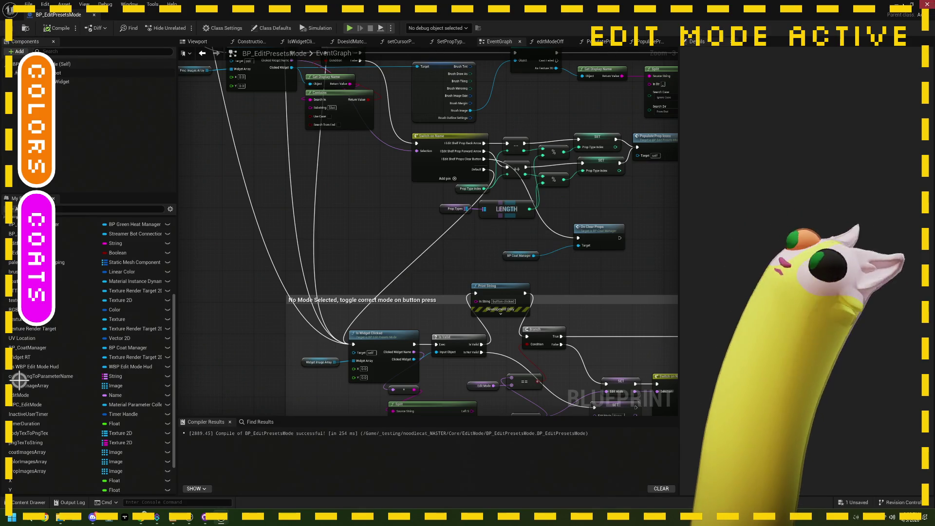
{"action": "key", "text": "alt+Tab"}
{"action": "key", "text": "alt+p"}
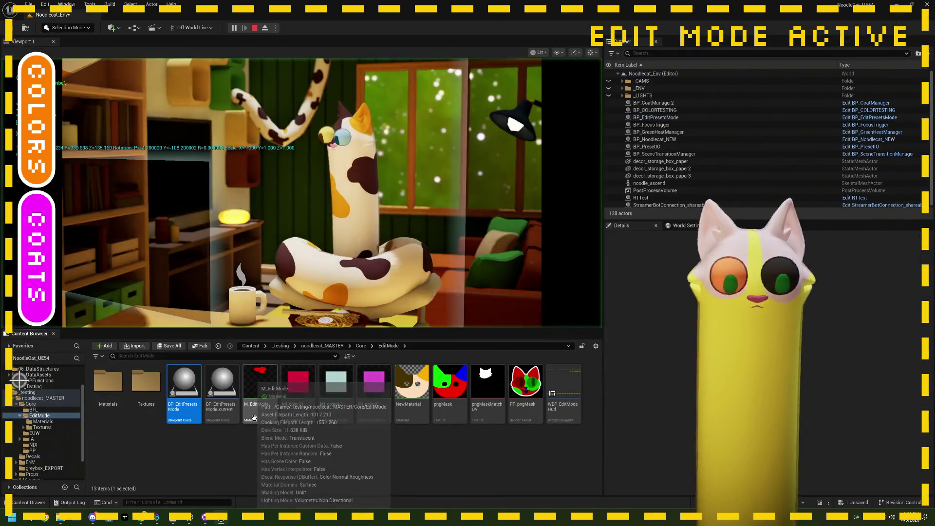
Send "!done" in the Twitch channel chat
{"action": "mouse_move", "coordinate": [147, 520]}
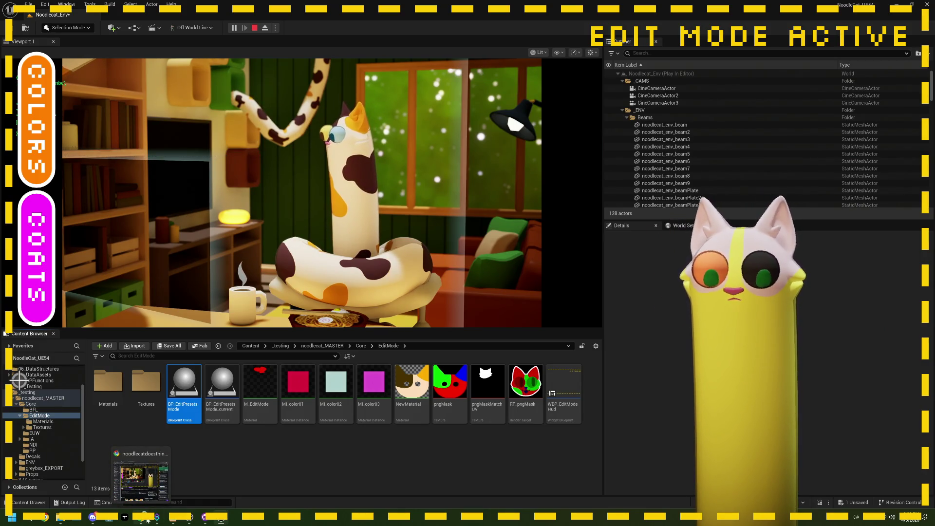
{"action": "left_click", "coordinate": [147, 520]}
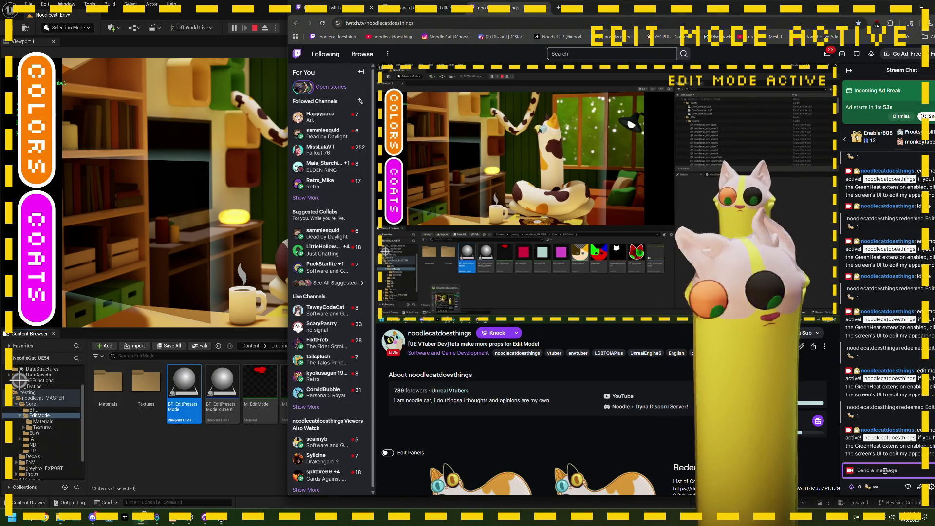
{"action": "type", "text": "!done"}
{"action": "key", "text": "Return"}
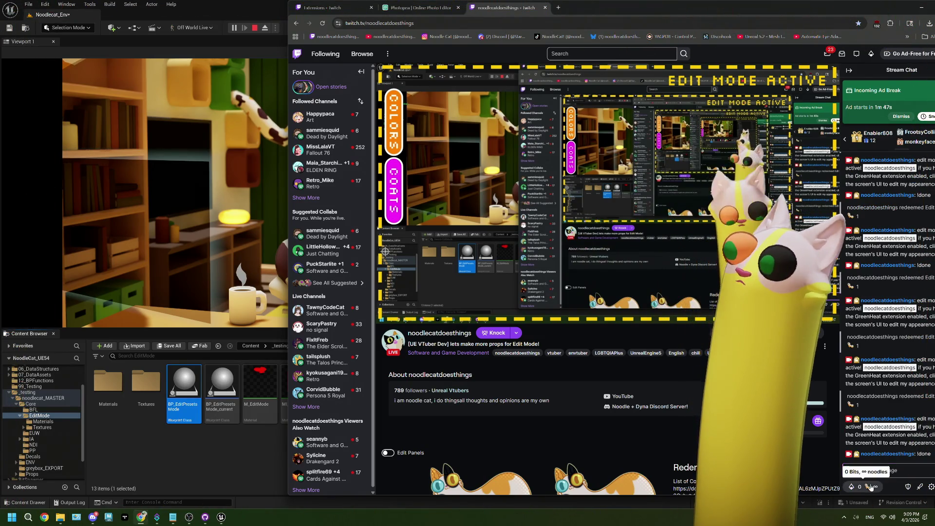
Redeem the Edit Mode reward from the channel points list
{"action": "left_click", "coordinate": [870, 487]}
{"action": "left_click", "coordinate": [903, 428]}
{"action": "left_click", "coordinate": [888, 413]}
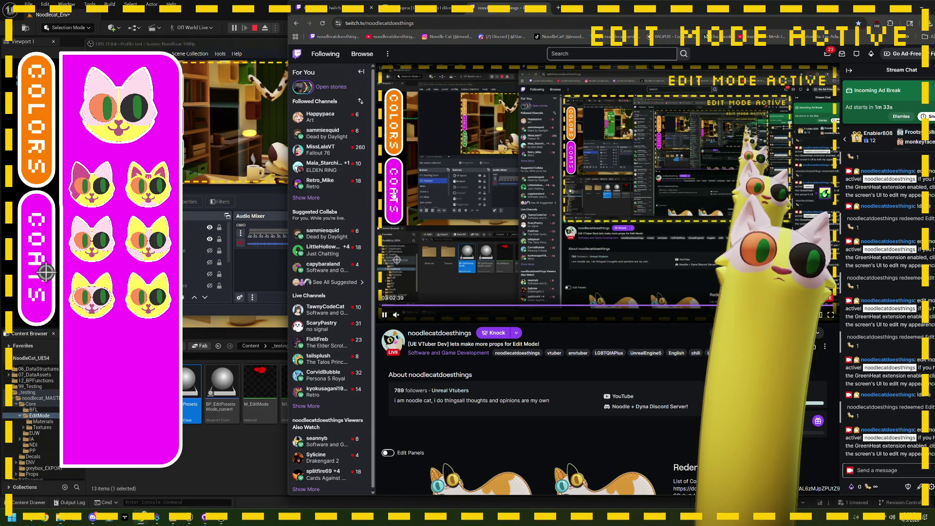
Switch the overlay between the COATS and COLORS panels, then stop the Unreal play session
{"action": "left_click", "coordinate": [401, 248]}
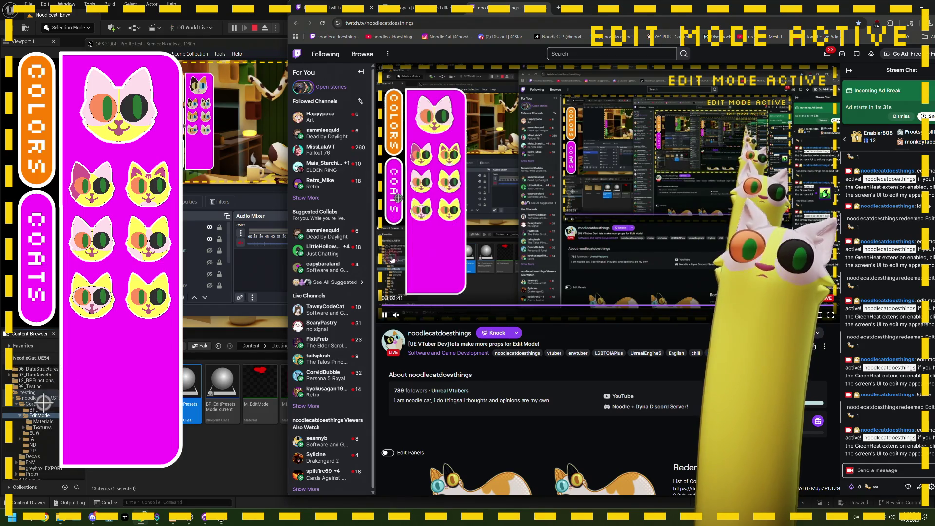
{"action": "left_click", "coordinate": [390, 123]}
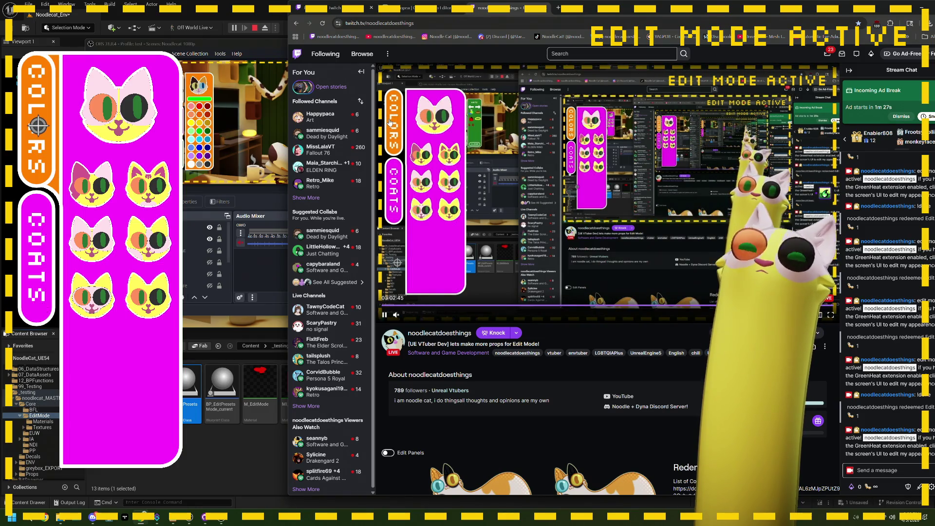
{"action": "left_click", "coordinate": [391, 192]}
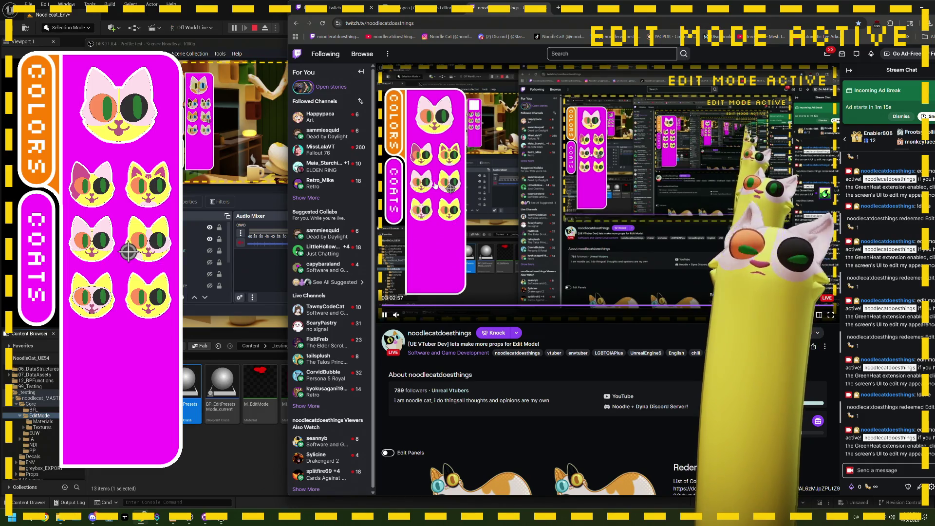
{"action": "left_click", "coordinate": [254, 29]}
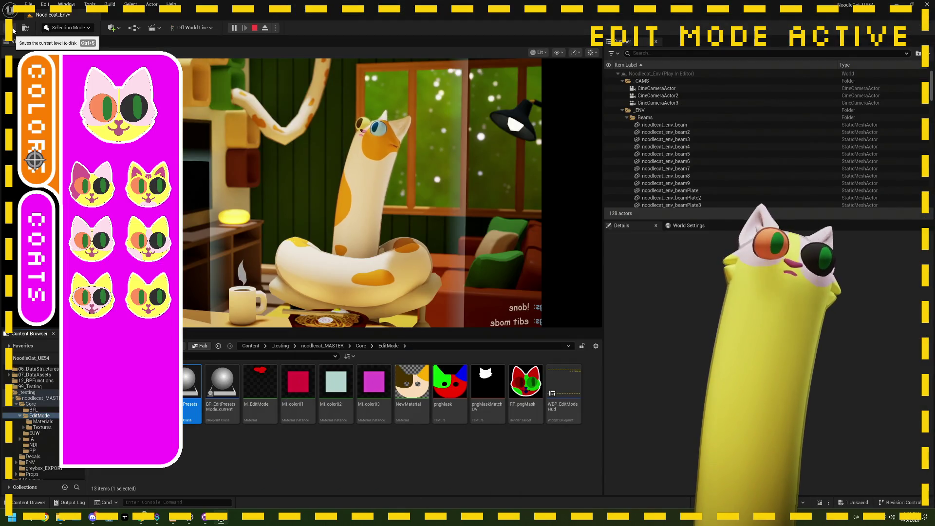
{"action": "left_click", "coordinate": [255, 28]}
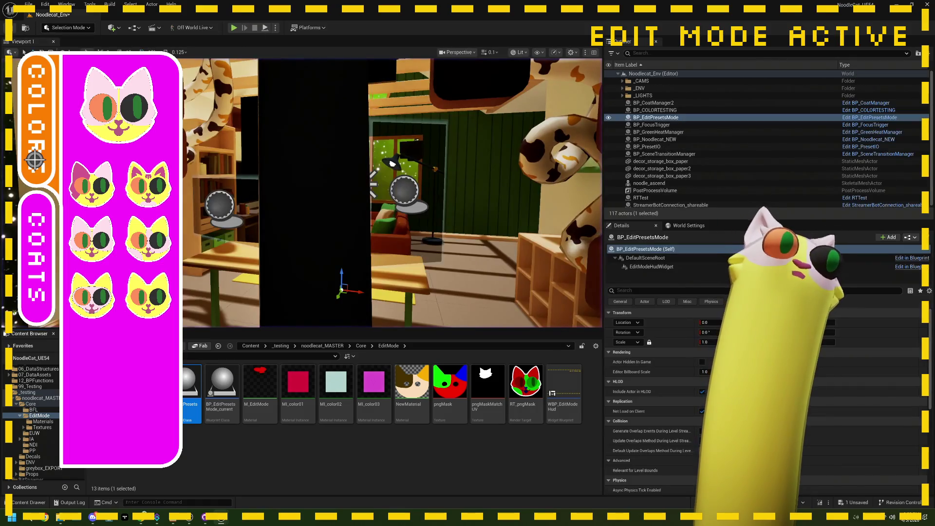
Open BP_EditPresetsMode and pan its EventGraph toward the coat logic
{"action": "double_click", "coordinate": [190, 382]}
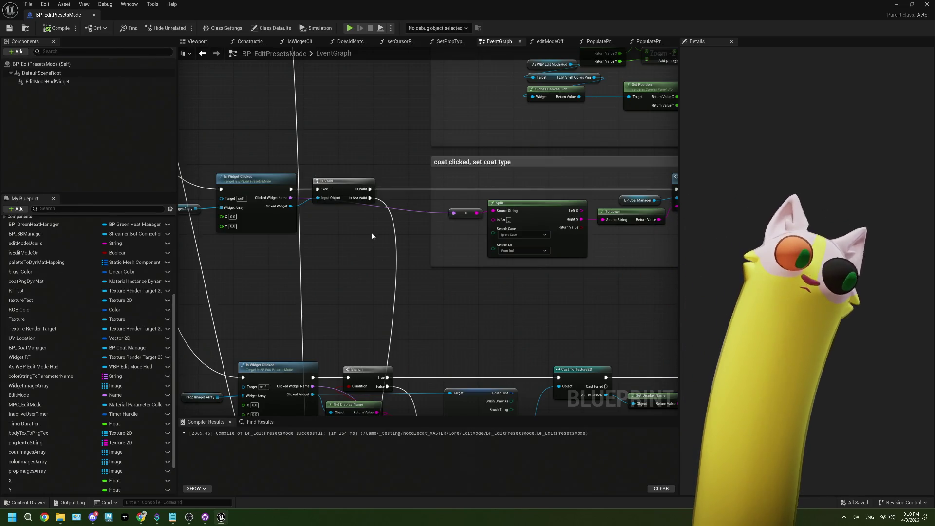
{"action": "left_click_drag", "start_coordinate": [371, 236], "coordinate": [454, 238]}
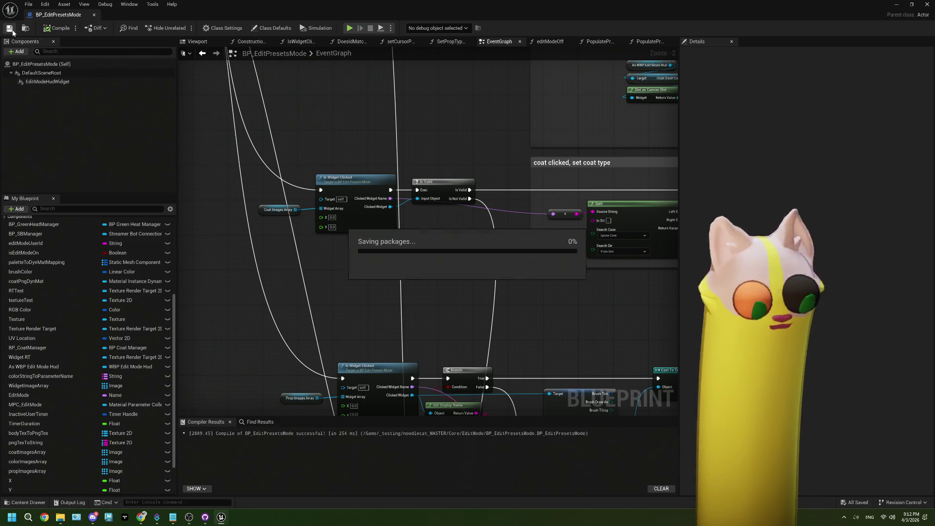
{"action": "left_click_drag", "start_coordinate": [425, 285], "coordinate": [349, 257]}
{"action": "left_click_drag", "start_coordinate": [418, 271], "coordinate": [385, 272]}
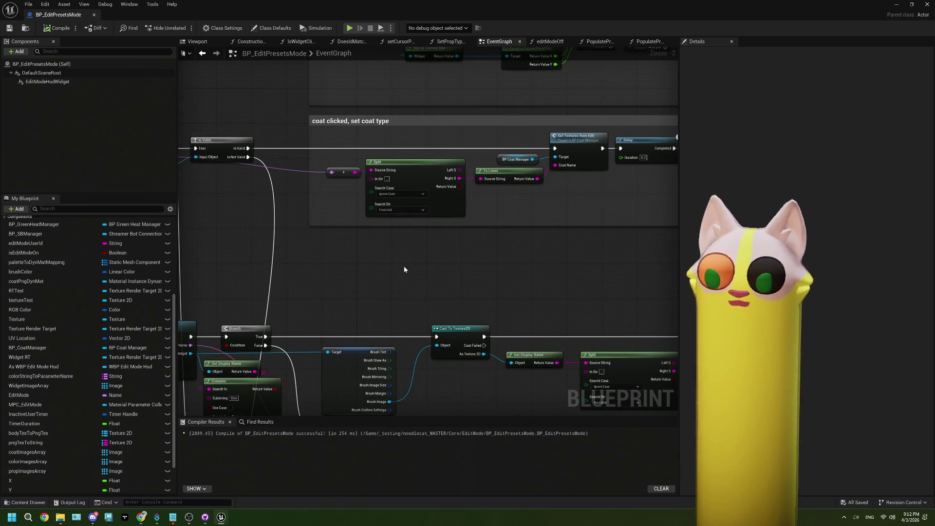
Select the Split node, centre the 'coat clicked, set coat type' section, and inspect pngTexToString
{"action": "left_click", "coordinate": [398, 178]}
{"action": "left_click_drag", "start_coordinate": [491, 184], "coordinate": [370, 190]}
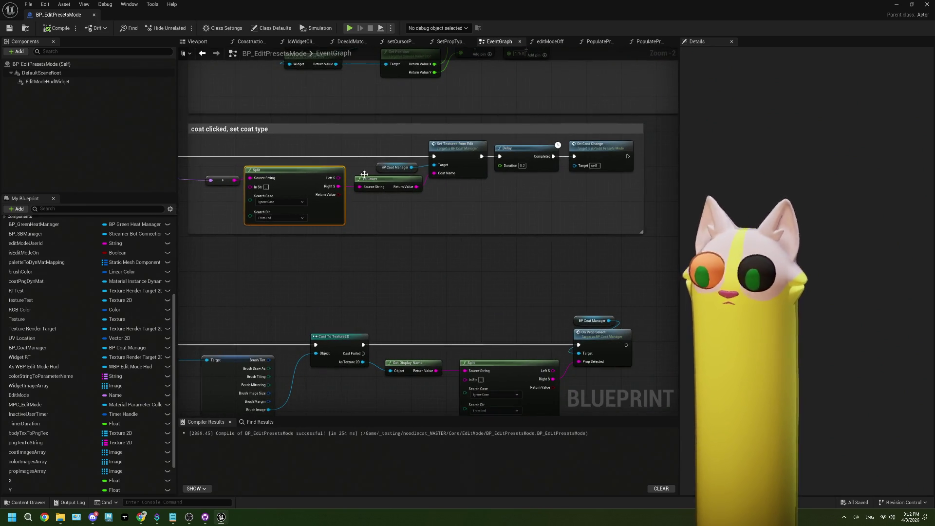
{"action": "key", "text": "Home"}
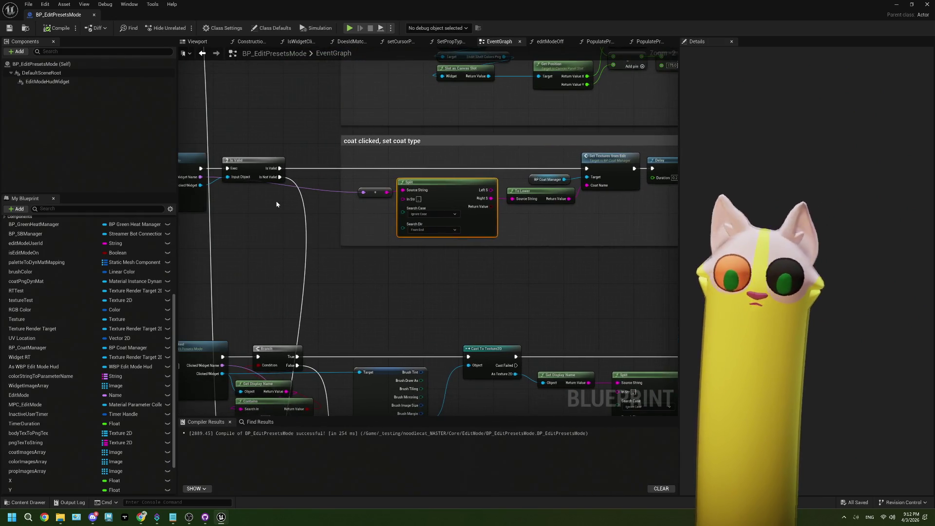
{"action": "left_click_drag", "start_coordinate": [277, 203], "coordinate": [324, 218]}
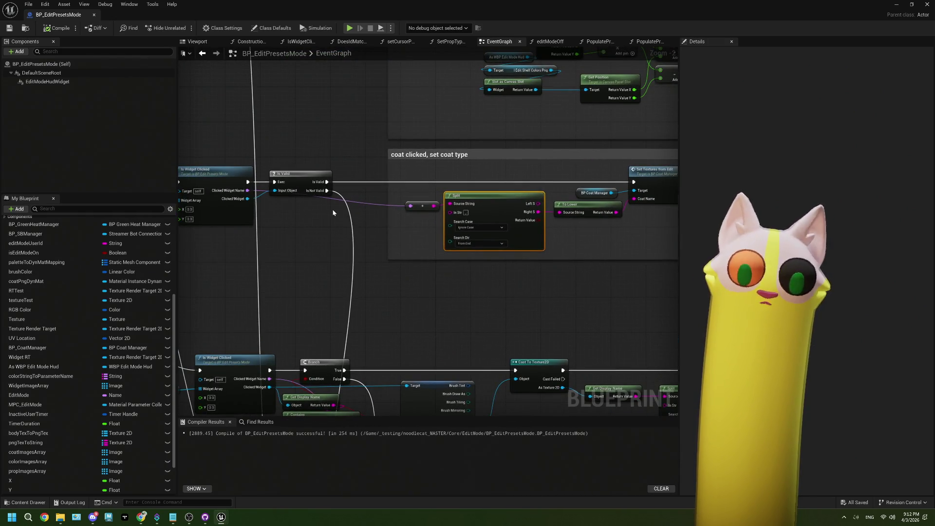
{"action": "scroll", "coordinate": [332, 212], "scroll_direction": "up", "scroll_amount": 1}
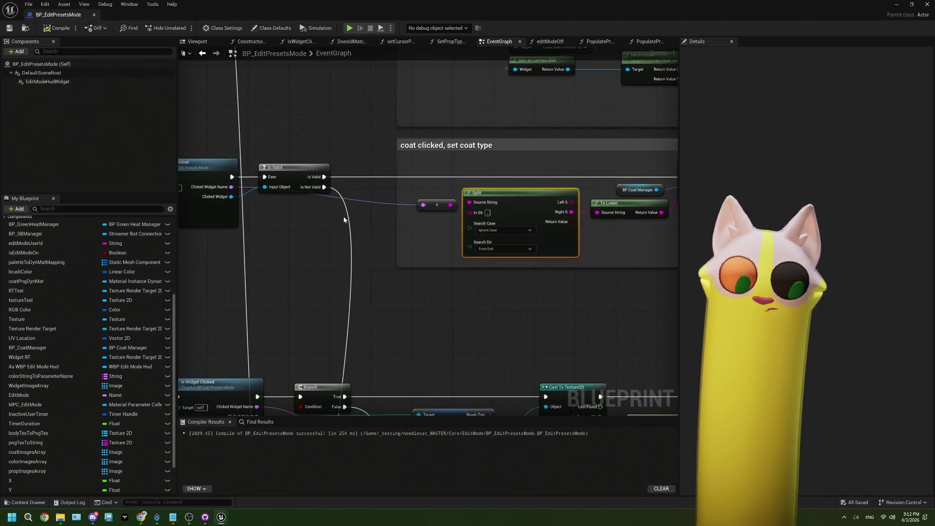
{"action": "mouse_move", "coordinate": [344, 219]}
{"action": "left_mouse_down"}
{"action": "mouse_move", "coordinate": [395, 213]}
{"action": "mouse_move", "coordinate": [385, 237]}
{"action": "left_mouse_up"}
{"action": "left_click_drag", "start_coordinate": [459, 240], "coordinate": [364, 242]}
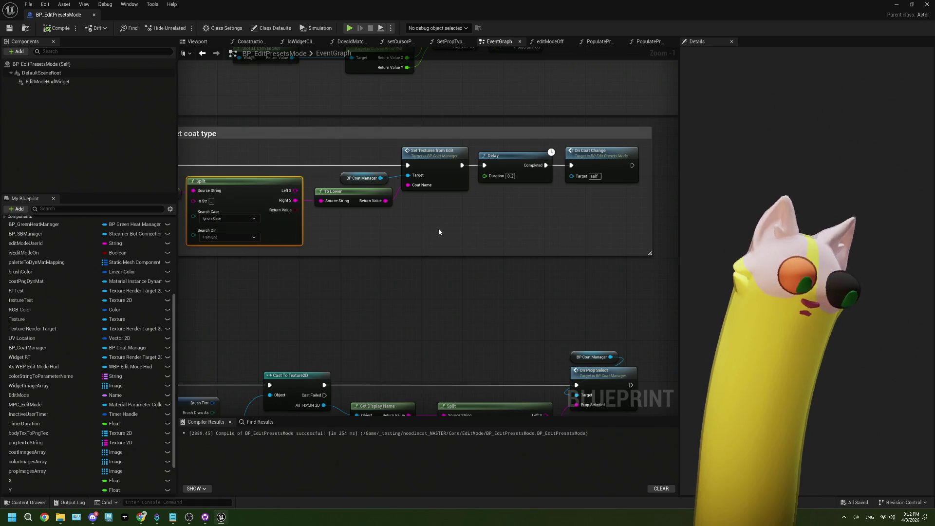
{"action": "left_click_drag", "start_coordinate": [202, 231], "coordinate": [363, 241]}
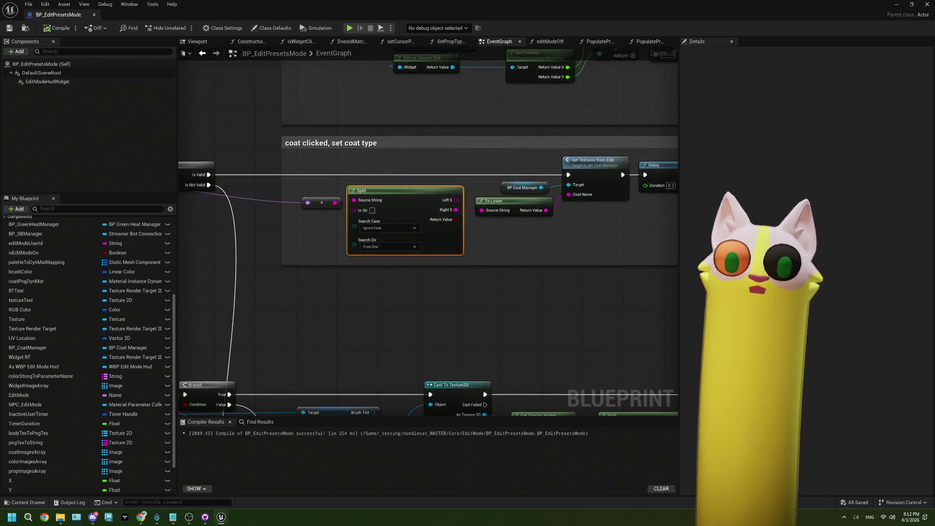
{"action": "left_click_drag", "start_coordinate": [288, 250], "coordinate": [401, 257]}
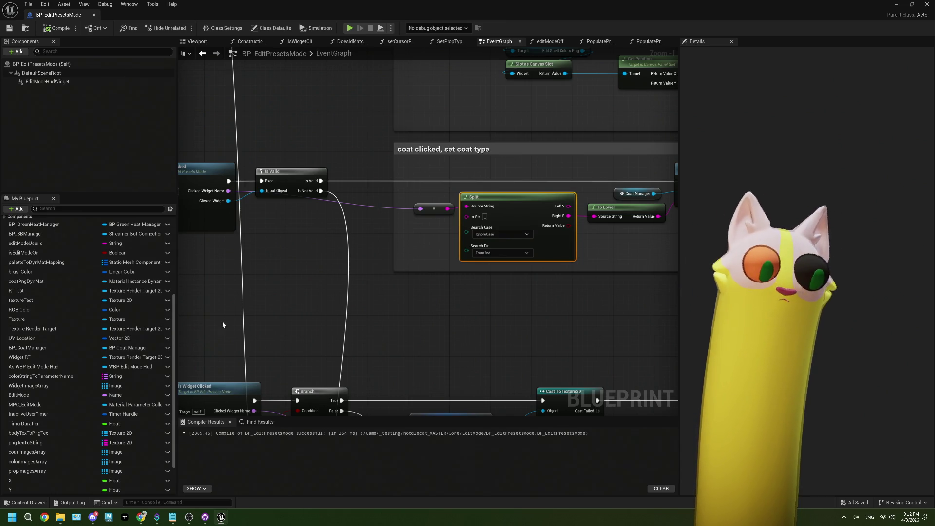
{"action": "left_click", "coordinate": [52, 441]}
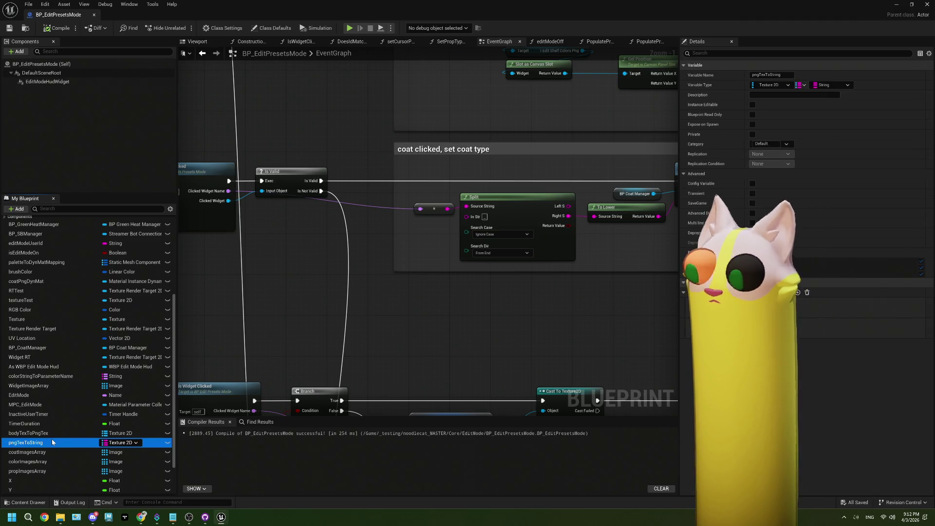
{"action": "left_click", "coordinate": [37, 433]}
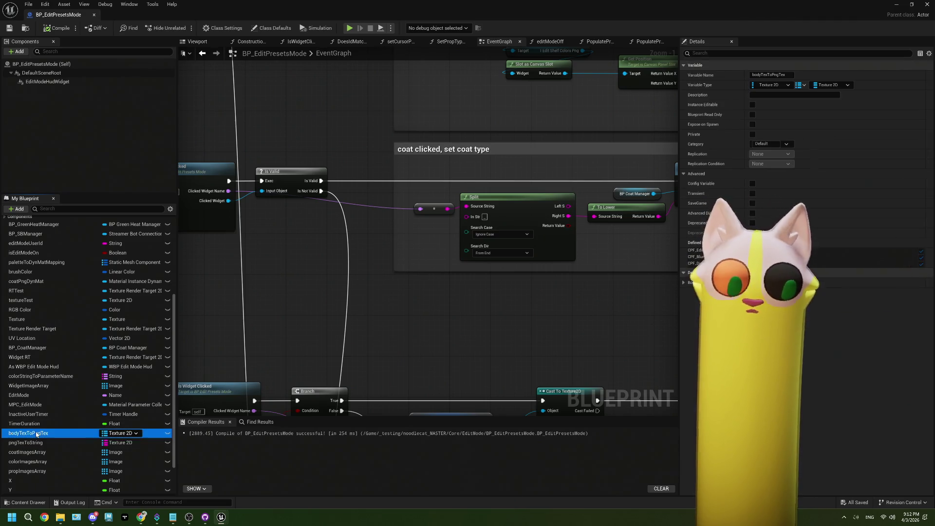
{"action": "scroll", "coordinate": [85, 453], "scroll_direction": "down", "scroll_amount": 3}
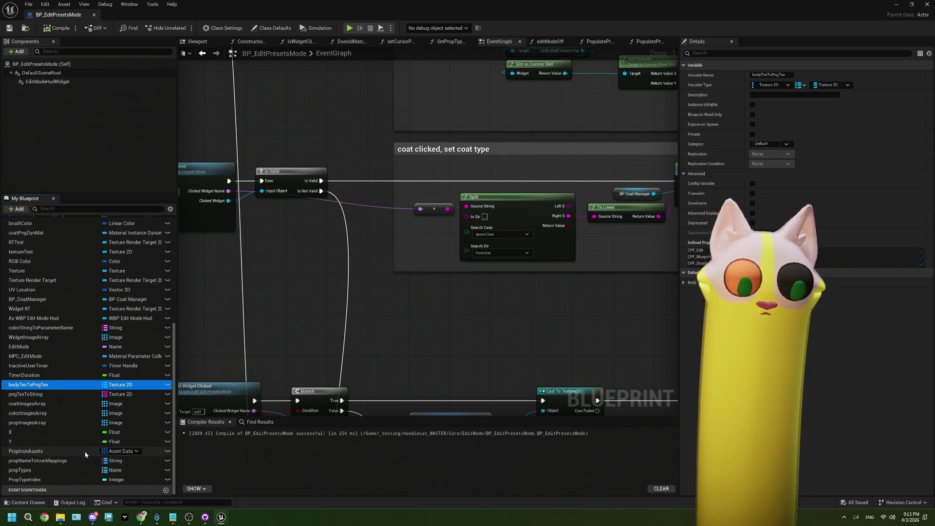
{"action": "left_click", "coordinate": [83, 460]}
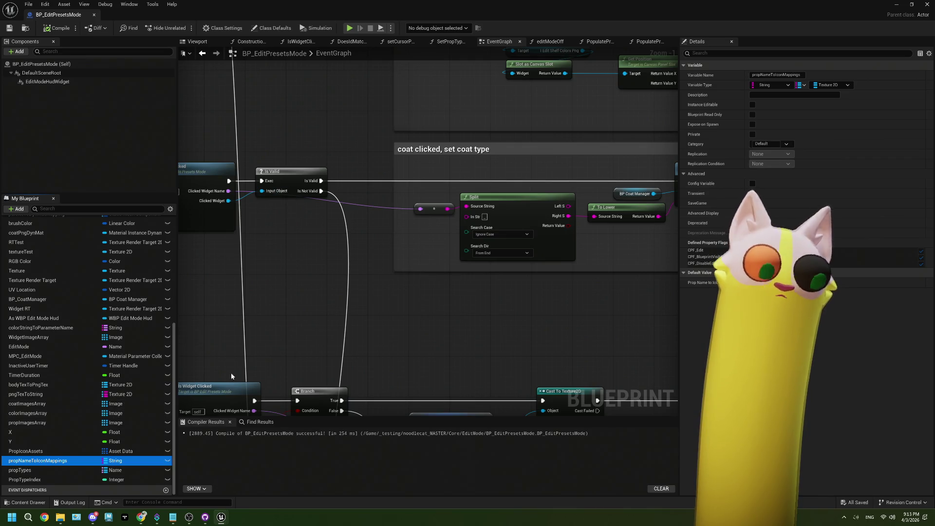
{"action": "left_click", "coordinate": [59, 394]}
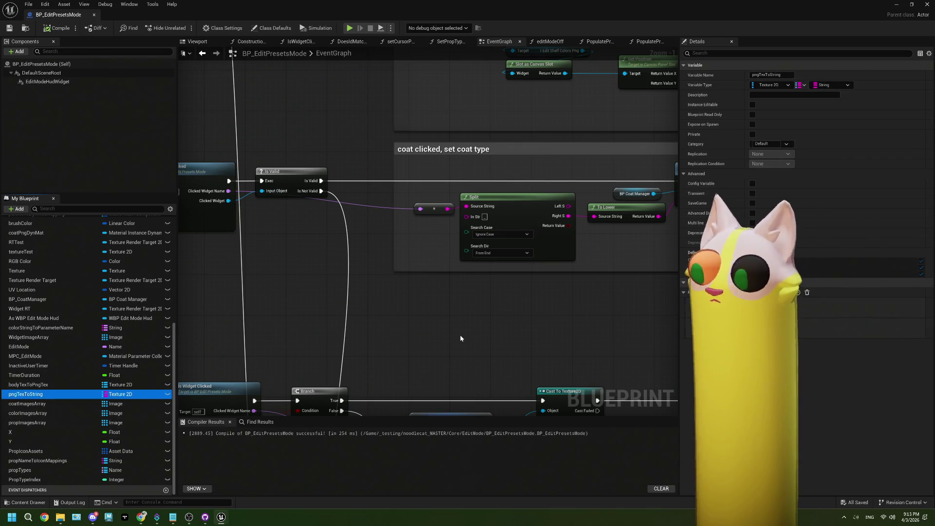
{"action": "right_click", "coordinate": [63, 394]}
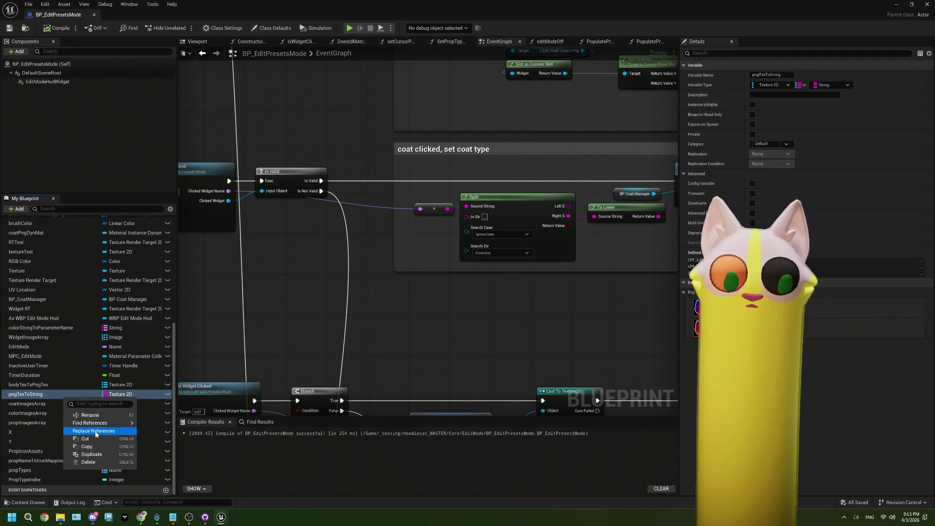
{"action": "mouse_move", "coordinate": [97, 423]}
{"action": "left_click", "coordinate": [156, 427]}
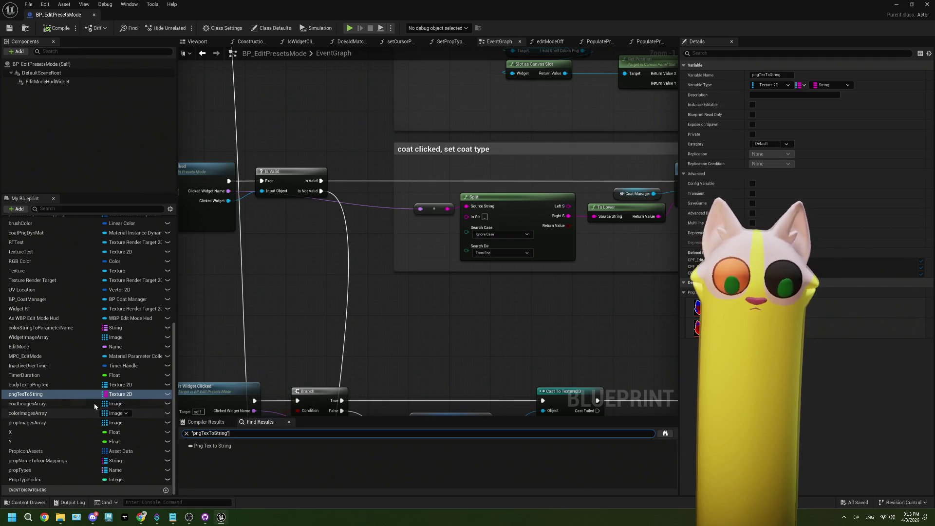
{"action": "key", "text": "Delete"}
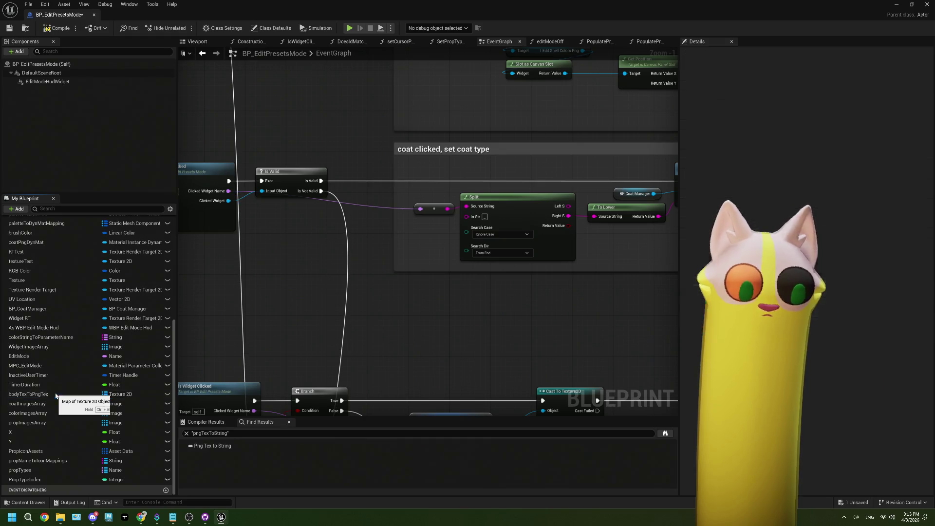
{"action": "left_click", "coordinate": [56, 394]}
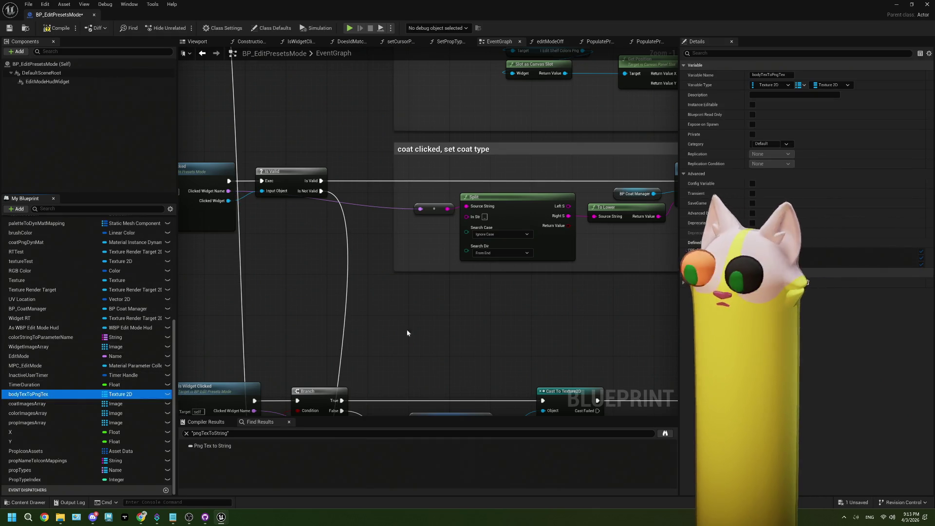
{"action": "left_click", "coordinate": [684, 282]}
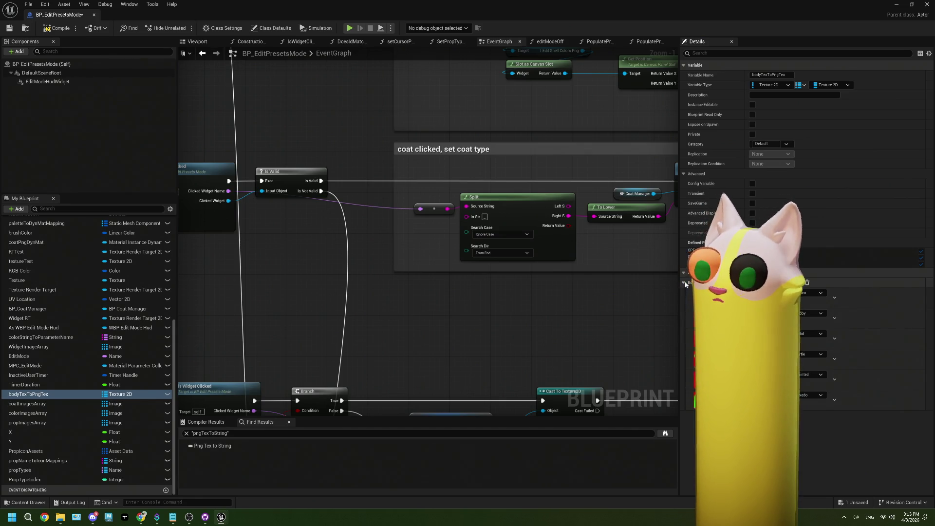
{"action": "scroll", "coordinate": [413, 279], "scroll_direction": "down", "scroll_amount": 1}
{"action": "scroll", "coordinate": [413, 279], "scroll_direction": "up", "scroll_amount": 1}
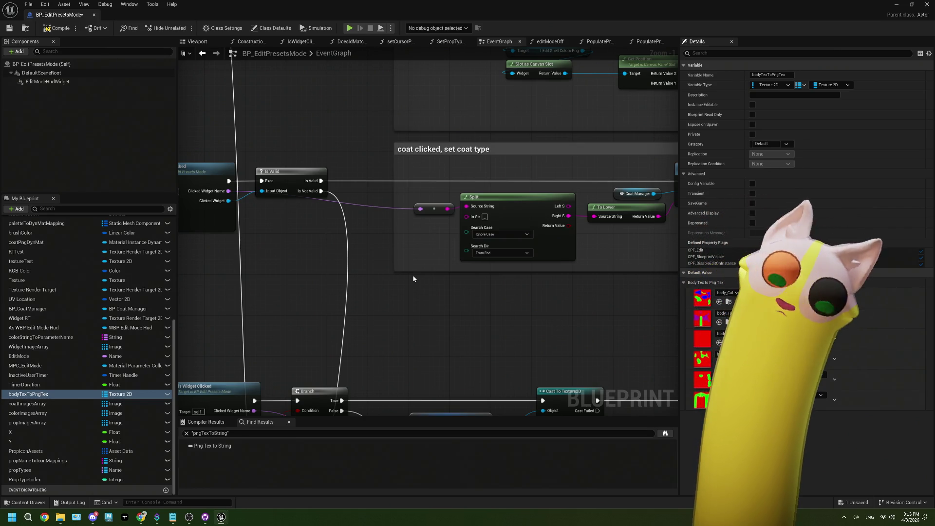
{"action": "mouse_move", "coordinate": [511, 232]}
{"action": "left_mouse_down"}
{"action": "mouse_move", "coordinate": [473, 229]}
{"action": "mouse_move", "coordinate": [514, 246]}
{"action": "left_mouse_up"}
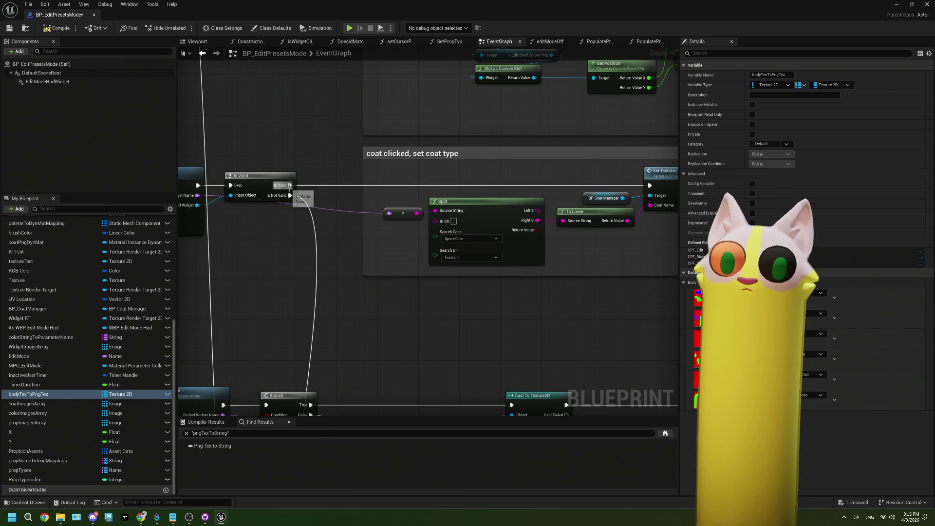
{"action": "mouse_move", "coordinate": [289, 186]}
{"action": "left_mouse_down"}
{"action": "mouse_move", "coordinate": [350, 188]}
{"action": "mouse_move", "coordinate": [361, 184]}
{"action": "mouse_move", "coordinate": [353, 178]}
{"action": "left_mouse_up"}
Add a For Each Loop and a bodyTexToPngTex getter with its Values node after Is Valid
{"action": "type", "text": "forea"}
{"action": "key", "text": "Escape"}
{"action": "left_click", "coordinate": [371, 196]}
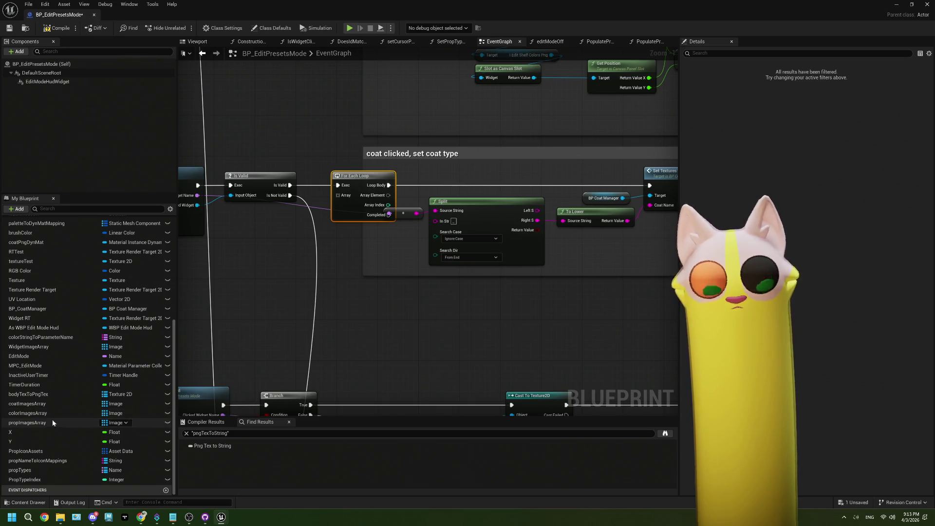
{"action": "left_click", "coordinate": [68, 395]}
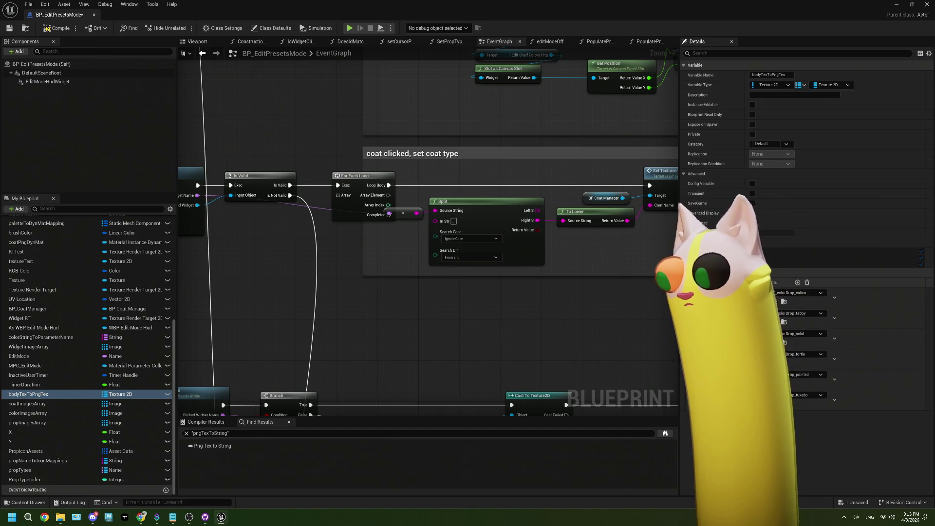
{"action": "left_click_drag", "start_coordinate": [740, 282], "coordinate": [781, 282]}
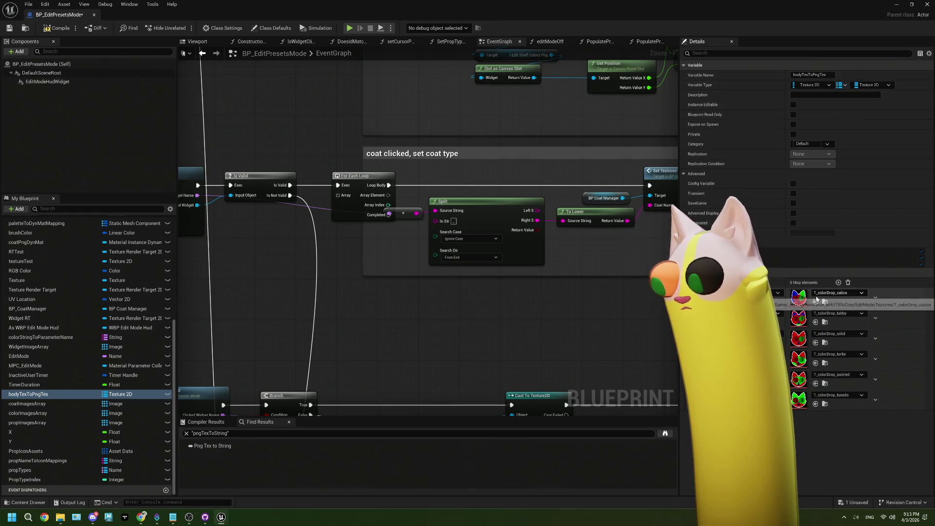
{"action": "mouse_move", "coordinate": [28, 394]}
{"action": "left_mouse_down"}
{"action": "mouse_move", "coordinate": [283, 293]}
{"action": "mouse_move", "coordinate": [258, 271]}
{"action": "mouse_move", "coordinate": [331, 296]}
{"action": "left_mouse_up"}
{"action": "left_click", "coordinate": [278, 276]}
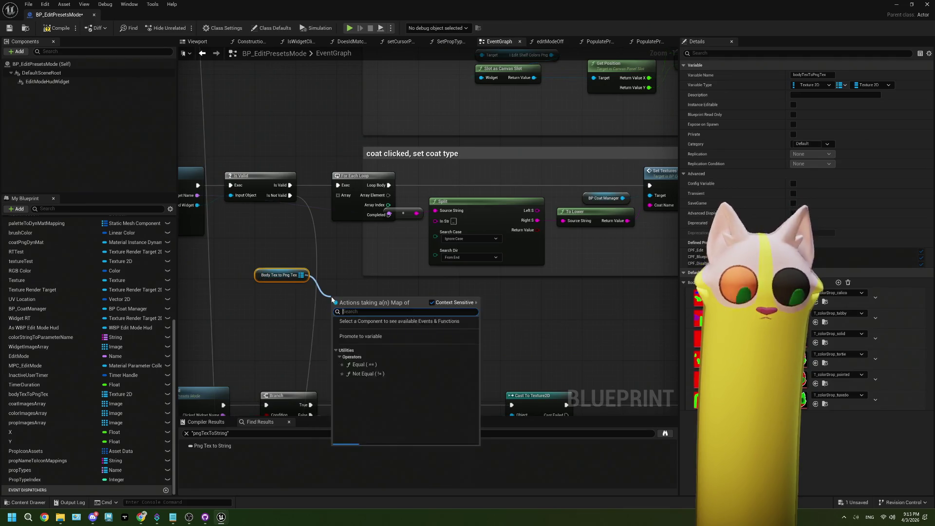
{"action": "key", "text": "Escape"}
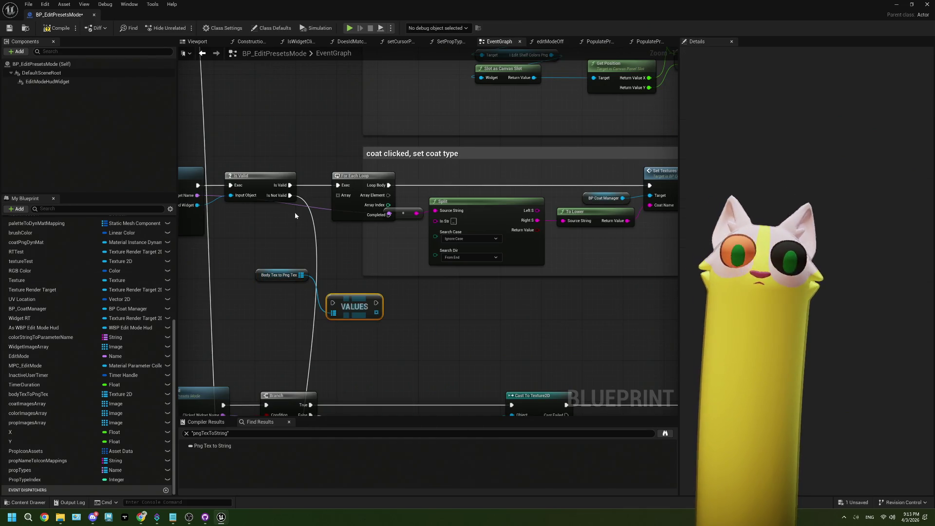
{"action": "mouse_move", "coordinate": [290, 185]}
{"action": "left_mouse_down"}
{"action": "mouse_move", "coordinate": [332, 302]}
{"action": "mouse_move", "coordinate": [316, 151]}
{"action": "mouse_move", "coordinate": [336, 155]}
{"action": "left_mouse_up"}
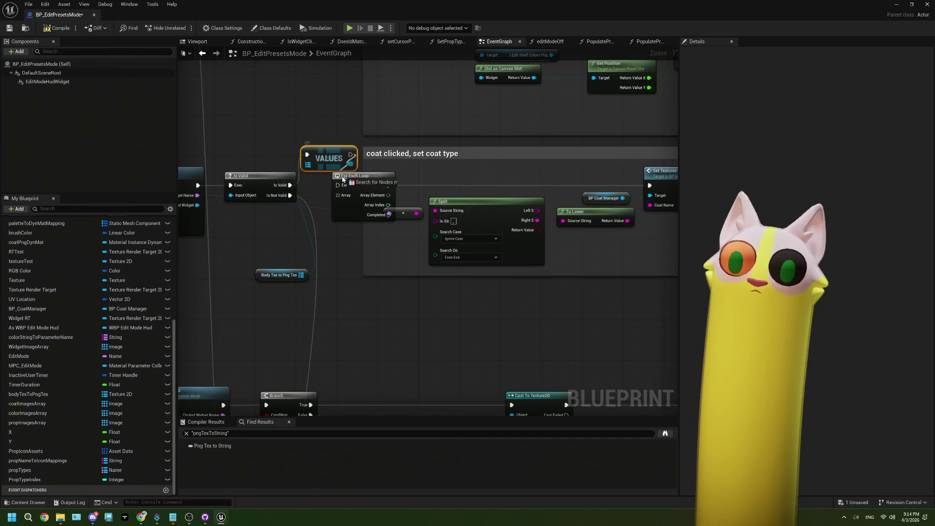
{"action": "mouse_move", "coordinate": [357, 186]}
{"action": "left_mouse_down"}
{"action": "mouse_move", "coordinate": [399, 165]}
{"action": "mouse_move", "coordinate": [393, 175]}
{"action": "left_mouse_up"}
{"action": "mouse_move", "coordinate": [330, 155]}
{"action": "left_mouse_down"}
{"action": "mouse_move", "coordinate": [336, 181]}
{"action": "mouse_move", "coordinate": [371, 191]}
{"action": "left_mouse_up"}
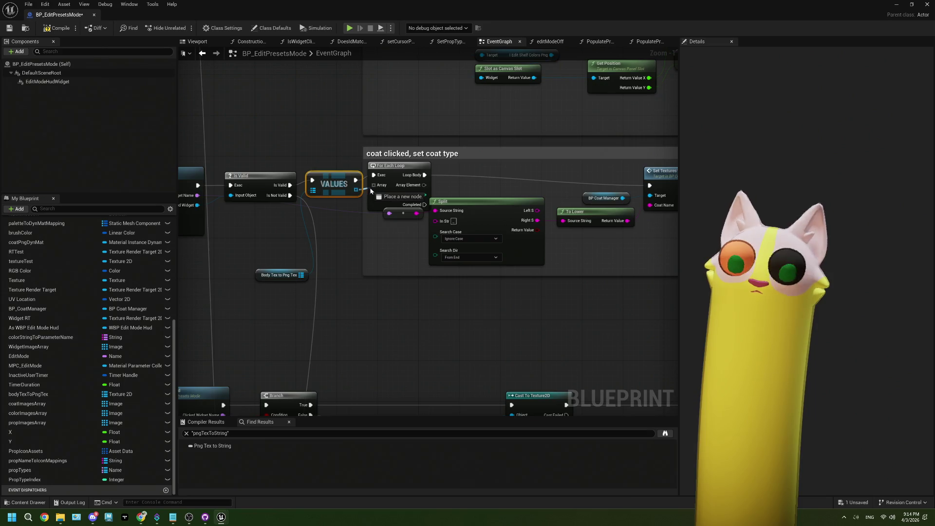
Move the existing Split node, its reroute and To Lower further down the graph
{"action": "left_click_drag", "start_coordinate": [425, 283], "coordinate": [309, 193]}
{"action": "left_click_drag", "start_coordinate": [404, 187], "coordinate": [407, 253]}
{"action": "left_click_drag", "start_coordinate": [509, 191], "coordinate": [509, 257]}
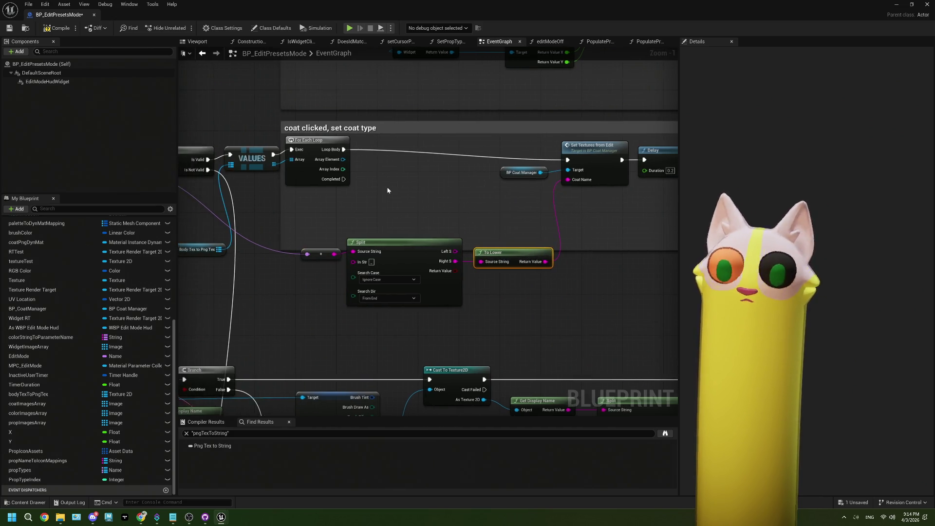
{"action": "scroll", "coordinate": [360, 170], "scroll_direction": "up", "scroll_amount": 1}
Duplicate the Split node and feed each Array Element's display name into the copy
{"action": "mouse_move", "coordinate": [313, 232]}
{"action": "left_mouse_down"}
{"action": "mouse_move", "coordinate": [424, 299]}
{"action": "mouse_move", "coordinate": [469, 308]}
{"action": "left_mouse_up"}
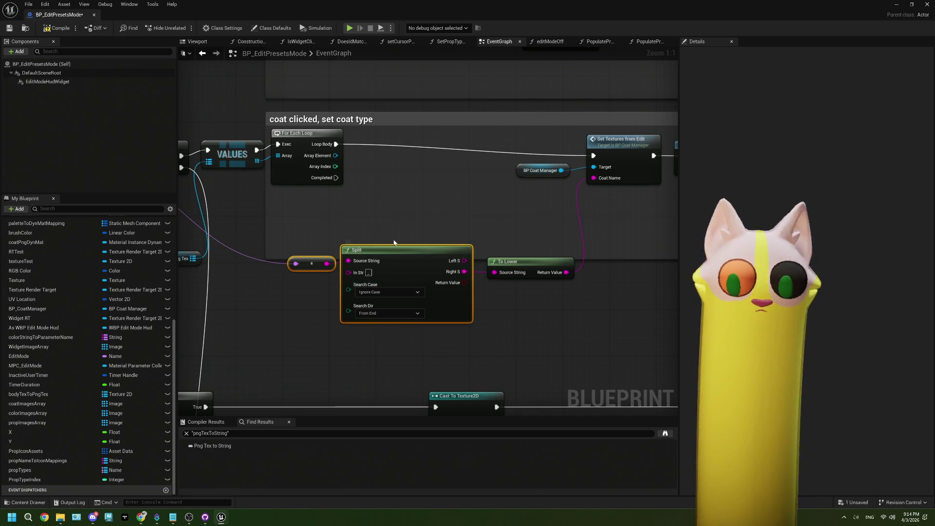
{"action": "key", "text": "ctrl+c"}
{"action": "key", "text": "ctrl+v"}
{"action": "left_click_drag", "start_coordinate": [433, 240], "coordinate": [415, 193]}
{"action": "left_click", "coordinate": [371, 206]}
{"action": "key", "text": "Delete"}
{"action": "left_click_drag", "start_coordinate": [335, 155], "coordinate": [405, 217]}
{"action": "left_click_drag", "start_coordinate": [380, 162], "coordinate": [310, 198]}
{"action": "left_click_drag", "start_coordinate": [447, 194], "coordinate": [405, 165]}
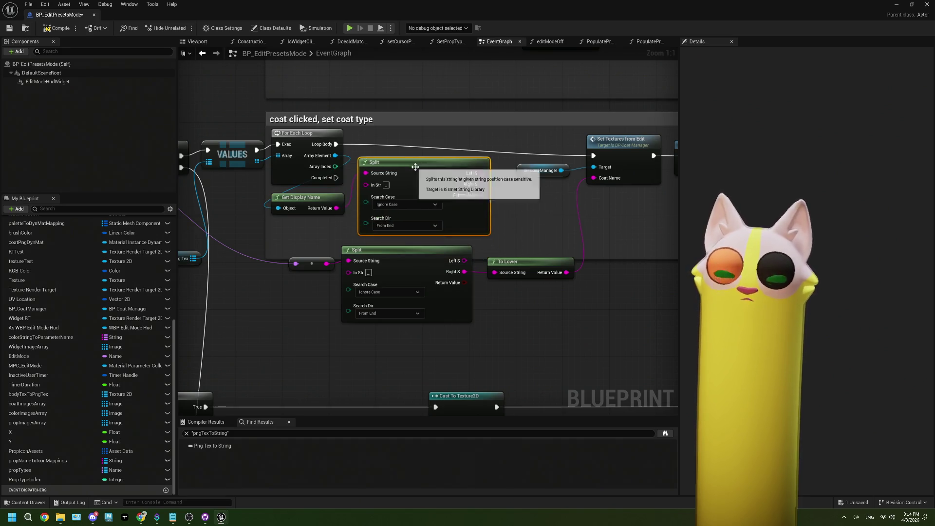
{"action": "mouse_move", "coordinate": [294, 171]}
{"action": "left_mouse_down"}
{"action": "mouse_move", "coordinate": [533, 171]}
{"action": "mouse_move", "coordinate": [553, 151]}
{"action": "left_mouse_up"}
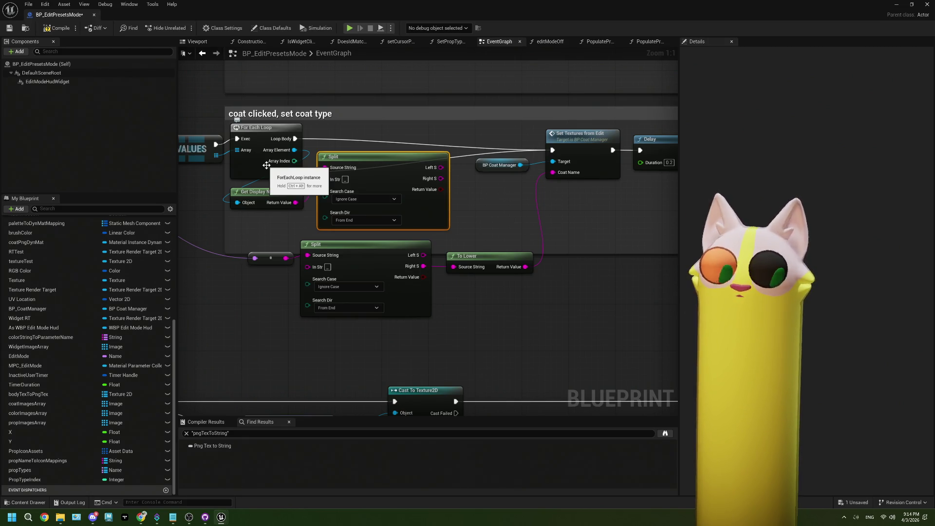
{"action": "left_click", "coordinate": [266, 165]}
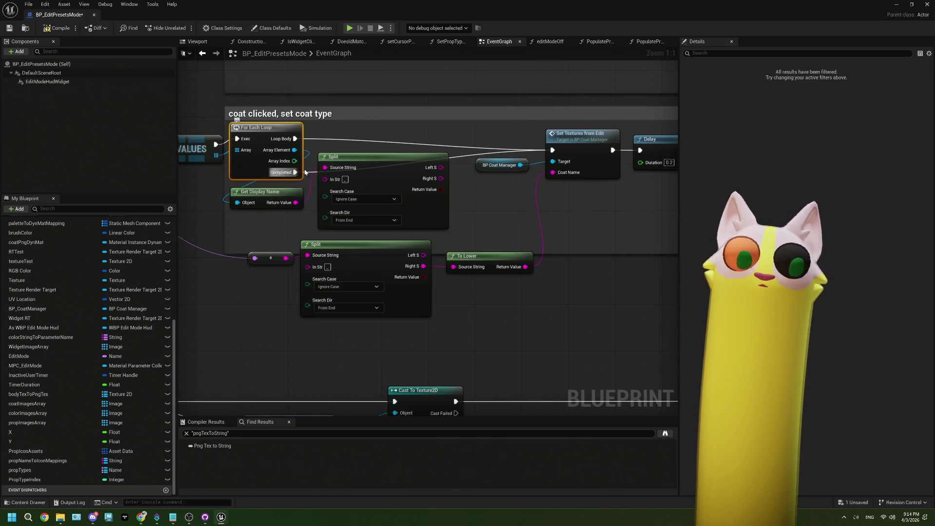
Replace the loop with a For Each Loop with Break over VALUES, feeding Get Display Name
{"action": "key", "text": "Delete"}
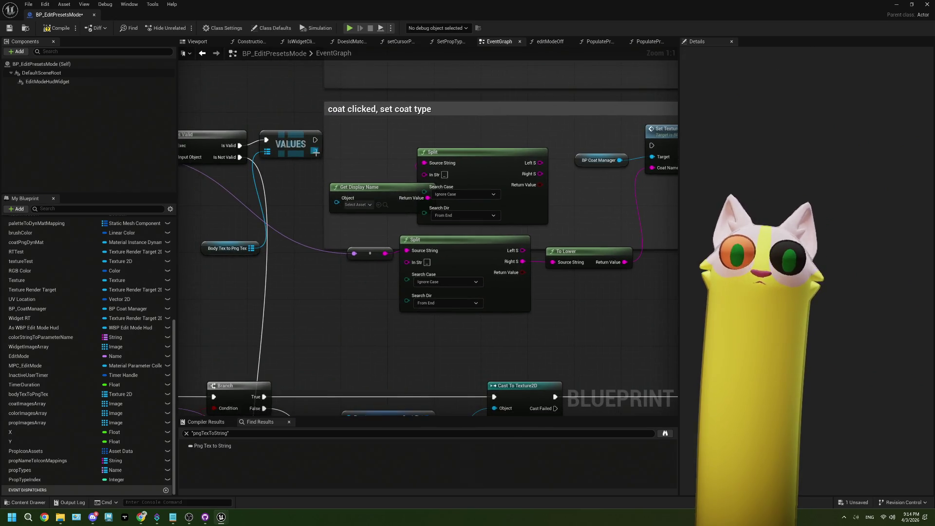
{"action": "left_click_drag", "start_coordinate": [315, 151], "coordinate": [354, 157]}
{"action": "type", "text": "for"}
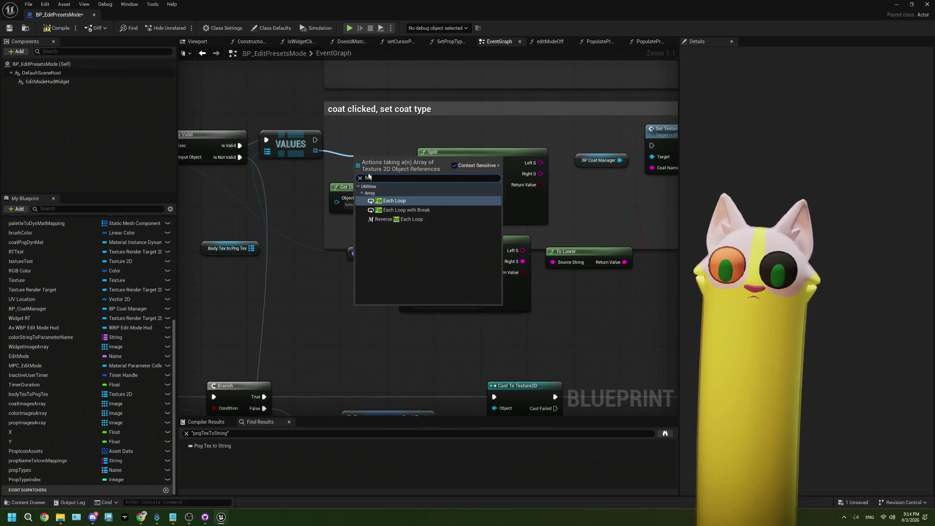
{"action": "left_click", "coordinate": [402, 209]}
{"action": "mouse_move", "coordinate": [395, 172]}
{"action": "left_mouse_down"}
{"action": "mouse_move", "coordinate": [366, 135]}
{"action": "mouse_move", "coordinate": [276, 194]}
{"action": "left_mouse_up"}
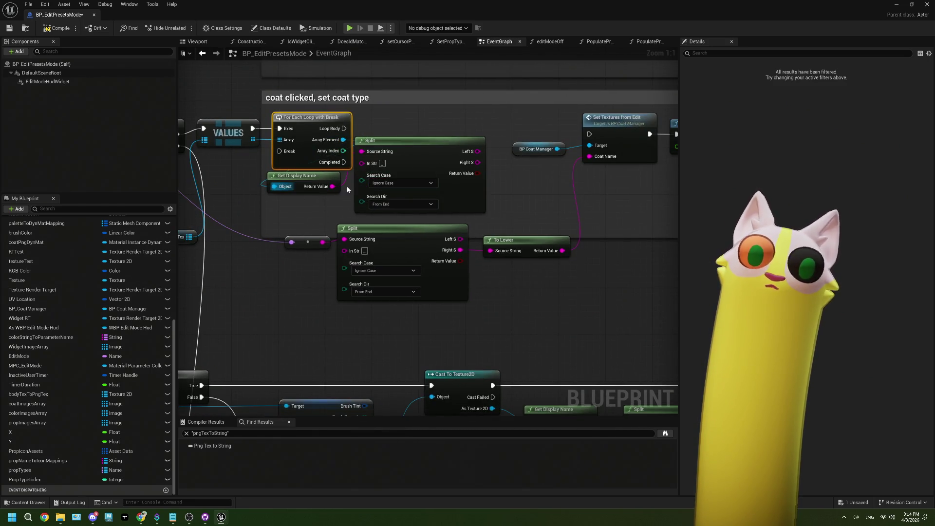
{"action": "left_click_drag", "start_coordinate": [396, 163], "coordinate": [402, 163]}
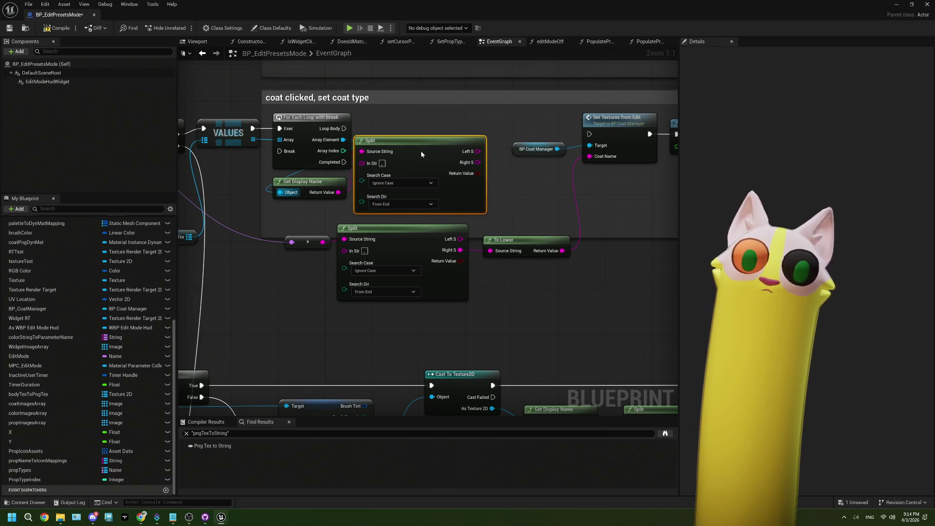
{"action": "left_click_drag", "start_coordinate": [479, 175], "coordinate": [424, 174]}
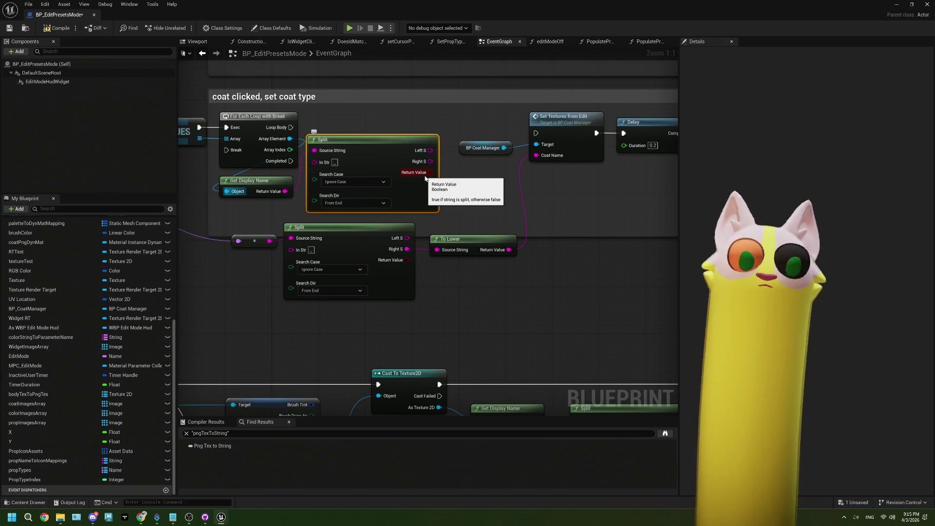
{"action": "left_click_drag", "start_coordinate": [425, 178], "coordinate": [387, 169]}
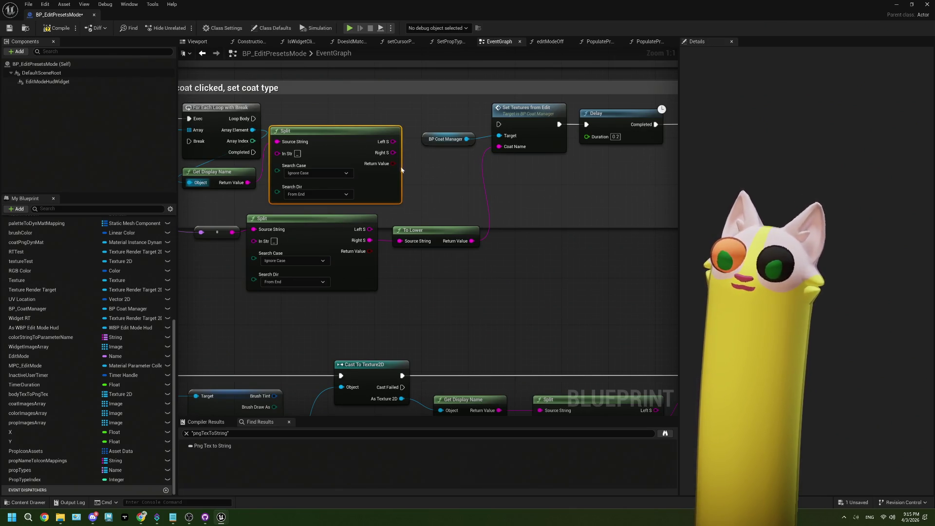
Compare split texture name to lowercased coat name with Equal Exactly, branching into Set Textures from Edit
{"action": "left_click_drag", "start_coordinate": [471, 242], "coordinate": [453, 191]}
{"action": "type", "text": "equal"}
{"action": "key", "text": "Down"}
{"action": "key", "text": "Down"}
{"action": "key", "text": "Down"}
{"action": "key", "text": "Return"}
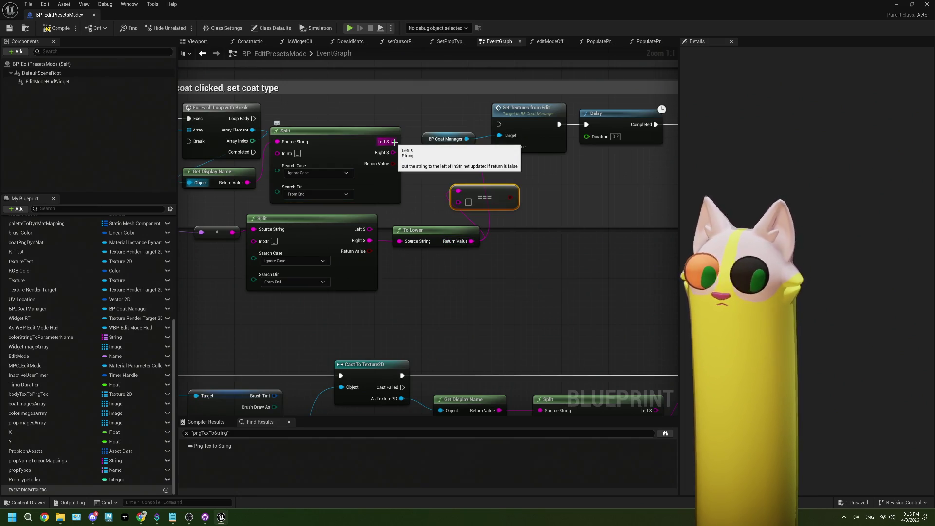
{"action": "mouse_move", "coordinate": [393, 153]}
{"action": "left_mouse_down"}
{"action": "mouse_move", "coordinate": [464, 208]}
{"action": "mouse_move", "coordinate": [459, 183]}
{"action": "mouse_move", "coordinate": [442, 183]}
{"action": "mouse_move", "coordinate": [477, 188]}
{"action": "mouse_move", "coordinate": [436, 189]}
{"action": "mouse_move", "coordinate": [448, 186]}
{"action": "mouse_move", "coordinate": [412, 102]}
{"action": "left_mouse_up"}
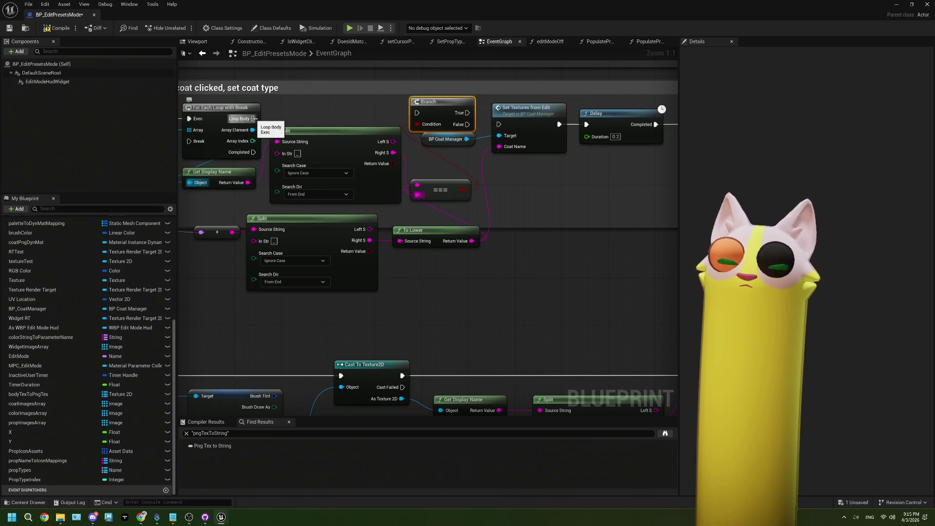
{"action": "mouse_move", "coordinate": [254, 119]}
{"action": "left_mouse_down"}
{"action": "mouse_move", "coordinate": [419, 105]}
{"action": "mouse_move", "coordinate": [416, 113]}
{"action": "left_mouse_up"}
{"action": "left_click_drag", "start_coordinate": [446, 98], "coordinate": [446, 103]}
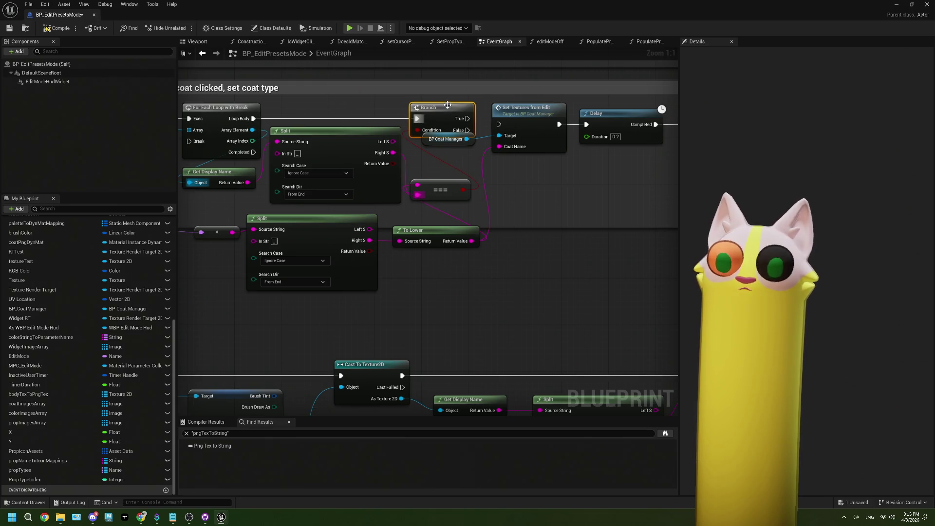
{"action": "left_click_drag", "start_coordinate": [458, 149], "coordinate": [461, 160]}
{"action": "left_click_drag", "start_coordinate": [467, 118], "coordinate": [496, 127]}
Wire On Coat Change back to the loop's Break input and tidy its reroute
{"action": "scroll", "coordinate": [501, 128], "scroll_direction": "down", "scroll_amount": 2}
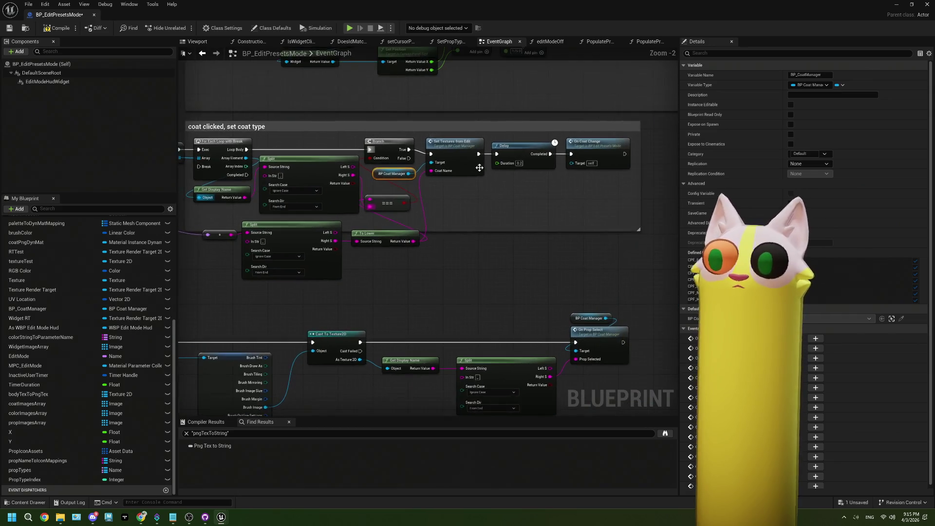
{"action": "mouse_move", "coordinate": [624, 154]}
{"action": "left_mouse_down"}
{"action": "mouse_move", "coordinate": [630, 139]}
{"action": "mouse_move", "coordinate": [603, 128]}
{"action": "left_mouse_up"}
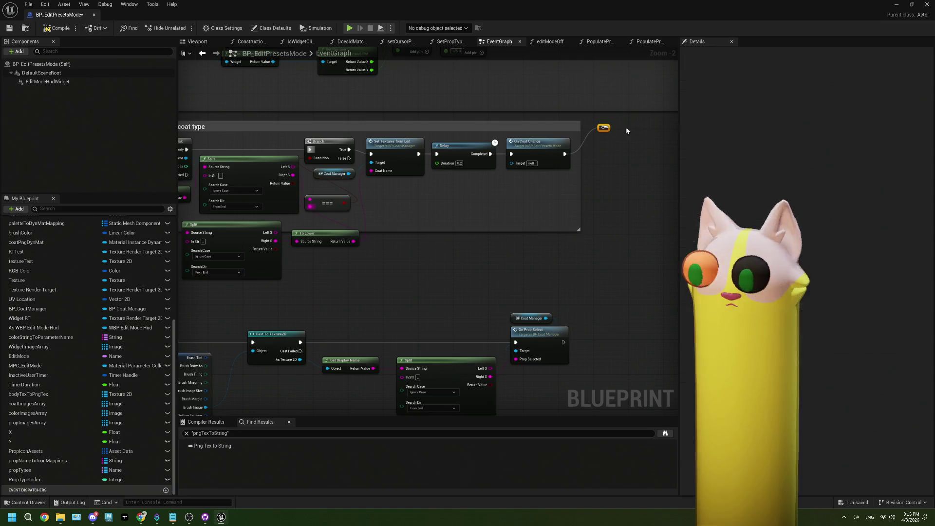
{"action": "scroll", "coordinate": [263, 168], "scroll_direction": "down", "scroll_amount": 1}
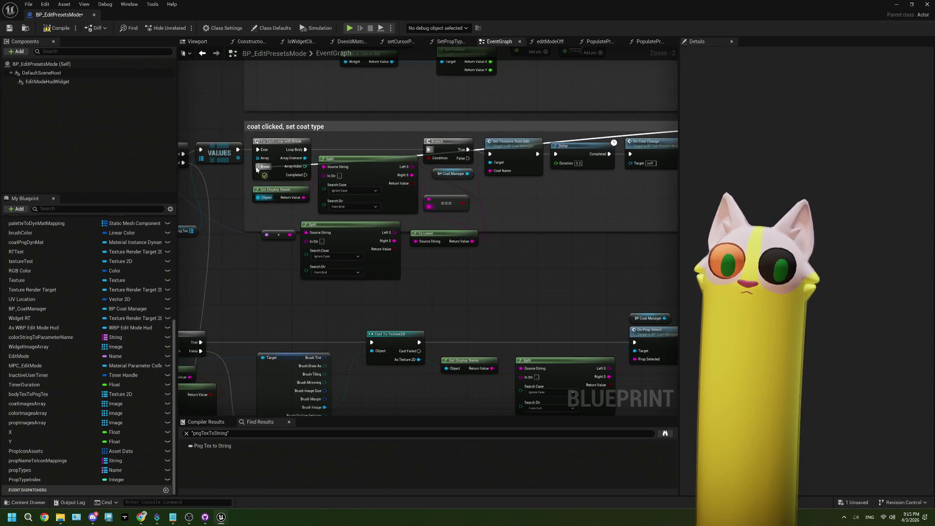
{"action": "scroll", "coordinate": [407, 157], "scroll_direction": "down", "scroll_amount": 1}
{"action": "mouse_move", "coordinate": [407, 156]}
{"action": "left_mouse_down"}
{"action": "mouse_move", "coordinate": [507, 155]}
{"action": "mouse_move", "coordinate": [196, 149]}
{"action": "left_mouse_up"}
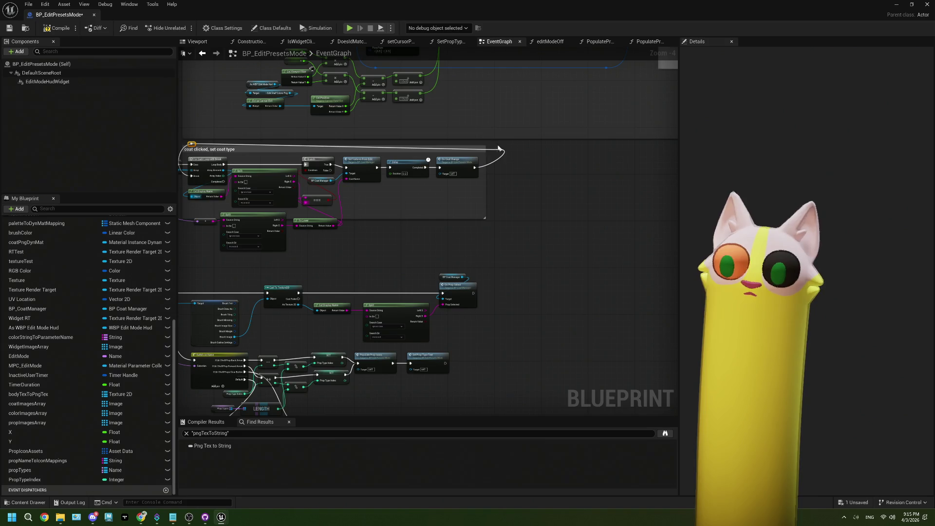
{"action": "left_click_drag", "start_coordinate": [498, 150], "coordinate": [483, 146]}
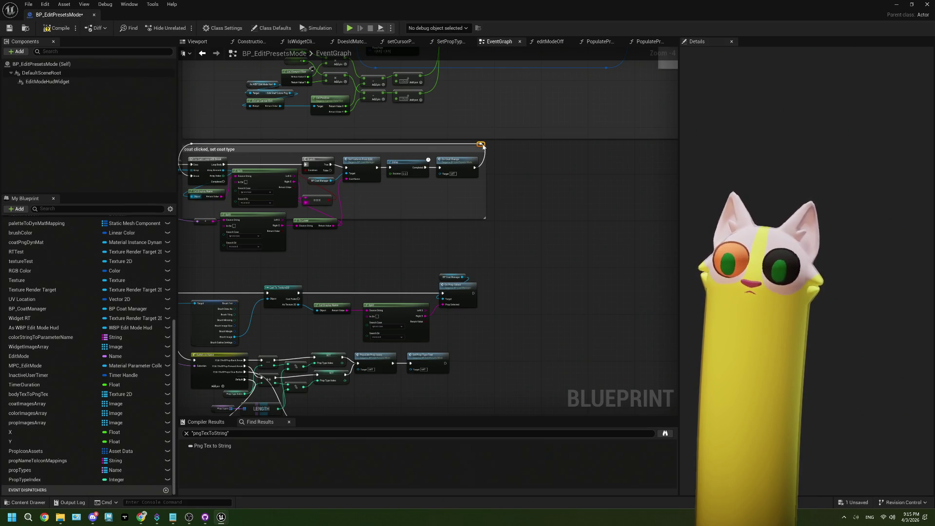
{"action": "scroll", "coordinate": [469, 185], "scroll_direction": "up", "scroll_amount": 2}
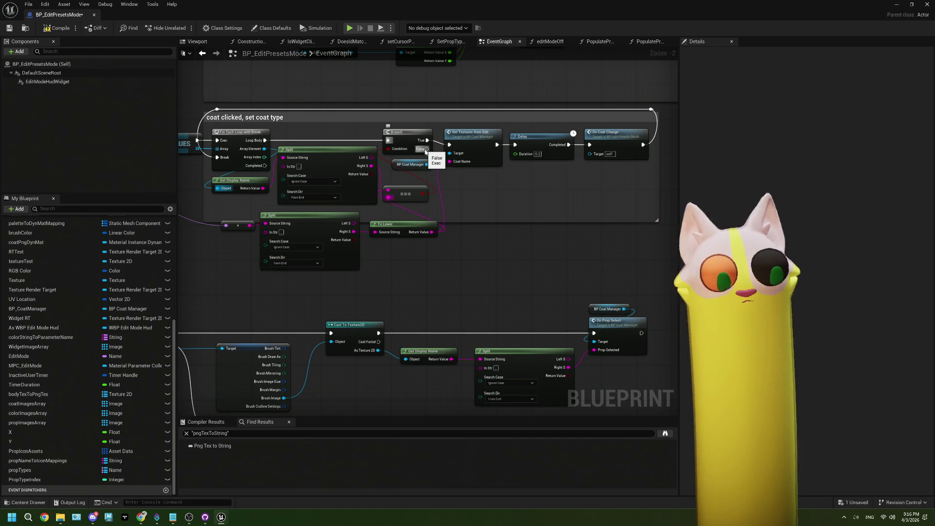
{"action": "left_click", "coordinate": [186, 518]}
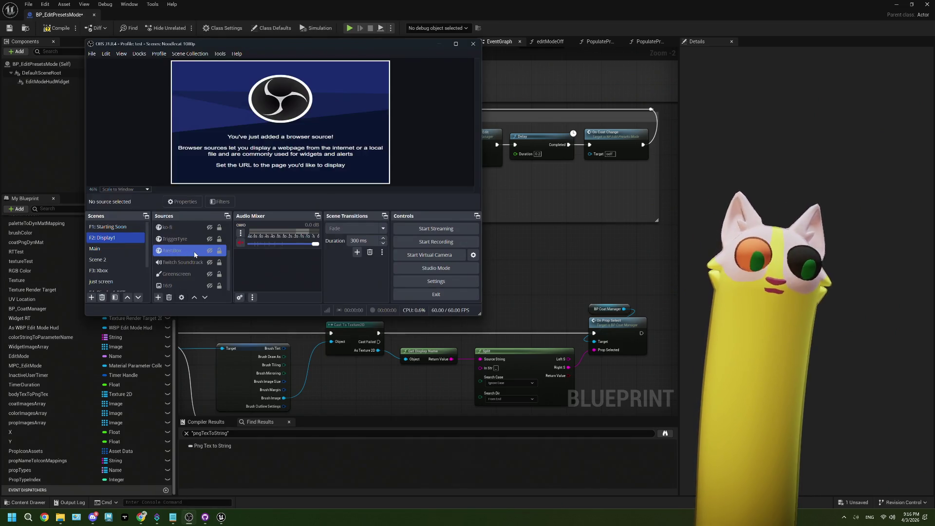
Remove the AlertBox source from the OBS scene
{"action": "scroll", "coordinate": [192, 259], "scroll_direction": "down", "scroll_amount": 1}
{"action": "right_click", "coordinate": [178, 250]}
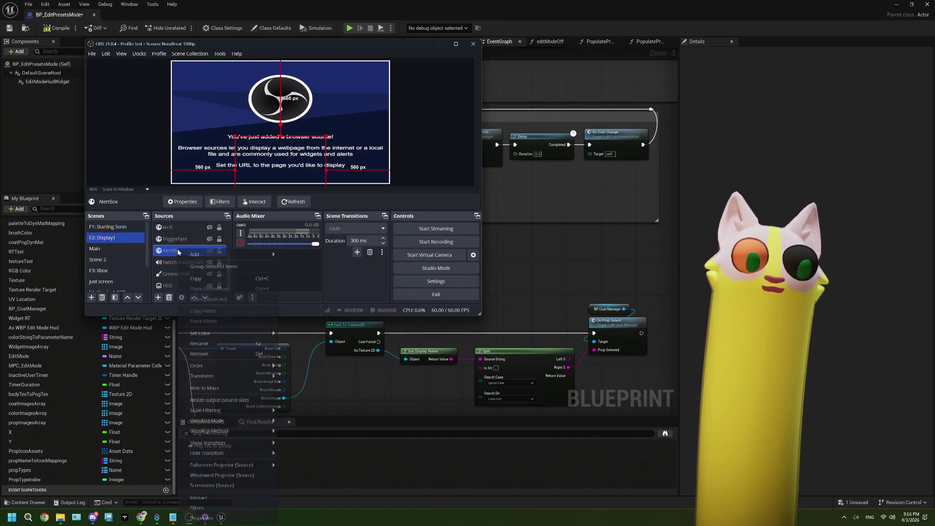
{"action": "left_click", "coordinate": [223, 353]}
{"action": "left_click", "coordinate": [305, 188]}
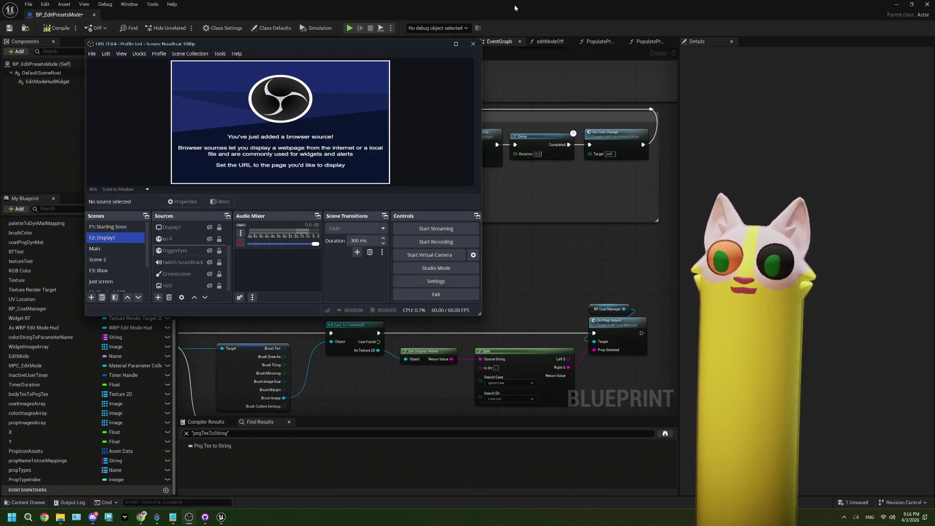
Compile and save the BP_EditPresetsMode blueprint in Unreal
{"action": "left_click", "coordinate": [515, 8]}
{"action": "left_click", "coordinate": [58, 30]}
{"action": "left_click", "coordinate": [11, 29]}
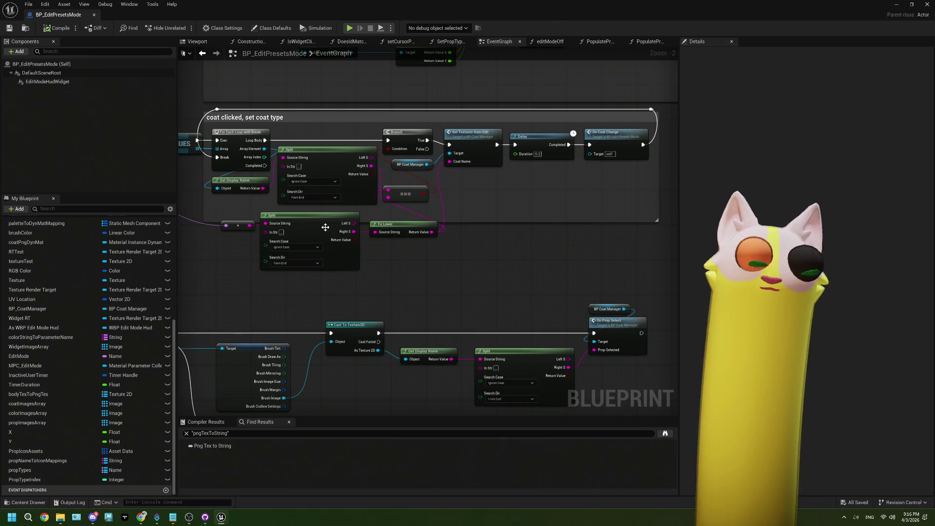
Switch from the blueprint editor back to the Noodlecat_Env level editor window
{"action": "scroll", "coordinate": [410, 268], "scroll_direction": "up", "scroll_amount": 1}
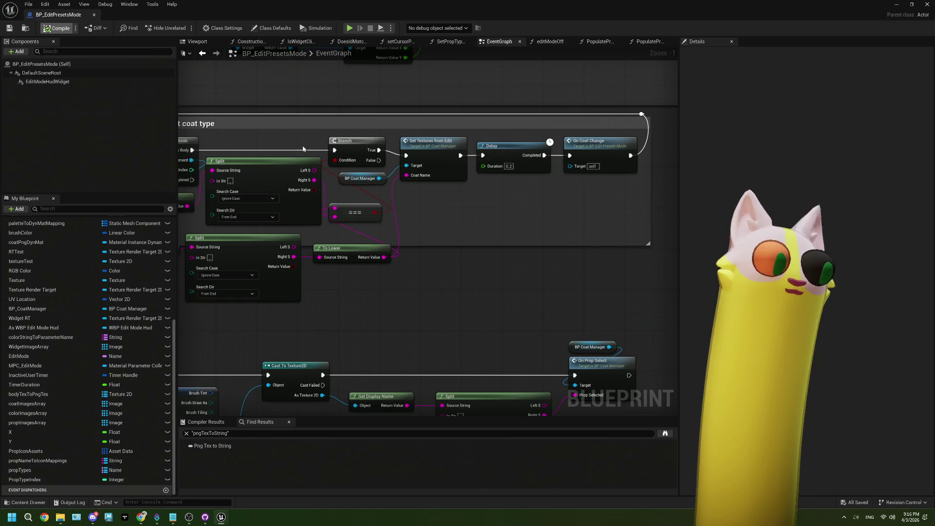
{"action": "left_click", "coordinate": [9, 27]}
{"action": "left_click", "coordinate": [896, 4]}
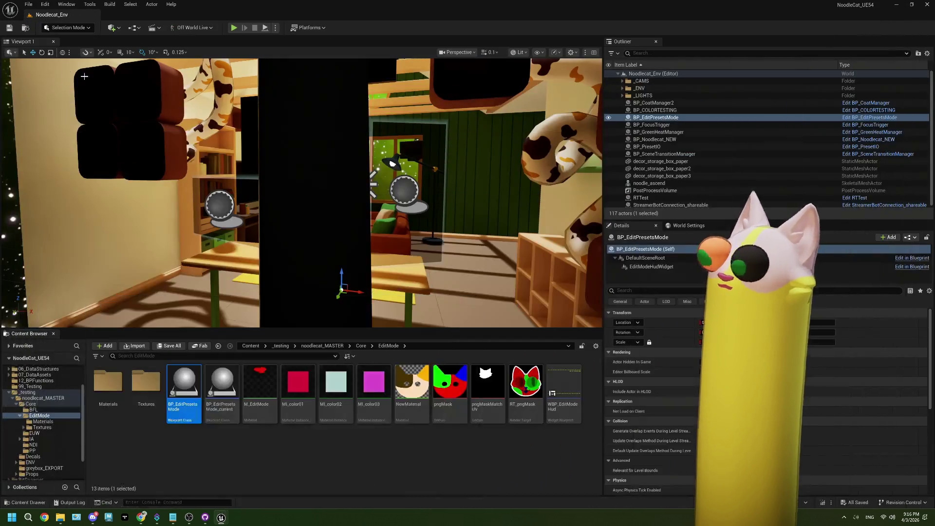
Start a Play-in-Editor session of Noodlecat_Env and bring the Twitch stream browser forward
{"action": "left_click", "coordinate": [293, 451]}
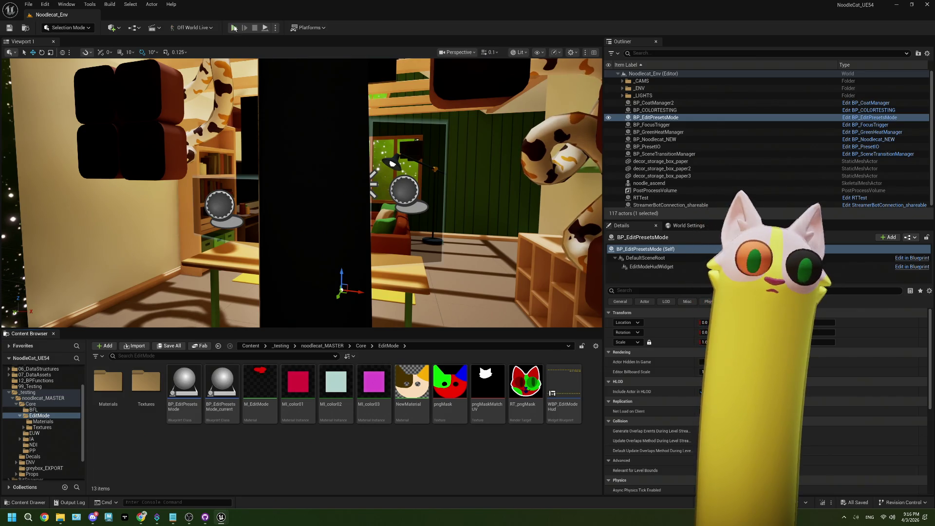
{"action": "key", "text": "alt+p"}
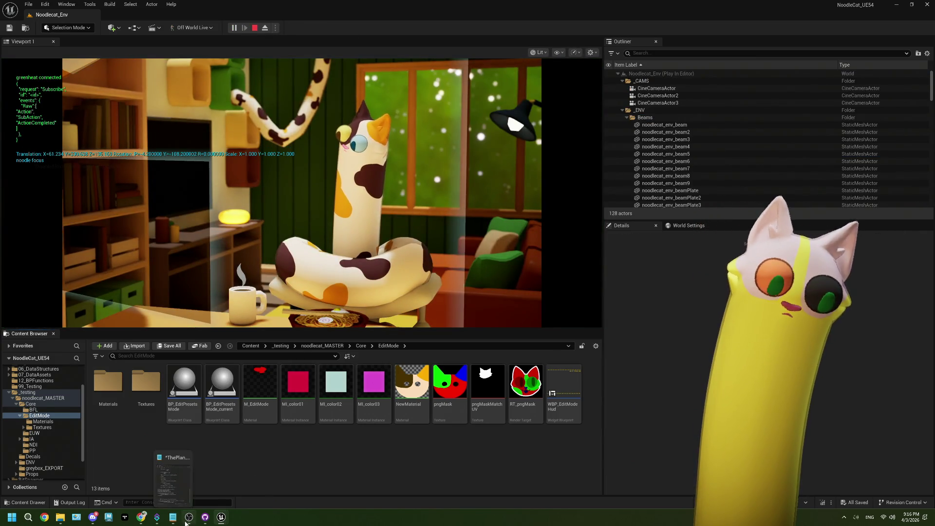
{"action": "left_click", "coordinate": [188, 518]}
{"action": "mouse_move", "coordinate": [141, 517]}
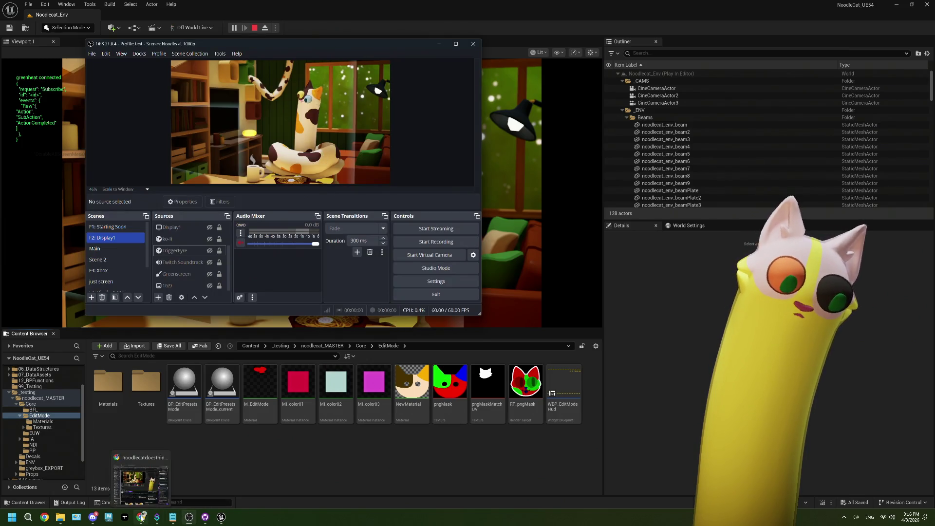
{"action": "left_click", "coordinate": [140, 480]}
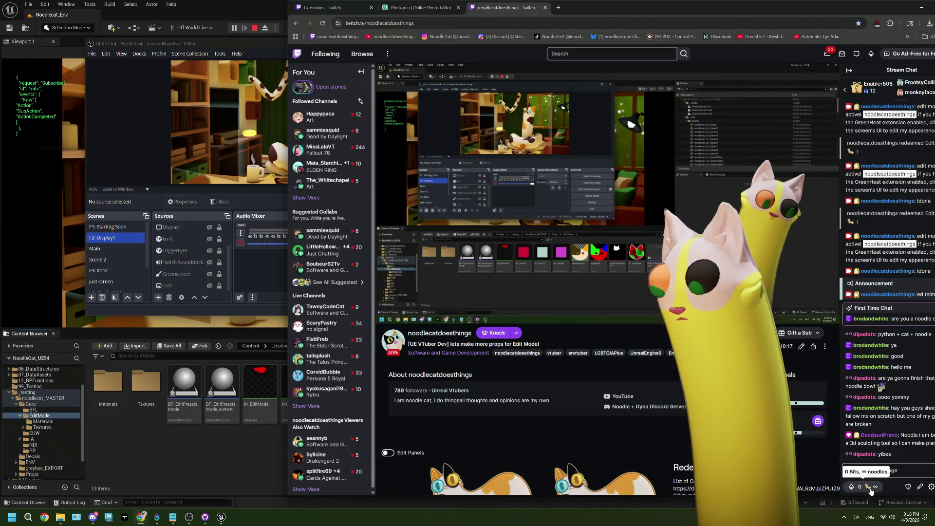
Redeem the Edit Mode! channel-points reward and open the overlay's COATS panel
{"action": "left_click", "coordinate": [866, 487]}
{"action": "left_click", "coordinate": [895, 419]}
{"action": "left_click", "coordinate": [895, 397]}
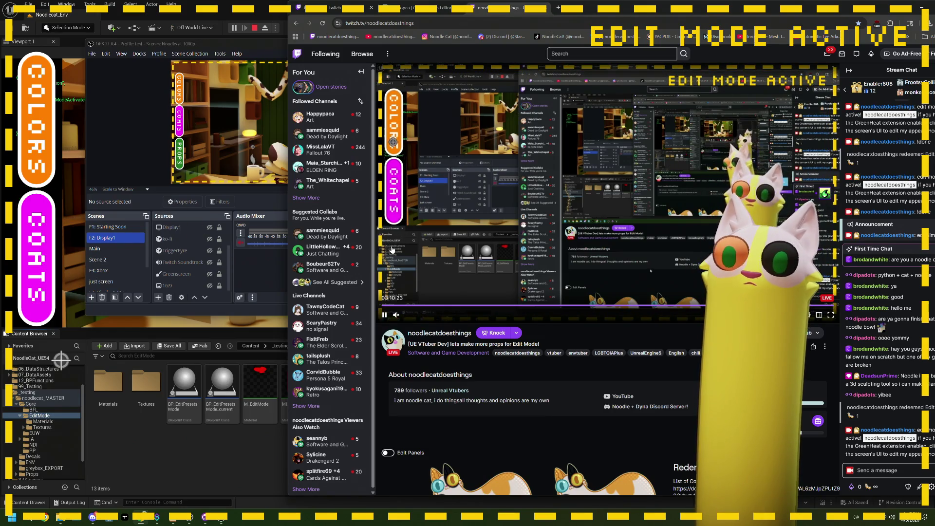
{"action": "left_click", "coordinate": [394, 195]}
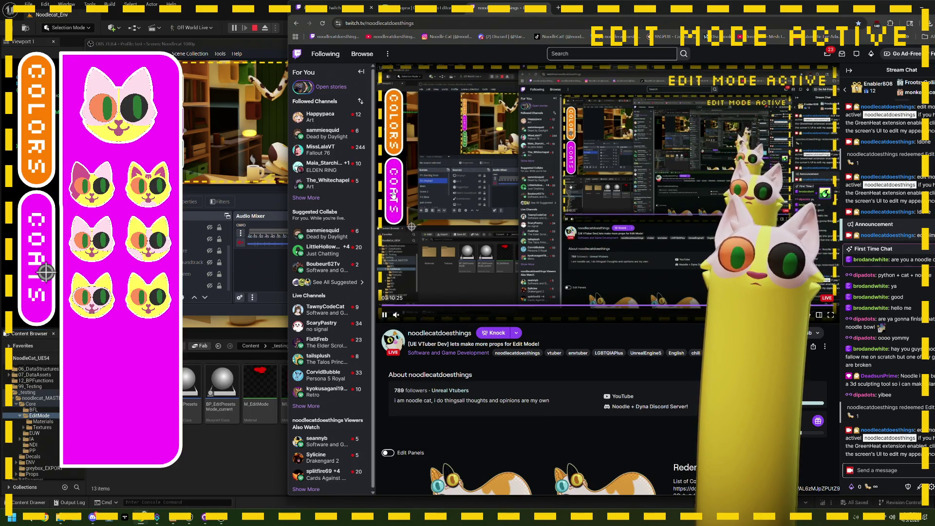
Try several cat coats on the avatar, including the pink-patched and pale pink ones
{"action": "left_click", "coordinate": [534, 169]}
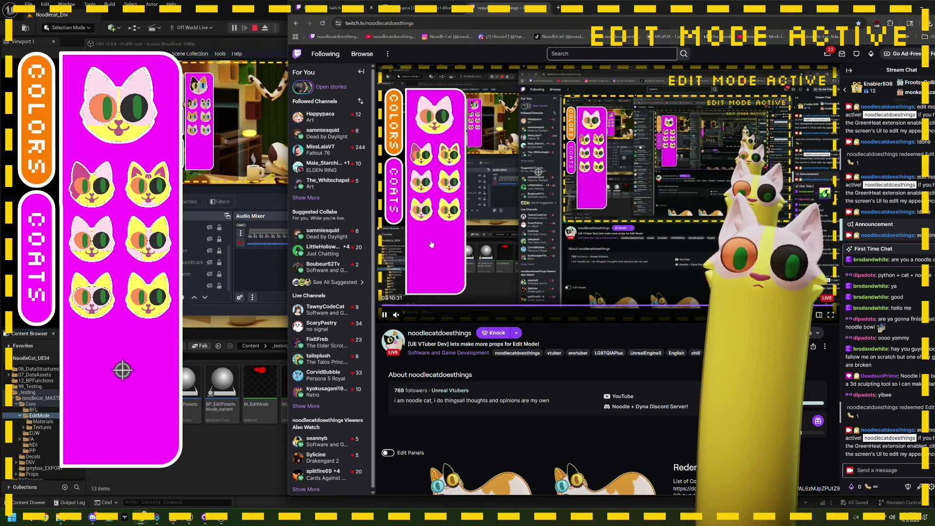
{"action": "left_click", "coordinate": [417, 161]}
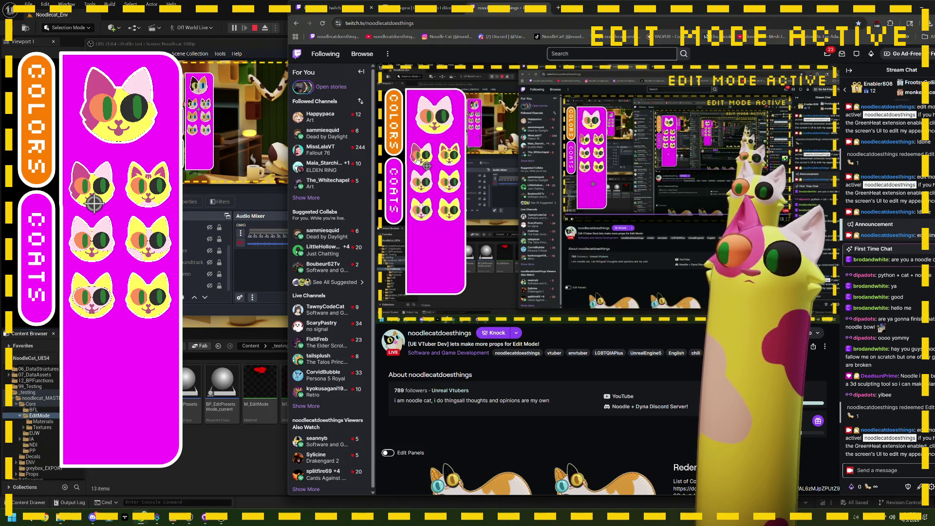
{"action": "left_click", "coordinate": [439, 188]}
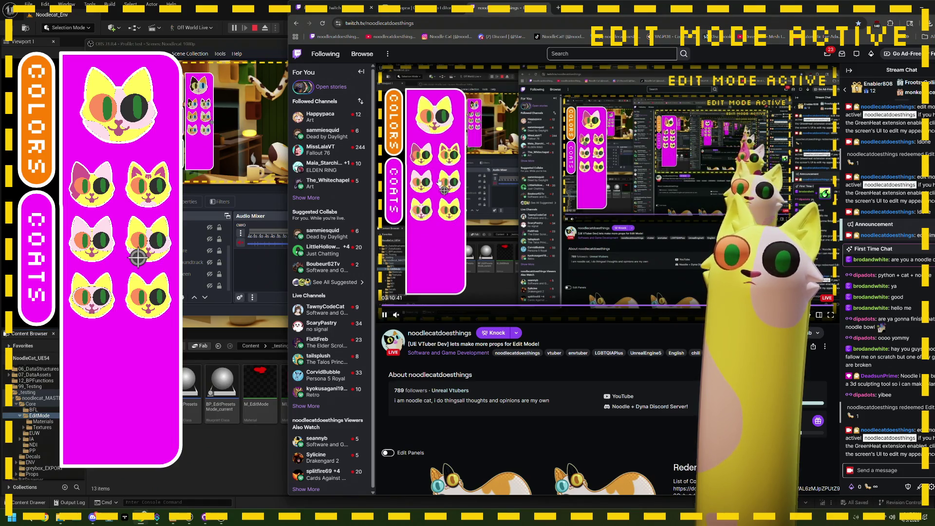
{"action": "left_click", "coordinate": [439, 181]}
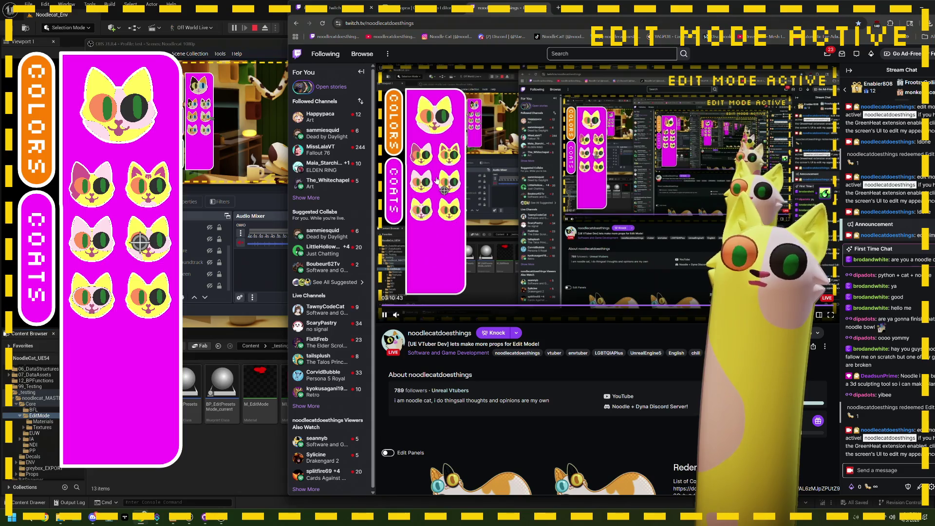
{"action": "left_click", "coordinate": [437, 181]}
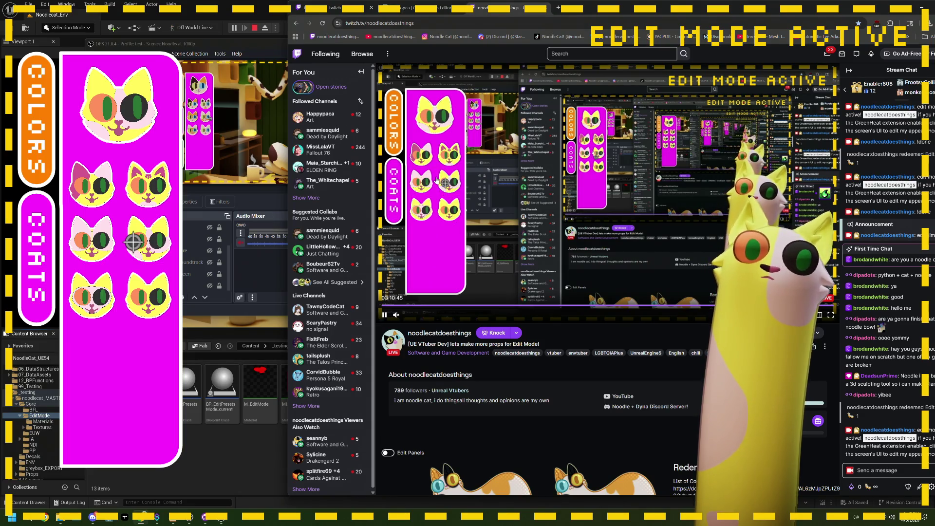
{"action": "left_click", "coordinate": [434, 180]}
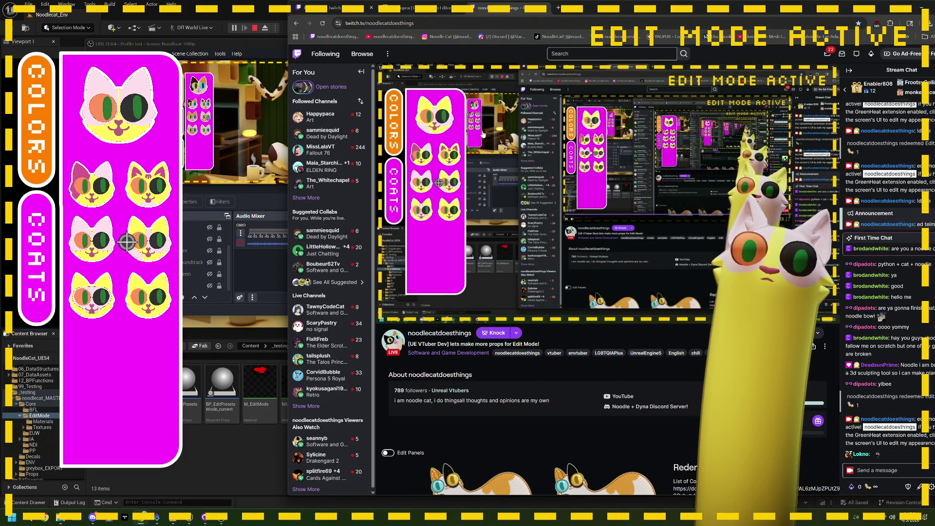
{"action": "mouse_move", "coordinate": [580, 16]}
{"action": "left_mouse_down"}
{"action": "mouse_move", "coordinate": [620, 156]}
{"action": "mouse_move", "coordinate": [683, 307]}
{"action": "mouse_move", "coordinate": [546, 42]}
{"action": "left_mouse_up"}
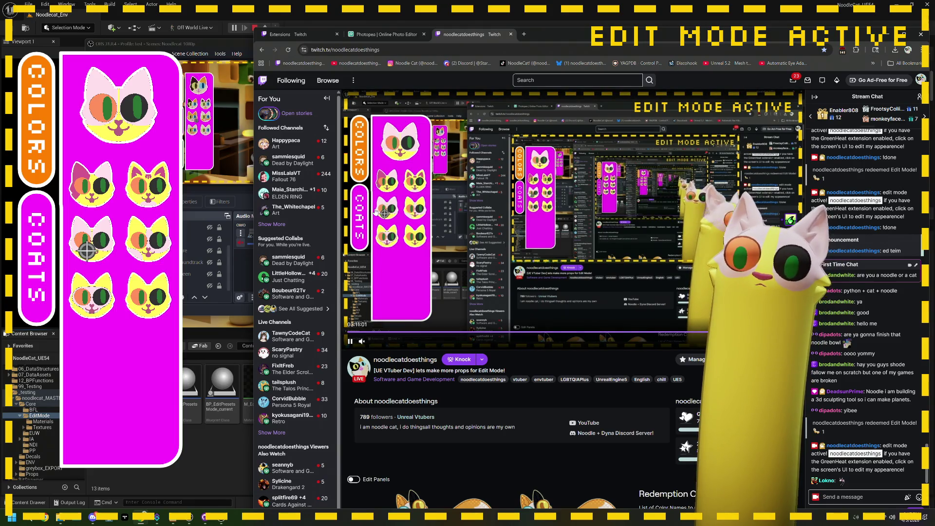
Close and reopen the coats panel, switch to COLORS and back, then close it
{"action": "left_click", "coordinate": [361, 216]}
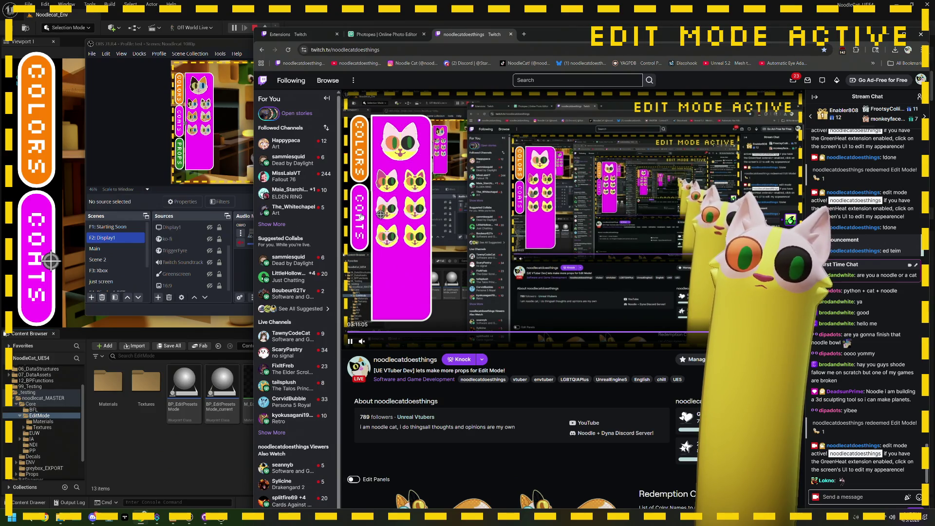
{"action": "left_click", "coordinate": [357, 211]}
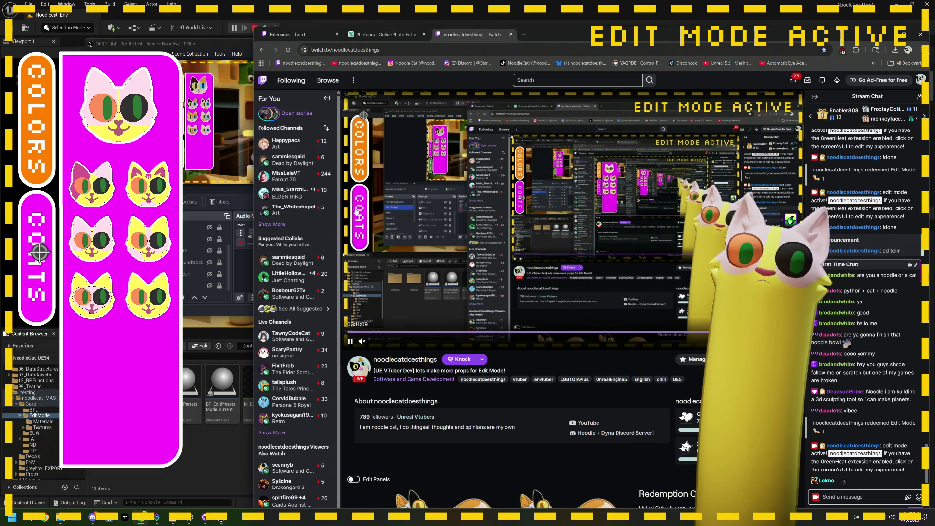
{"action": "left_click", "coordinate": [357, 164]}
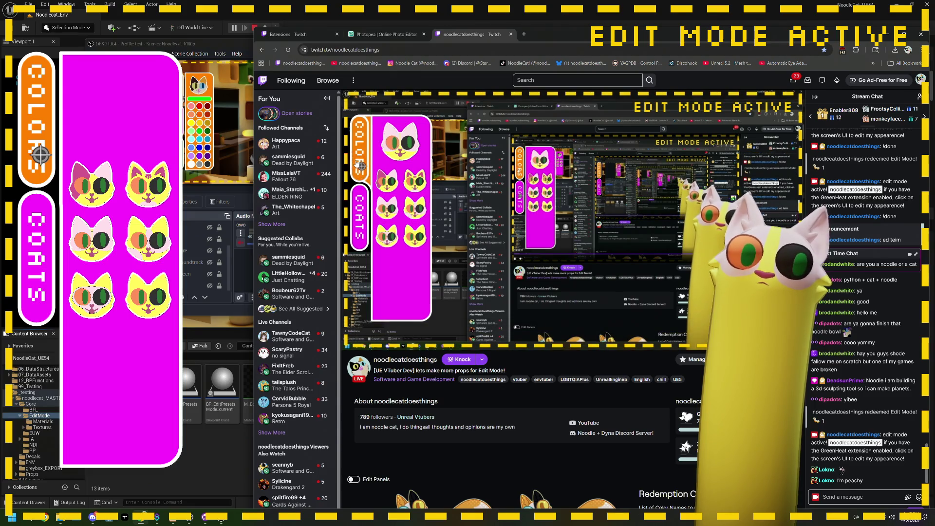
{"action": "left_click", "coordinate": [359, 219]}
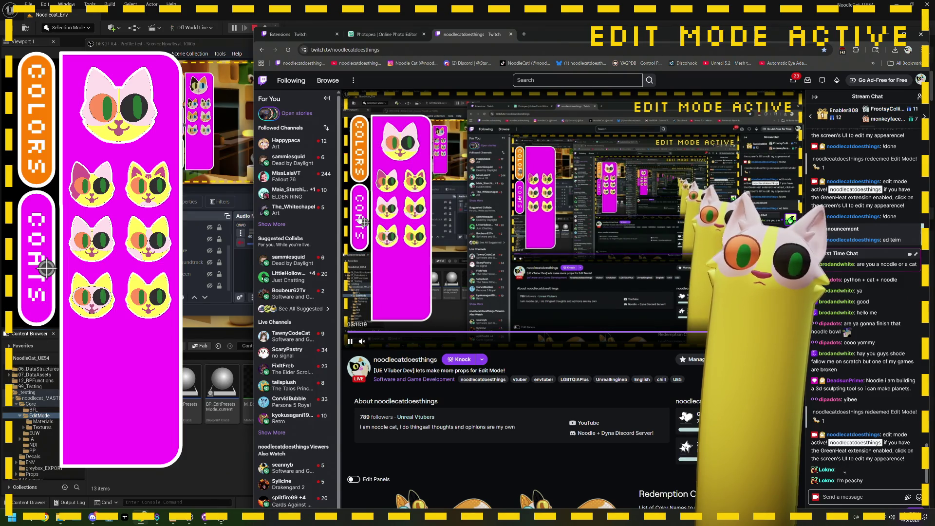
{"action": "left_click", "coordinate": [359, 219]}
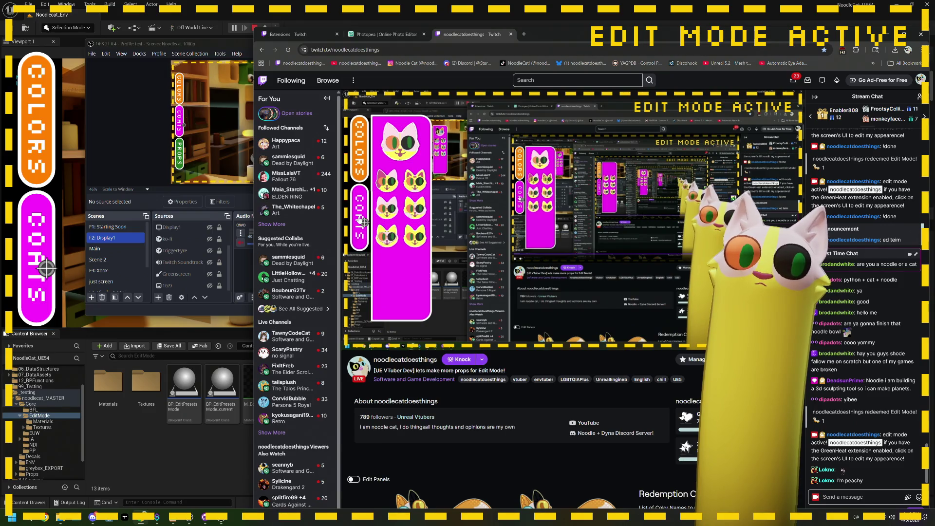
{"action": "left_click", "coordinate": [227, 516]}
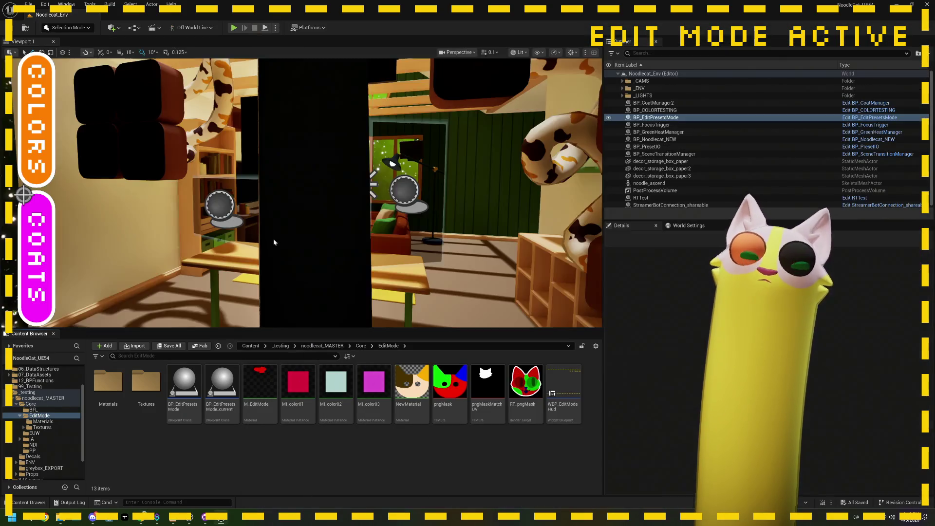
Reopen BP_EditPresetsMode and centre its EventGraph on the coat clicked, set coat type section
{"action": "mouse_move", "coordinate": [228, 515]}
{"action": "left_click", "coordinate": [263, 479]}
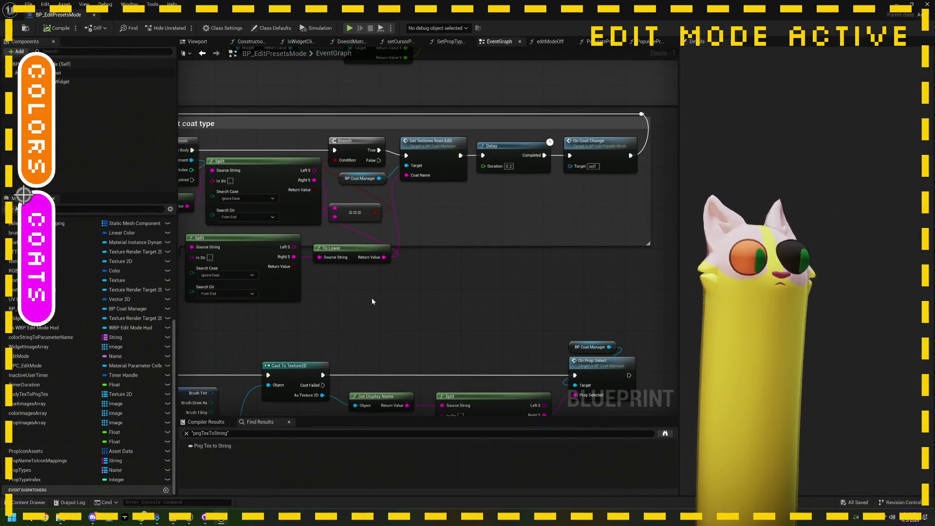
{"action": "left_click_drag", "start_coordinate": [372, 301], "coordinate": [399, 317]}
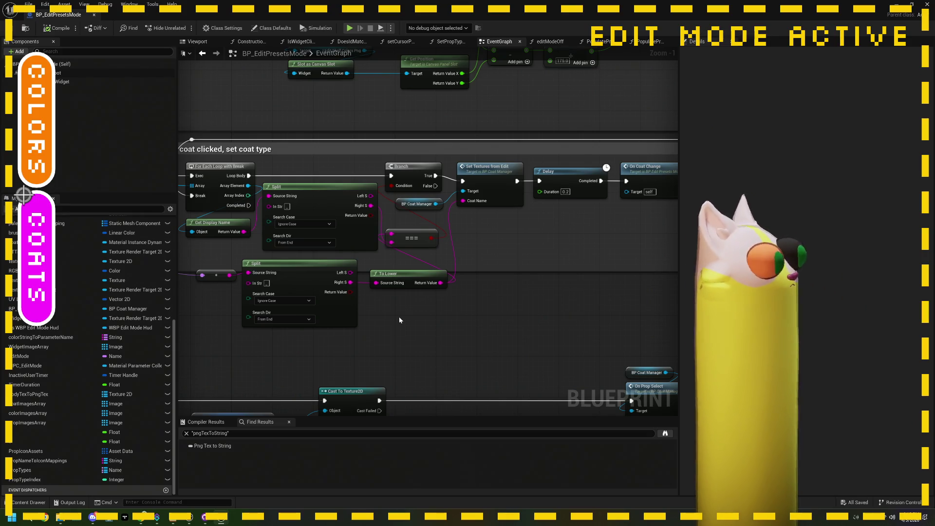
{"action": "scroll", "coordinate": [426, 261], "scroll_direction": "up", "scroll_amount": 1}
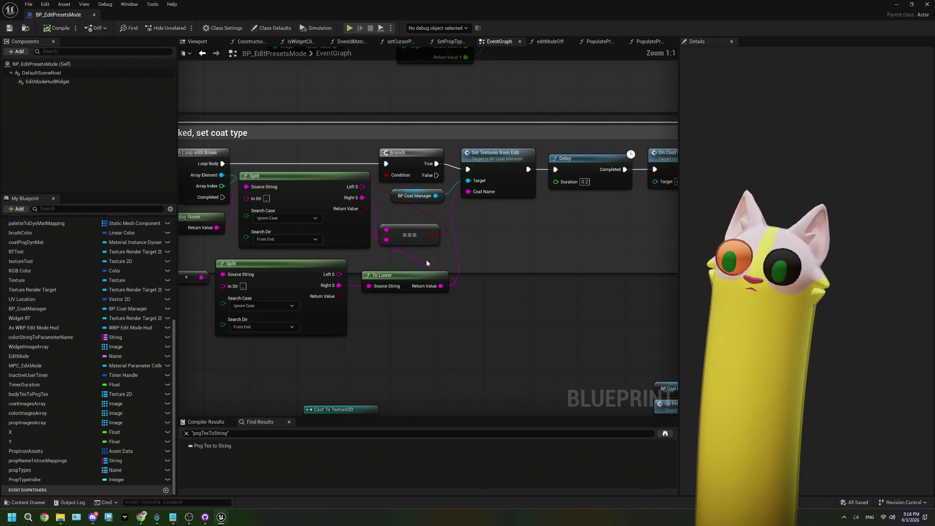
Nudge the == node and inspect the six coat textures in Body Tex to Png Tex's default map
{"action": "left_click", "coordinate": [435, 236]}
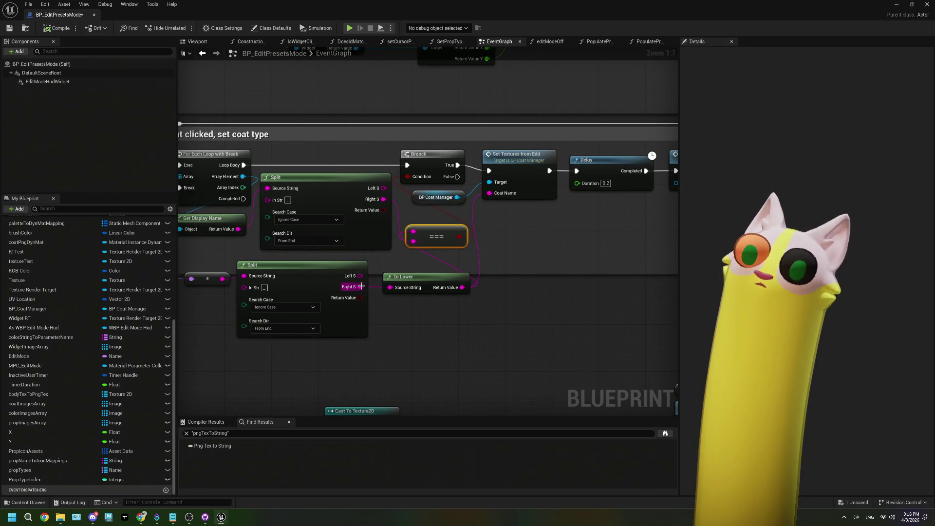
{"action": "left_click_drag", "start_coordinate": [433, 236], "coordinate": [456, 235]}
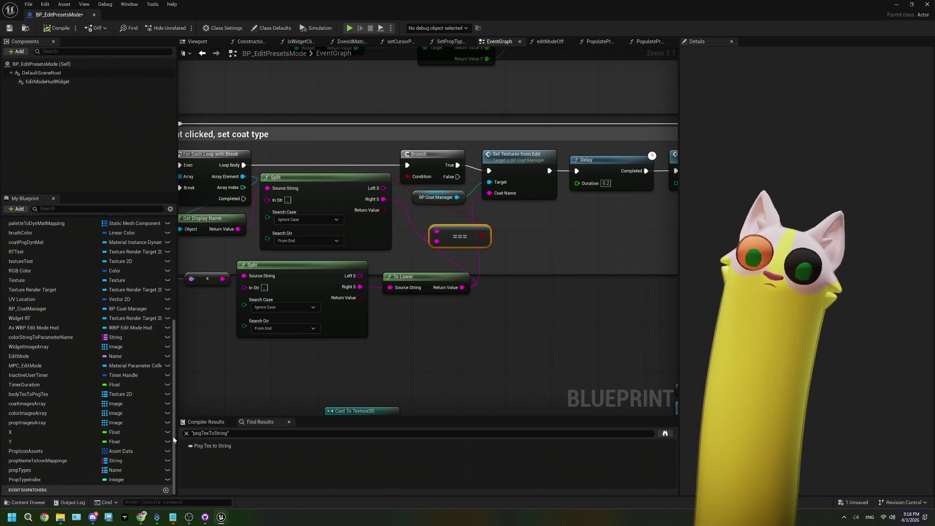
{"action": "left_click_drag", "start_coordinate": [249, 248], "coordinate": [292, 251]}
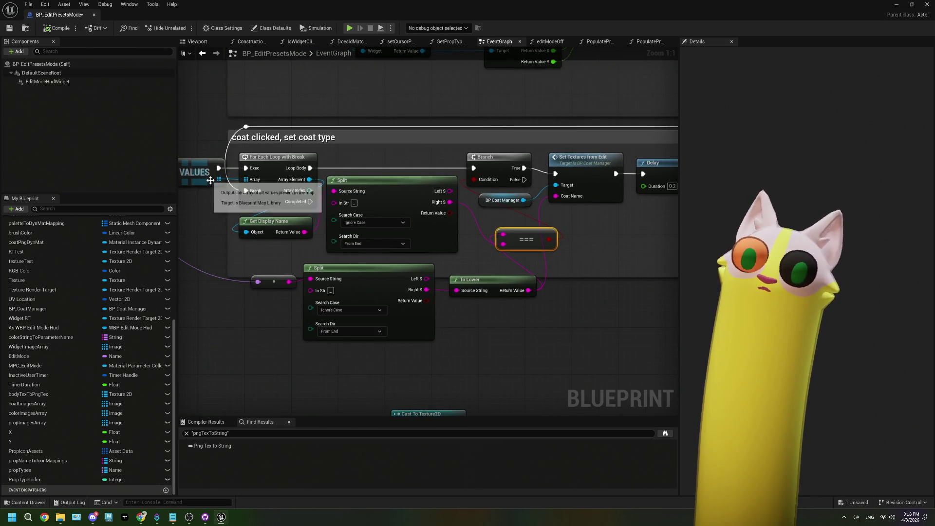
{"action": "left_click_drag", "start_coordinate": [195, 263], "coordinate": [286, 269]}
{"action": "left_click", "coordinate": [205, 279]}
{"action": "left_click", "coordinate": [683, 283]}
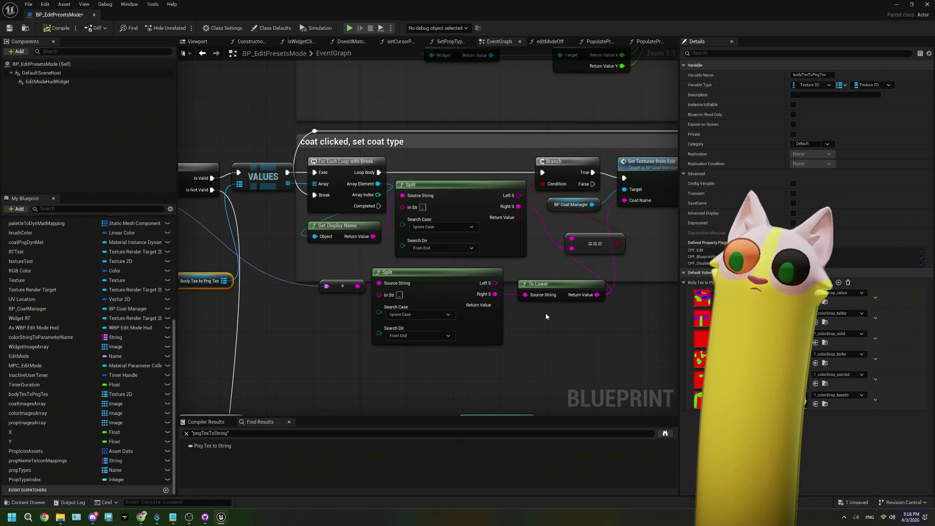
Move the Body Tex to Png Tex node up beside the Is Valid check
{"action": "mouse_move", "coordinate": [336, 300]}
{"action": "left_mouse_down"}
{"action": "mouse_move", "coordinate": [417, 309]}
{"action": "mouse_move", "coordinate": [246, 303]}
{"action": "left_mouse_up"}
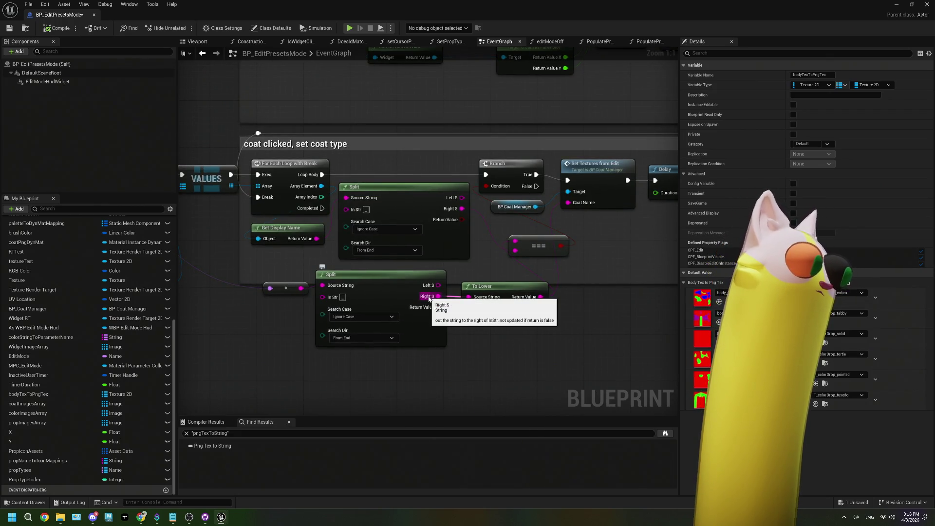
{"action": "mouse_move", "coordinate": [429, 298]}
{"action": "left_mouse_down"}
{"action": "mouse_move", "coordinate": [409, 299]}
{"action": "mouse_move", "coordinate": [487, 291]}
{"action": "mouse_move", "coordinate": [480, 267]}
{"action": "mouse_move", "coordinate": [419, 267]}
{"action": "mouse_move", "coordinate": [525, 269]}
{"action": "left_mouse_up"}
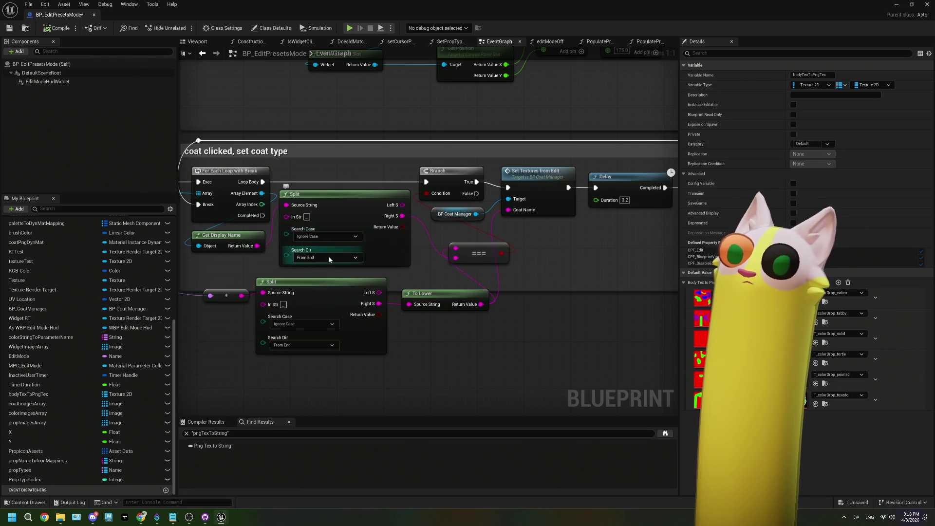
{"action": "left_click_drag", "start_coordinate": [418, 255], "coordinate": [401, 254]}
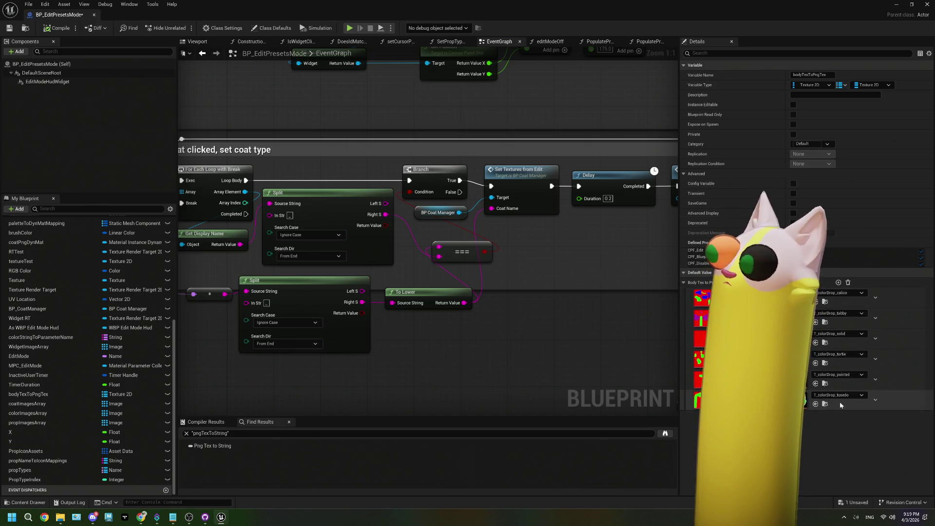
{"action": "left_click_drag", "start_coordinate": [404, 349], "coordinate": [544, 331]}
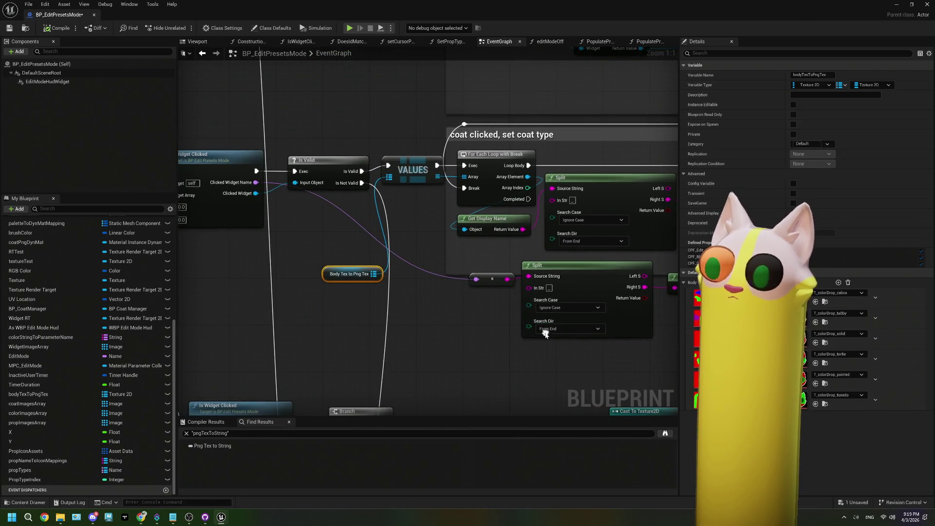
{"action": "left_click_drag", "start_coordinate": [356, 280], "coordinate": [345, 215]}
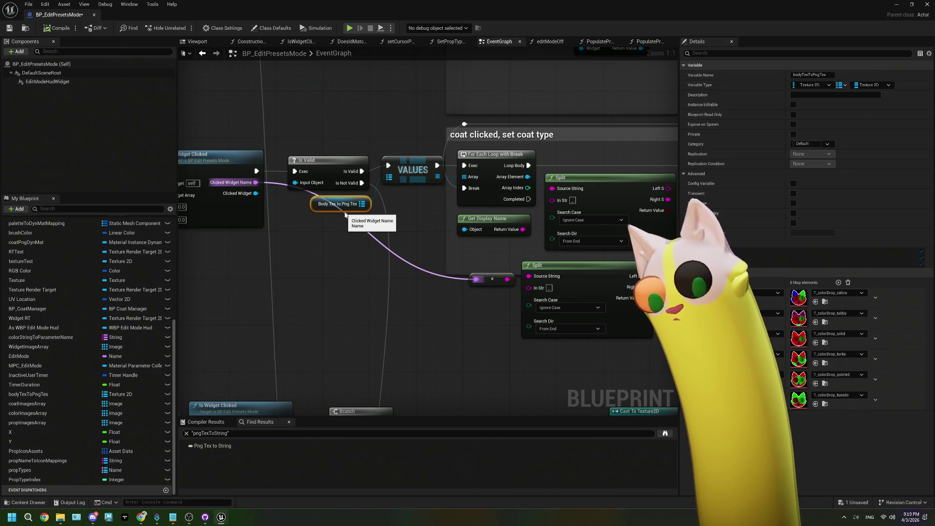
Delete the Body Tex to Png Tex getter, VALUES node and For Each Loop
{"action": "left_click_drag", "start_coordinate": [487, 276], "coordinate": [352, 262]}
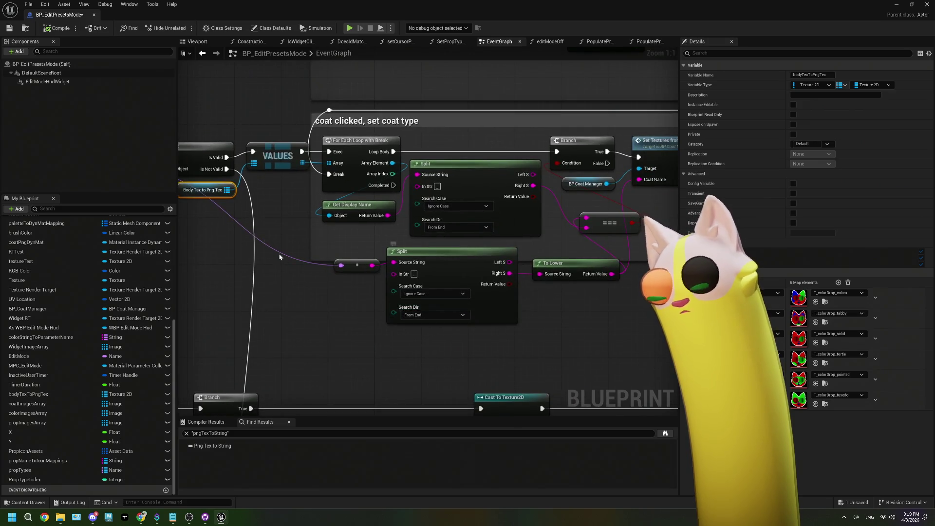
{"action": "left_click", "coordinate": [219, 190]}
{"action": "left_click_drag", "start_coordinate": [268, 164], "coordinate": [334, 196]}
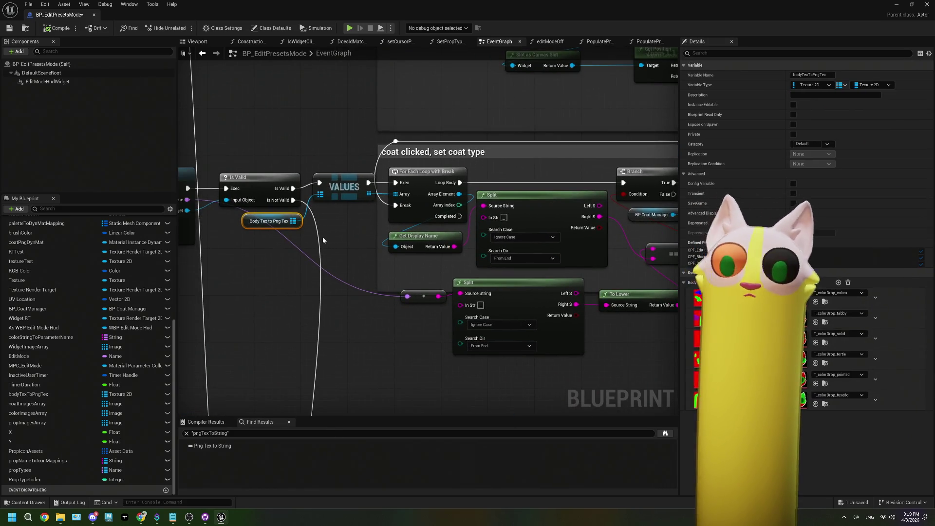
{"action": "key", "text": "Delete"}
{"action": "left_click", "coordinate": [334, 195]}
{"action": "key", "text": "Delete"}
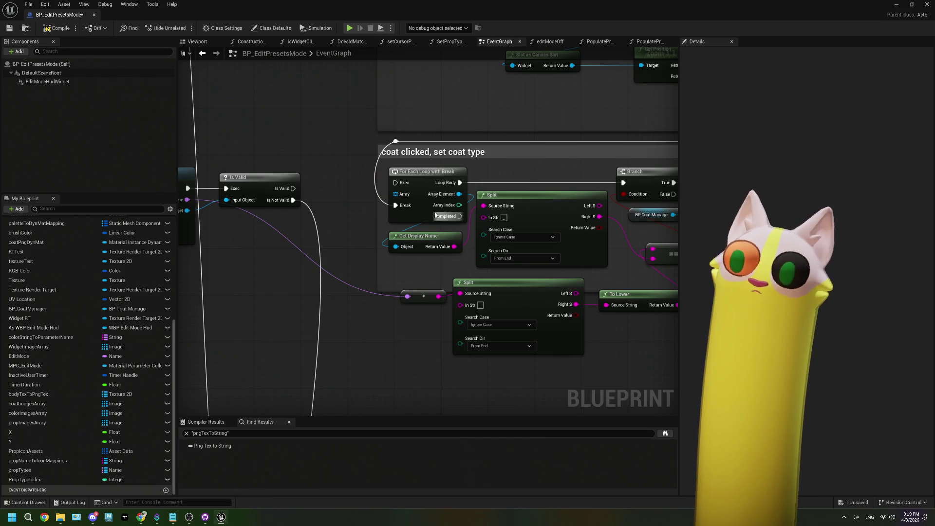
{"action": "mouse_move", "coordinate": [430, 213]}
{"action": "left_mouse_down"}
{"action": "mouse_move", "coordinate": [386, 213]}
{"action": "mouse_move", "coordinate": [472, 242]}
{"action": "left_mouse_up"}
{"action": "left_click", "coordinate": [373, 208]}
{"action": "key", "text": "Delete"}
{"action": "key", "text": "Delete"}
Delete the Branch and == nodes and wire Is Valid directly into Set Textures from Edit
{"action": "left_click_drag", "start_coordinate": [590, 238], "coordinate": [472, 237]}
{"action": "left_click", "coordinate": [482, 176]}
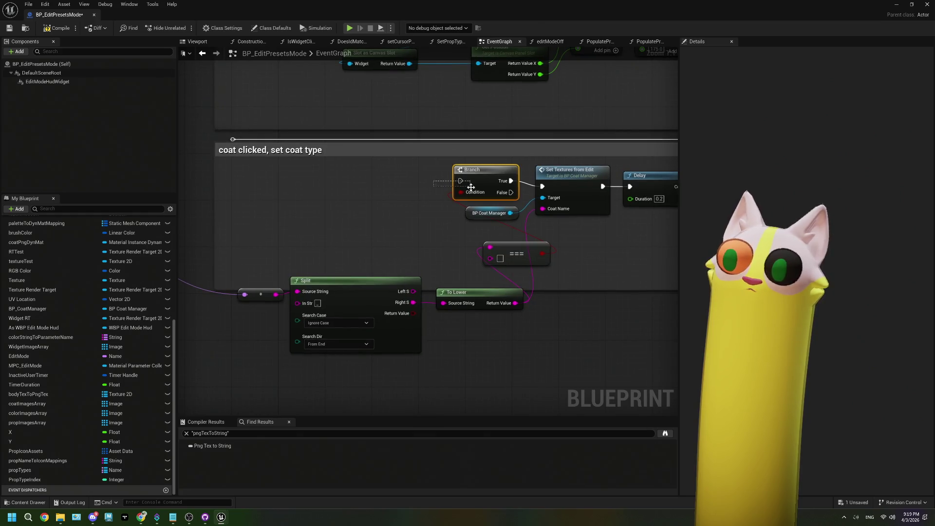
{"action": "key", "text": "Delete"}
{"action": "left_click", "coordinate": [496, 246]}
{"action": "key", "text": "Delete"}
{"action": "scroll", "coordinate": [513, 261], "scroll_direction": "down", "scroll_amount": 1}
{"action": "left_click", "coordinate": [451, 178]}
{"action": "mouse_move", "coordinate": [527, 253]}
{"action": "left_mouse_down"}
{"action": "mouse_move", "coordinate": [392, 253]}
{"action": "mouse_move", "coordinate": [596, 241]}
{"action": "left_mouse_up"}
{"action": "left_click_drag", "start_coordinate": [311, 192], "coordinate": [617, 193]}
{"action": "scroll", "coordinate": [545, 242], "scroll_direction": "down", "scroll_amount": 2}
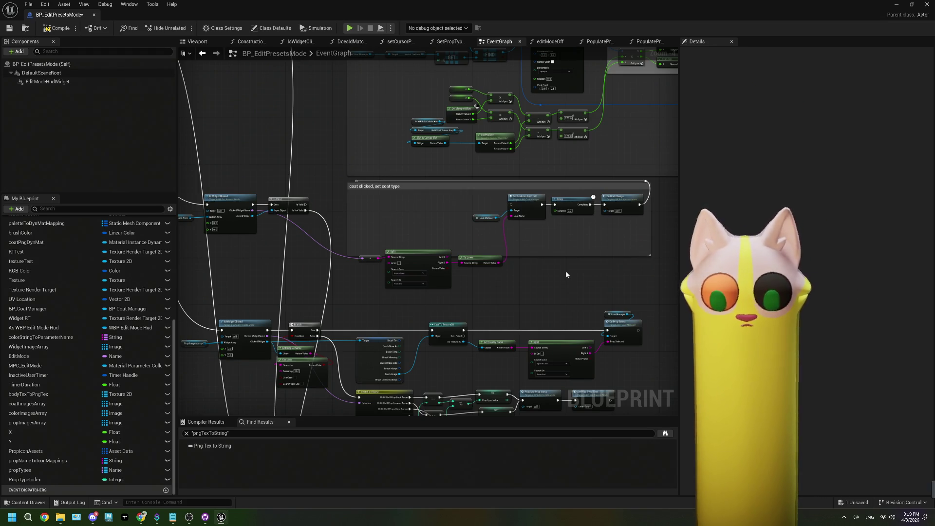
Undo the graph edits back past adding the VALUES and Png Tex nodes
{"action": "key", "text": "ctrl+z"}
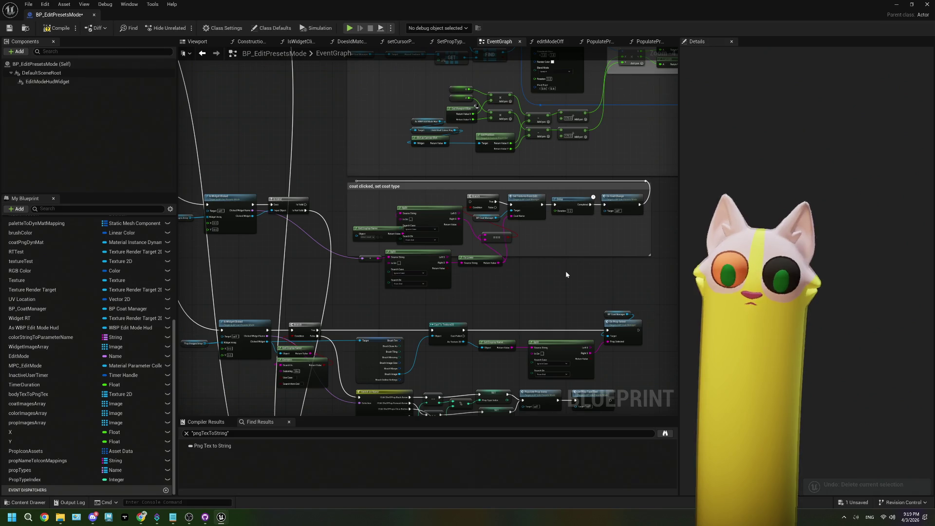
{"action": "key", "text": "ctrl+z"}
{"action": "key", "text": "ctrl+z"}
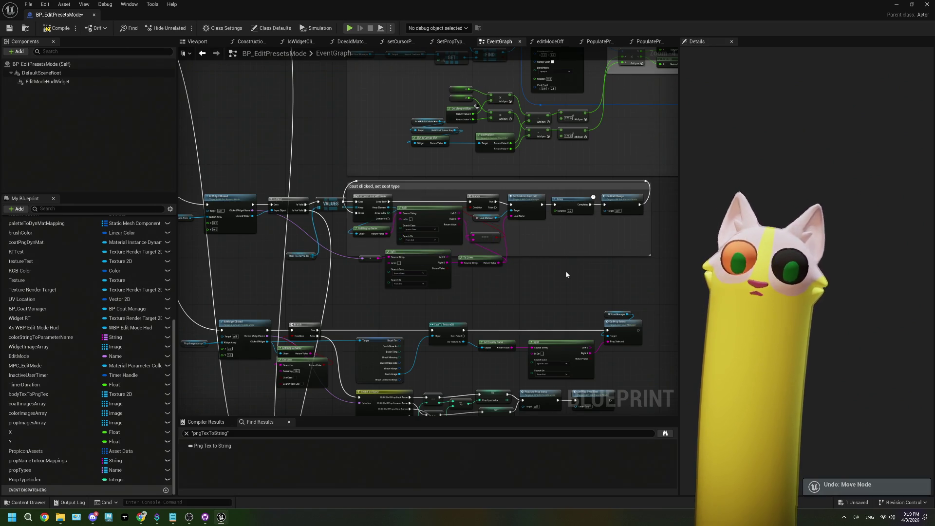
{"action": "key", "text": "ctrl+z"}
{"action": "key", "text": "ctrl+z"}
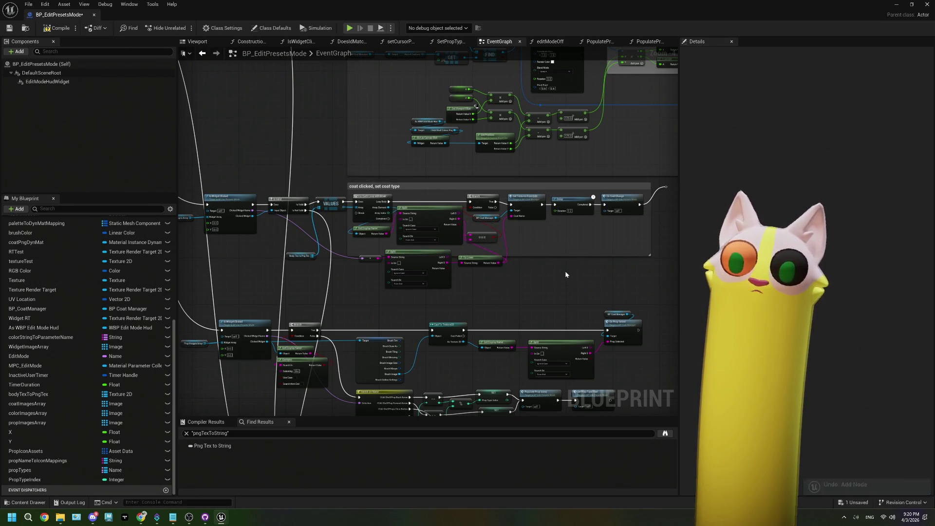
{"action": "key", "text": "ctrl+z"}
{"action": "key", "text": "ctrl+z"}
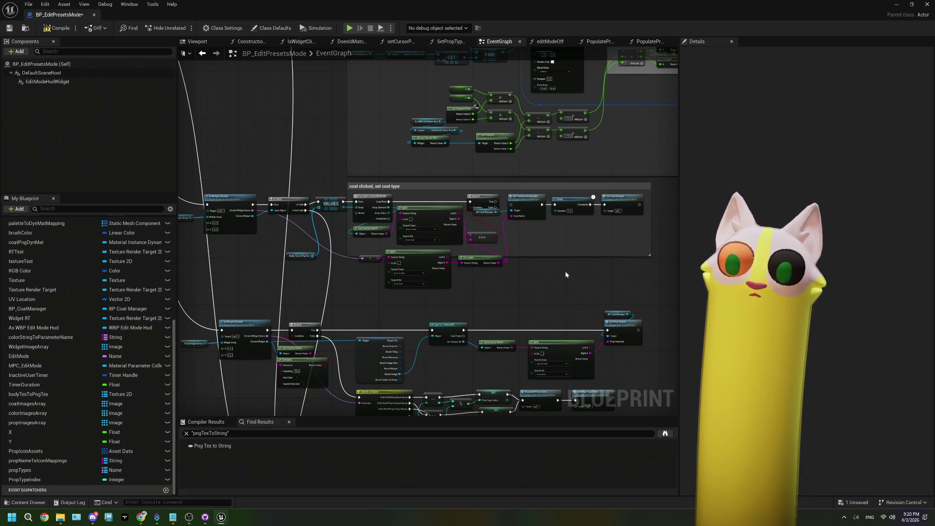
{"action": "key", "text": "ctrl+z"}
{"action": "key", "text": "ctrl+z"}
{"action": "key", "text": "ctrl+z"}
{"action": "key", "text": "ctrl+z"}
{"action": "key", "text": "ctrl+z"}
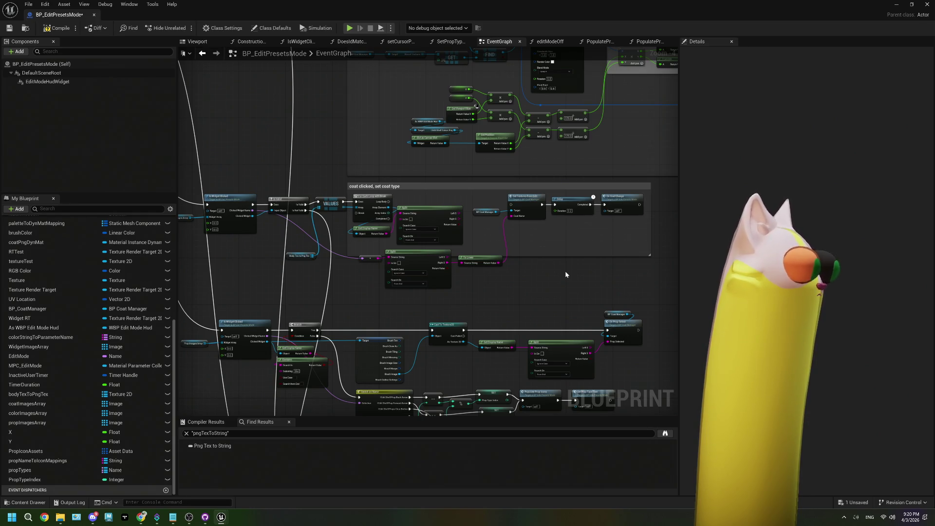
{"action": "key", "text": "ctrl+z"}
{"action": "key", "text": "ctrl+z"}
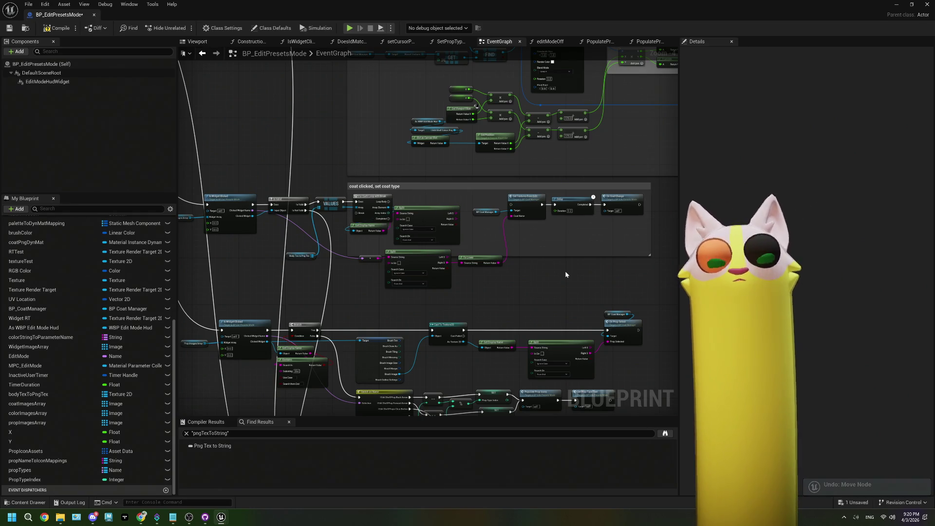
{"action": "key", "text": "ctrl+z"}
{"action": "key", "text": "ctrl+z"}
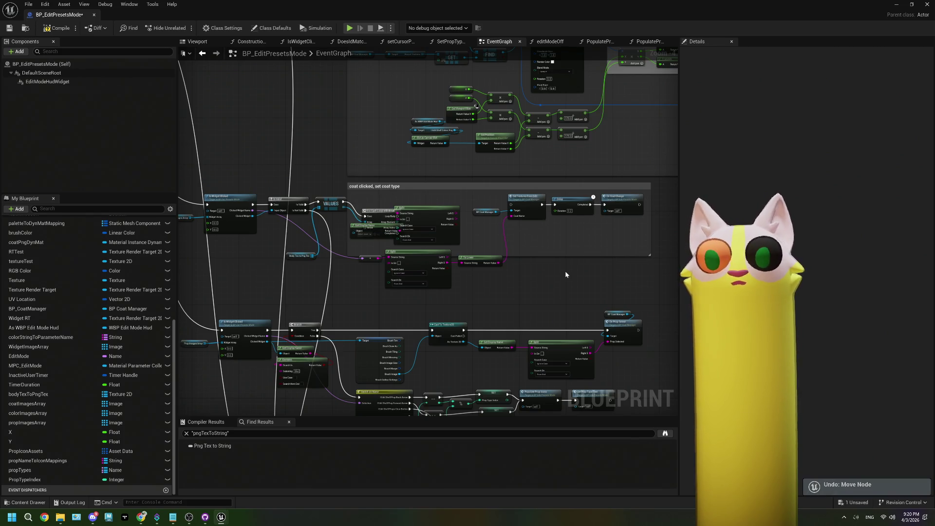
{"action": "key", "text": "ctrl+z"}
{"action": "key", "text": "ctrl+y"}
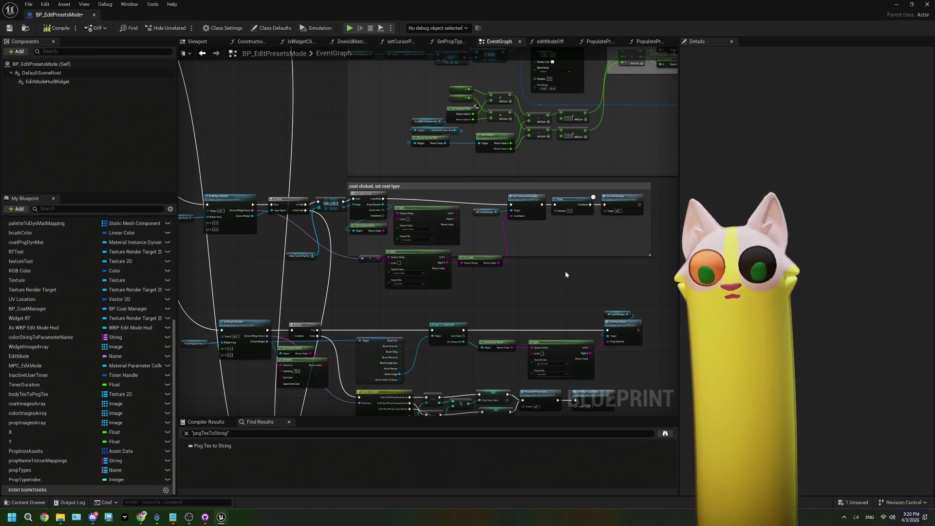
{"action": "key", "text": "ctrl+z"}
{"action": "key", "text": "ctrl+z"}
{"action": "key", "text": "ctrl+z"}
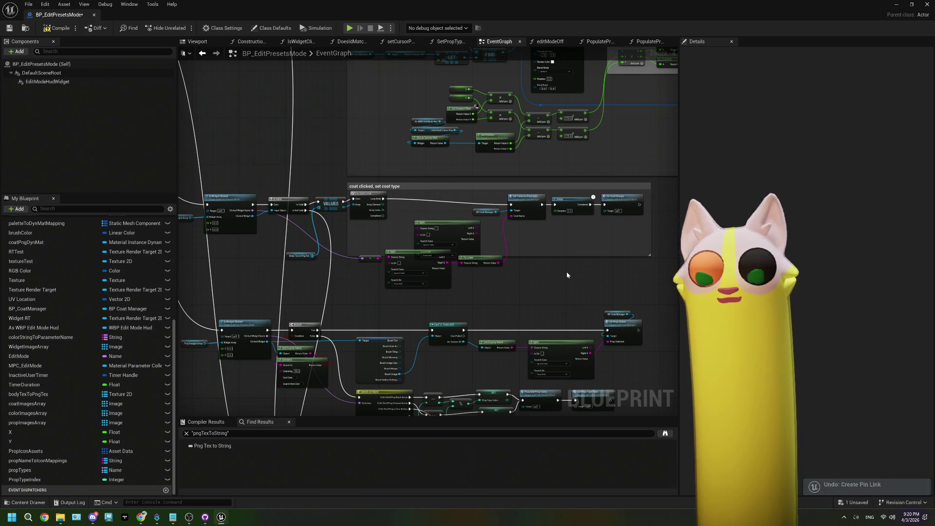
{"action": "key", "text": "ctrl+z"}
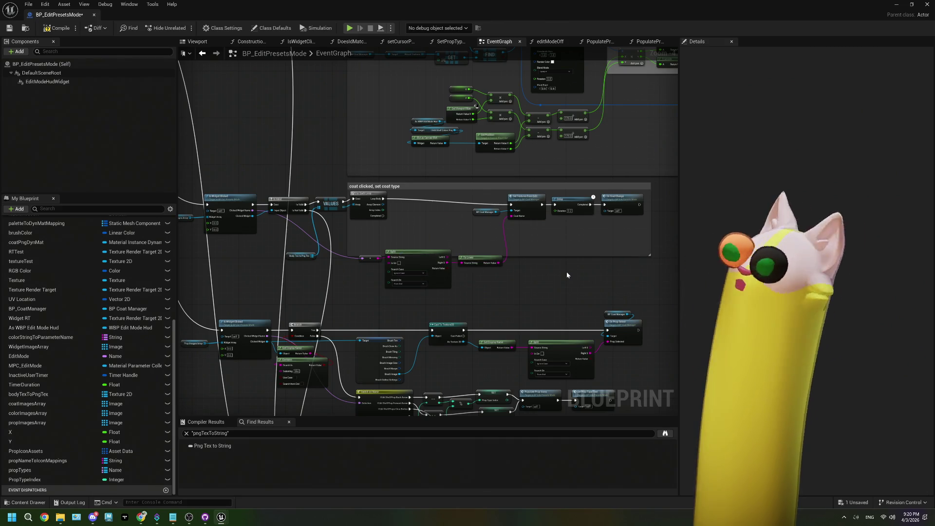
{"action": "key", "text": "ctrl+z"}
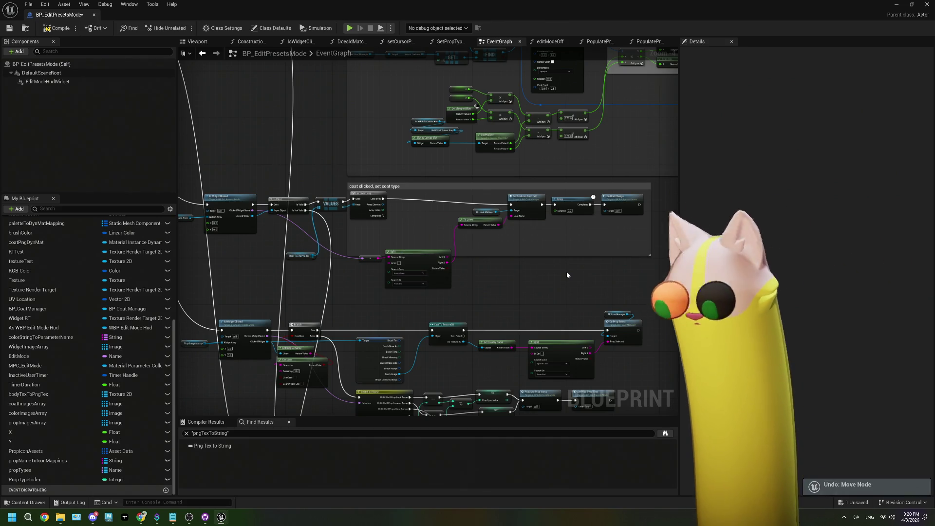
{"action": "key", "text": "ctrl+z"}
{"action": "key", "text": "ctrl+z"}
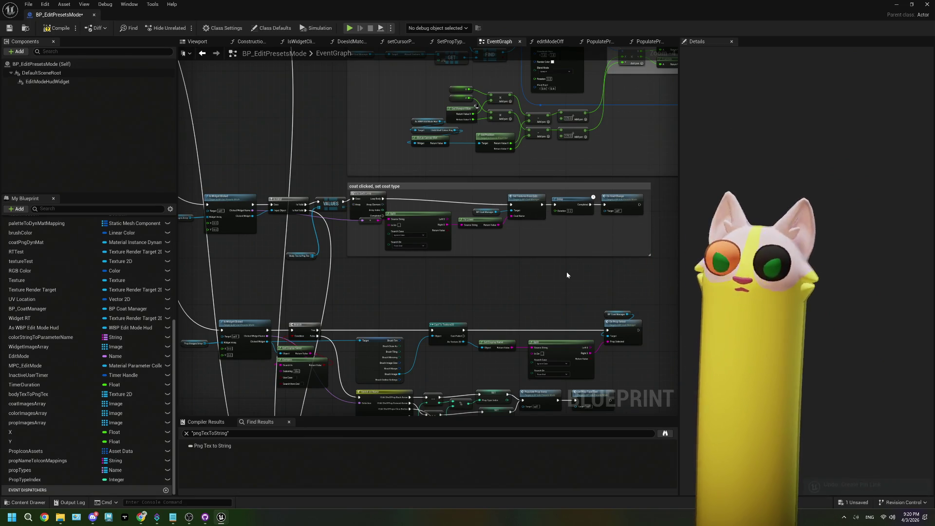
{"action": "key", "text": "ctrl+z"}
{"action": "key", "text": "ctrl+z"}
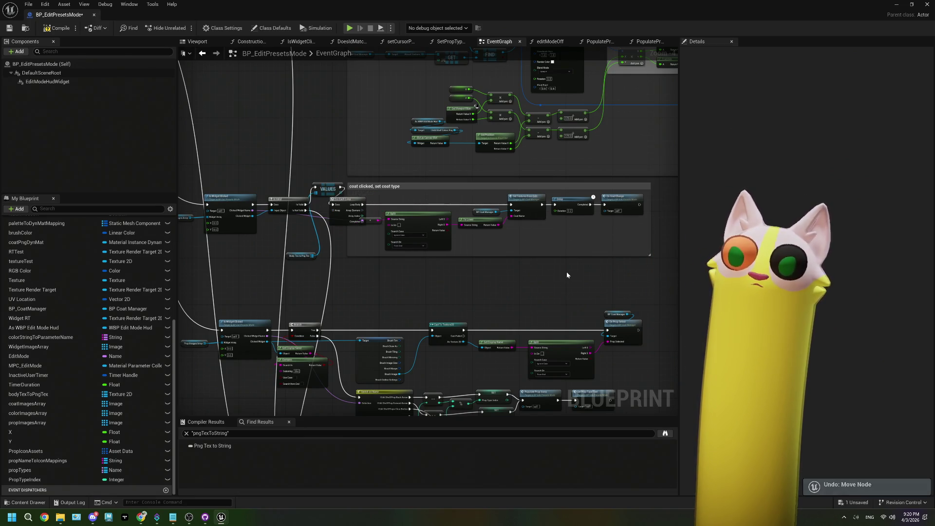
{"action": "key", "text": "ctrl+z"}
{"action": "key", "text": "ctrl+z"}
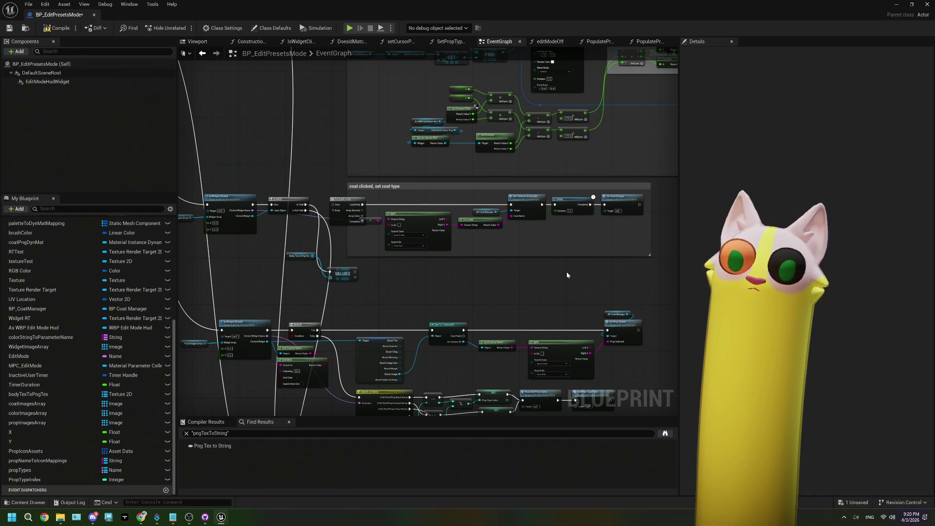
{"action": "key", "text": "ctrl+z"}
{"action": "key", "text": "ctrl+z"}
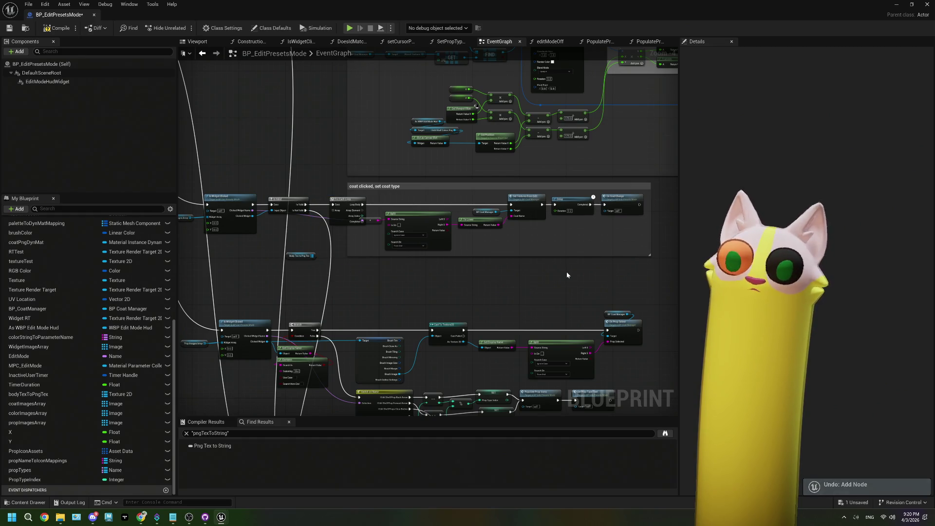
{"action": "key", "text": "ctrl+z"}
{"action": "key", "text": "ctrl+z"}
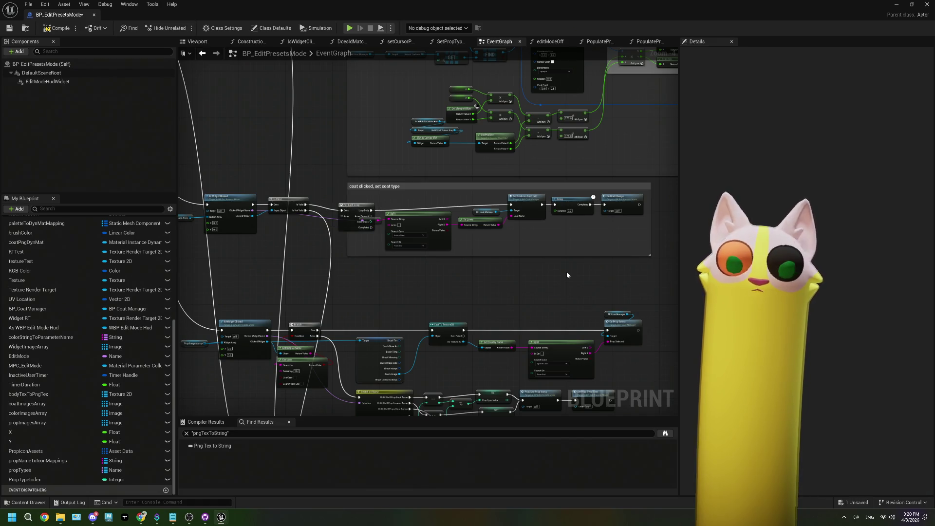
{"action": "key", "text": "ctrl+z"}
{"action": "key", "text": "ctrl+z"}
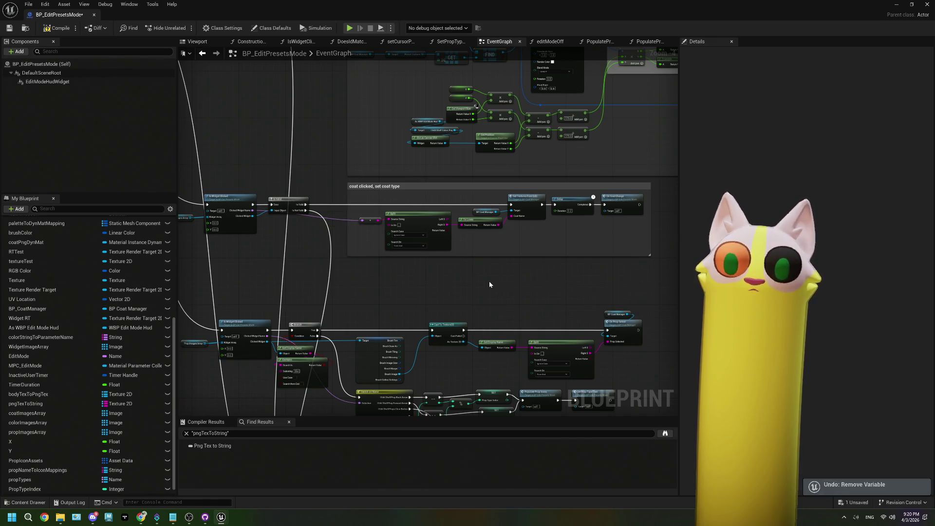
Redo the pngTexToString variable removal, then compile and save the blueprint
{"action": "key", "text": "ctrl+y"}
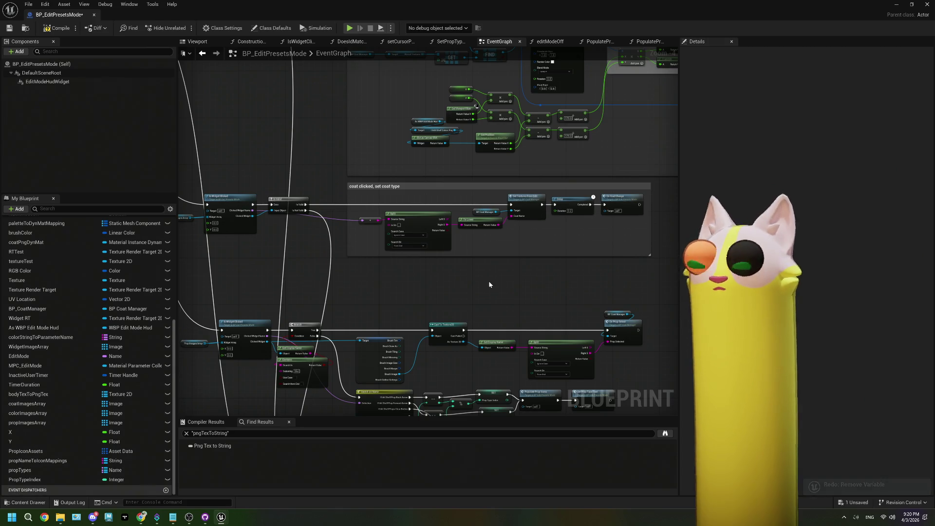
{"action": "left_click", "coordinate": [58, 27]}
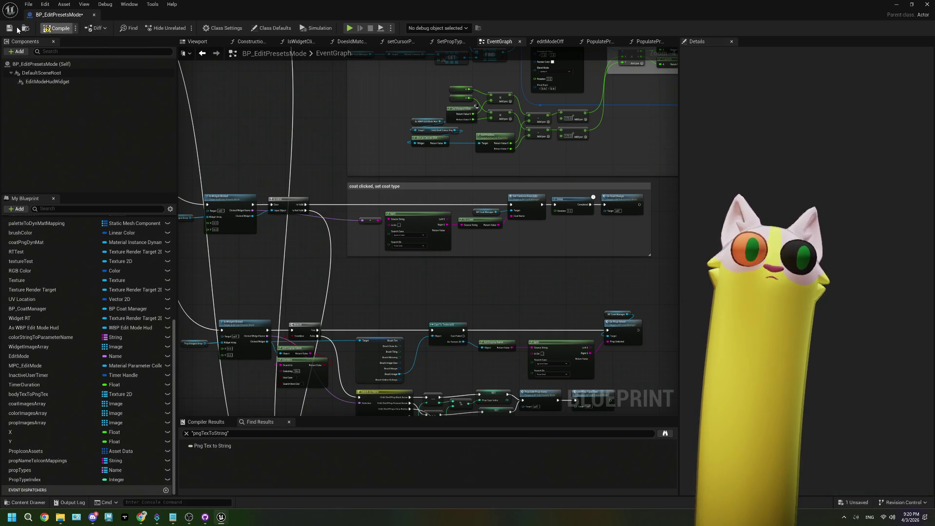
{"action": "left_click", "coordinate": [9, 28]}
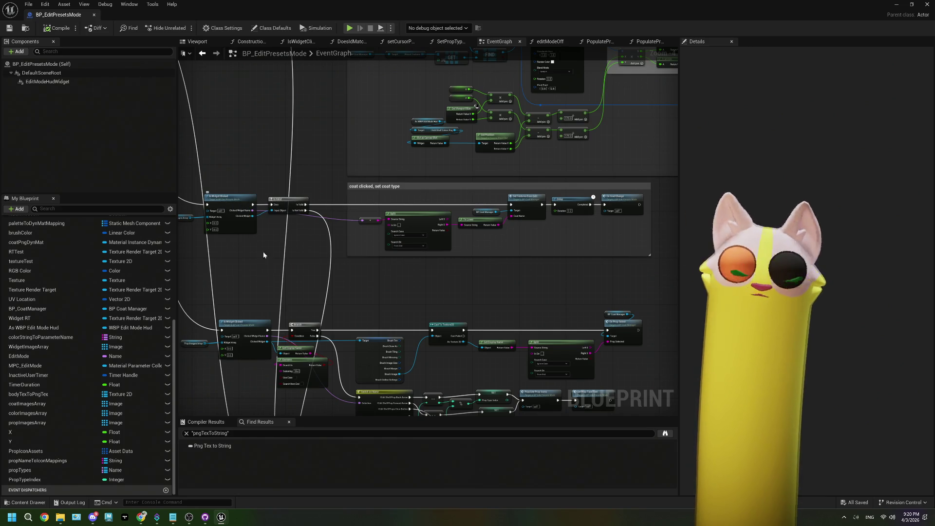
Nudge the Is Valid node left and bring the coat-clicked section into view
{"action": "scroll", "coordinate": [292, 205], "scroll_direction": "up", "scroll_amount": 2}
{"action": "left_click_drag", "start_coordinate": [359, 201], "coordinate": [357, 203]}
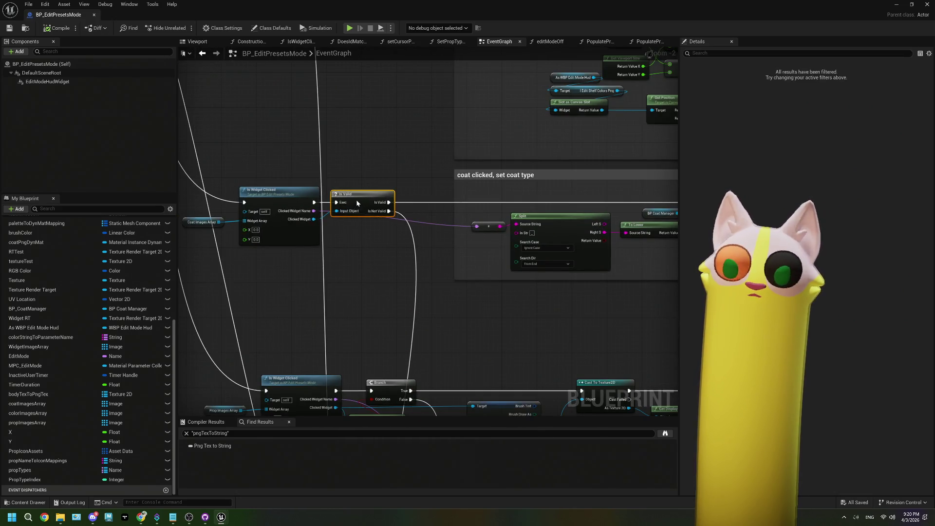
{"action": "scroll", "coordinate": [385, 236], "scroll_direction": "down", "scroll_amount": 2}
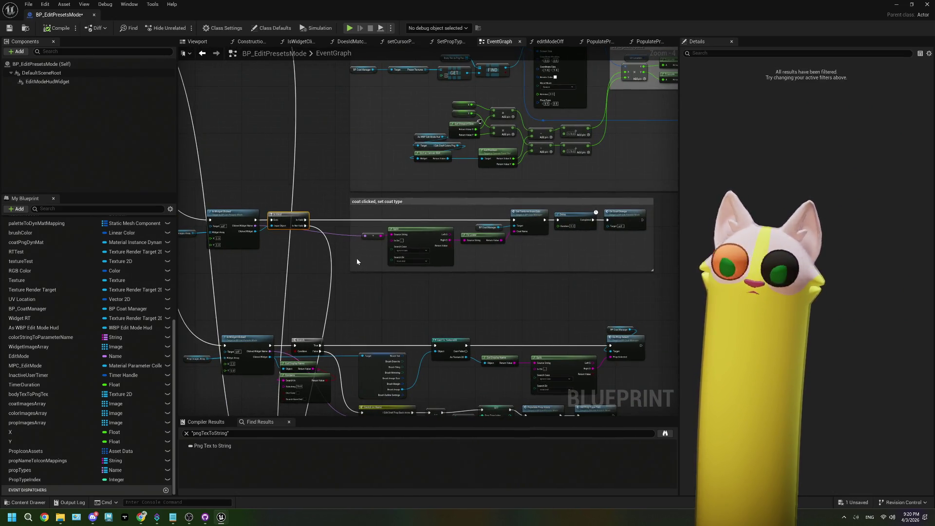
{"action": "scroll", "coordinate": [356, 258], "scroll_direction": "up", "scroll_amount": 2}
{"action": "left_click_drag", "start_coordinate": [542, 258], "coordinate": [466, 256]}
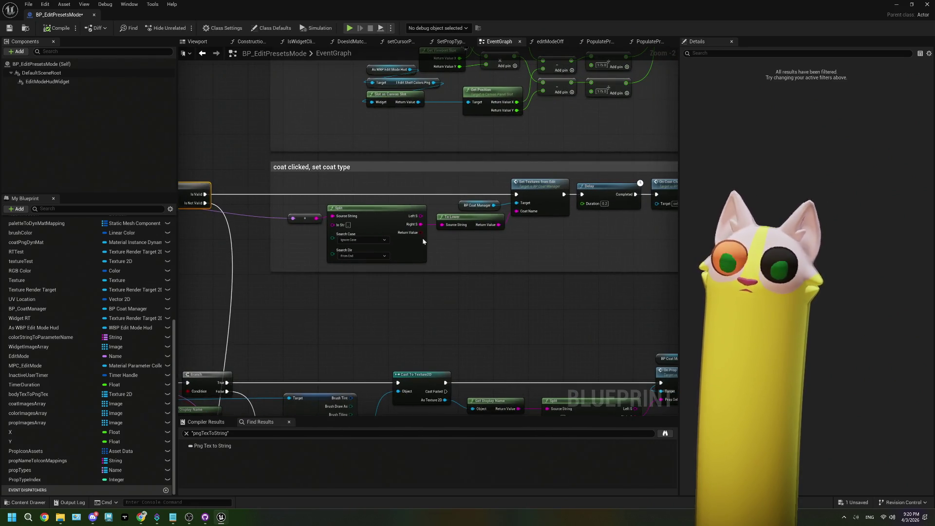
{"action": "scroll", "coordinate": [463, 226], "scroll_direction": "down", "scroll_amount": 1}
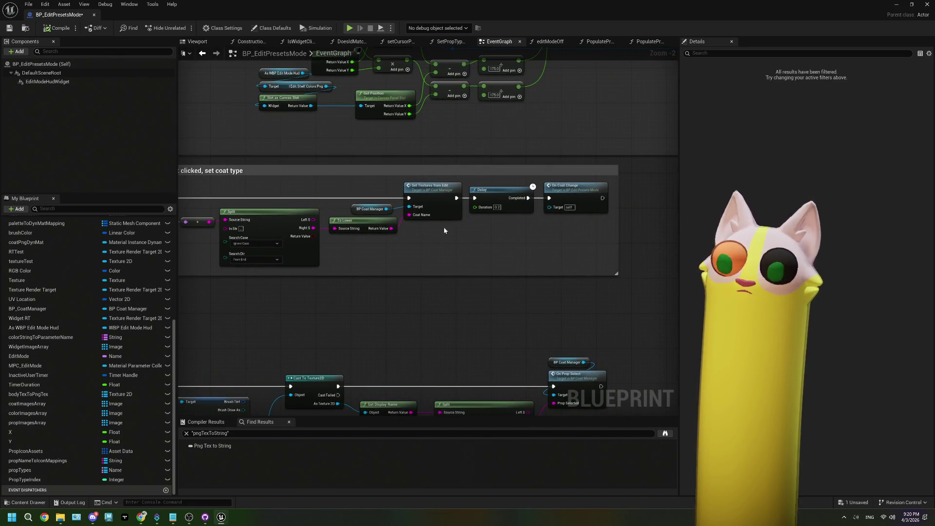
{"action": "scroll", "coordinate": [460, 226], "scroll_direction": "up", "scroll_amount": 1}
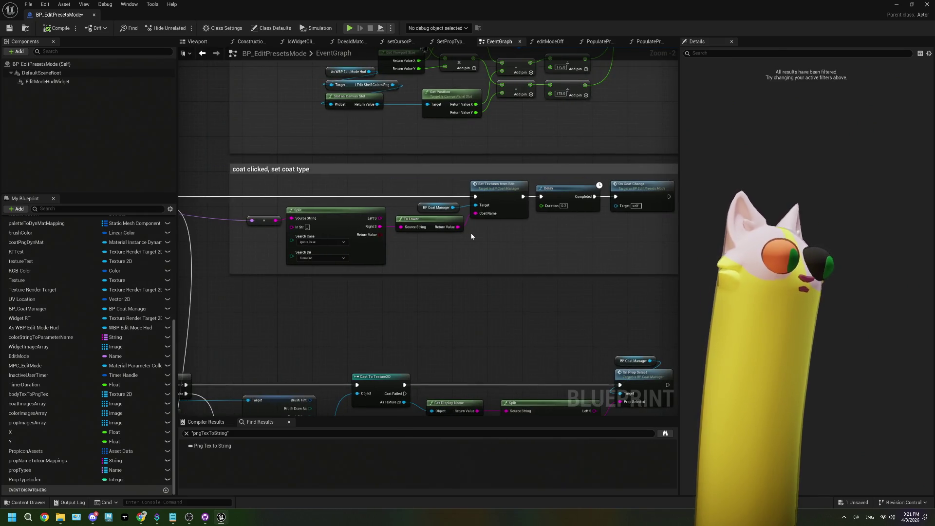
{"action": "left_click_drag", "start_coordinate": [517, 238], "coordinate": [396, 244]}
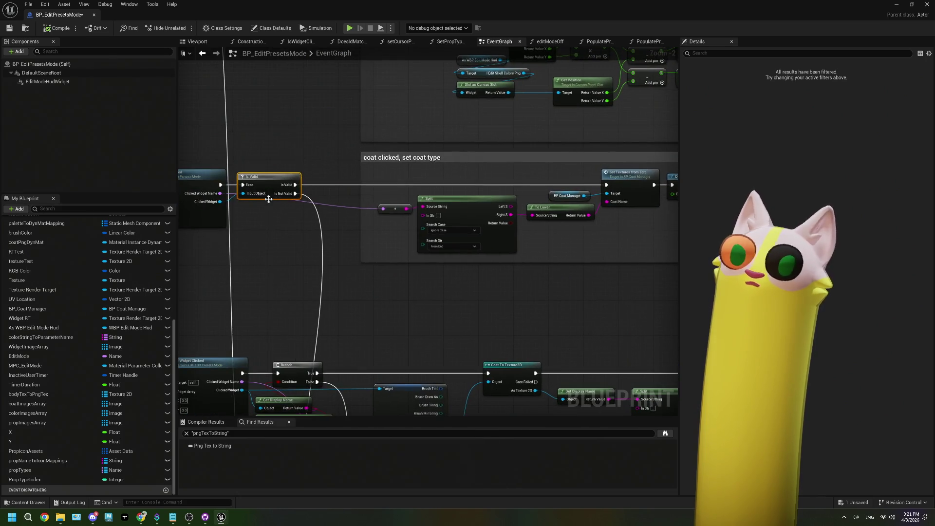
Add a Print String after Is Valid, fed by Clicked Widget Name as its In String
{"action": "left_click_drag", "start_coordinate": [295, 184], "coordinate": [320, 188]}
{"action": "type", "text": "prin"}
{"action": "key", "text": "Return"}
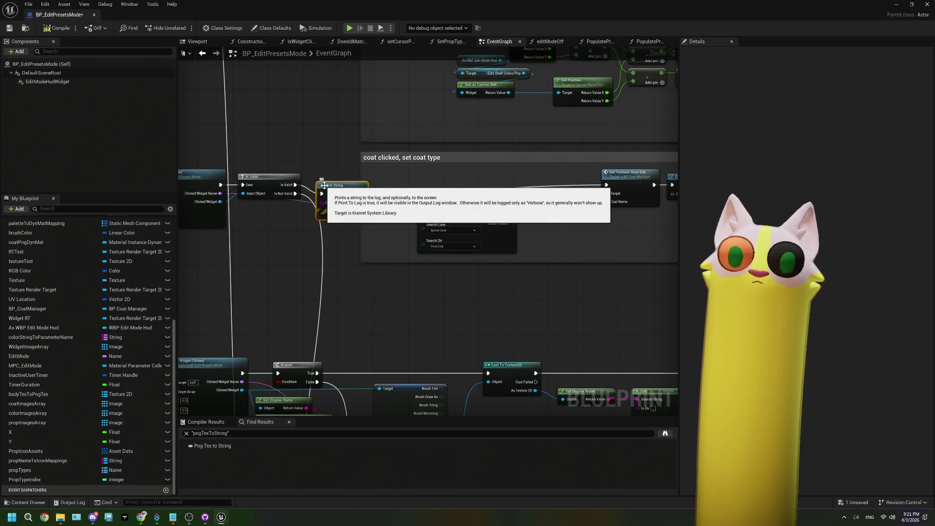
{"action": "left_click_drag", "start_coordinate": [340, 178], "coordinate": [341, 182]}
{"action": "left_click_drag", "start_coordinate": [223, 197], "coordinate": [332, 197]}
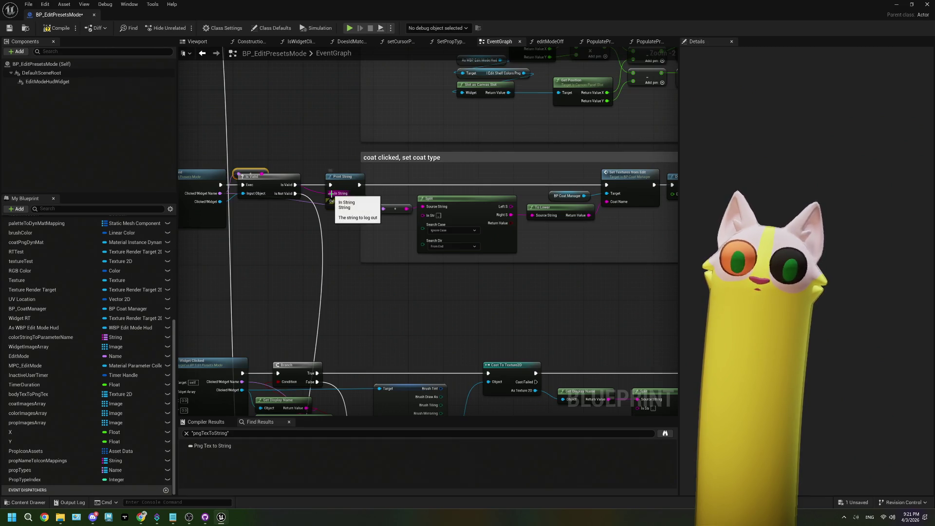
{"action": "left_click_drag", "start_coordinate": [276, 194], "coordinate": [278, 220]}
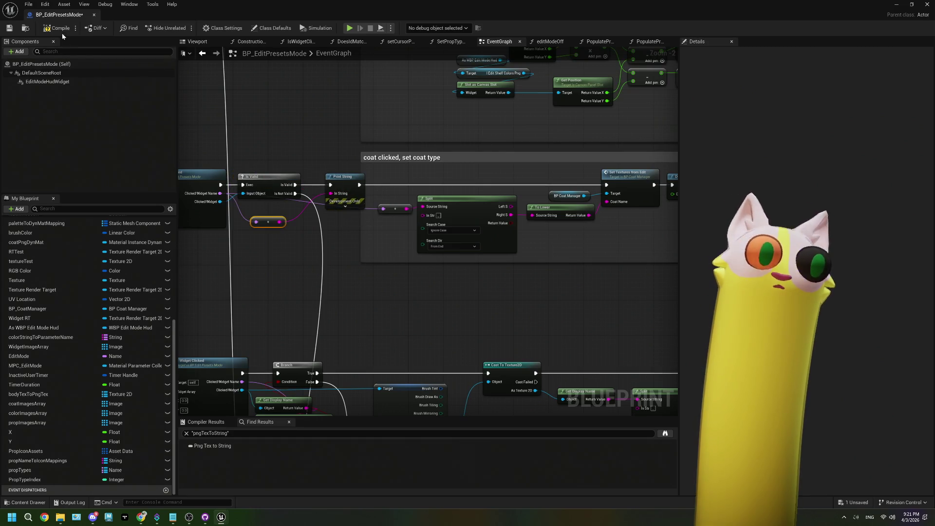
{"action": "scroll", "coordinate": [245, 247], "scroll_direction": "up", "scroll_amount": 1}
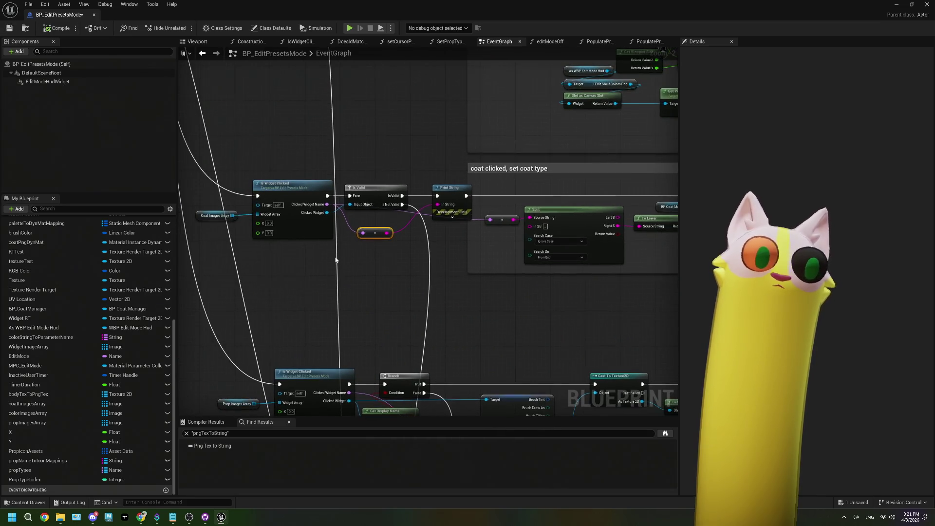
Open the Is Widget Clicked function and look over its nodes
{"action": "scroll", "coordinate": [305, 230], "scroll_direction": "down", "scroll_amount": 3}
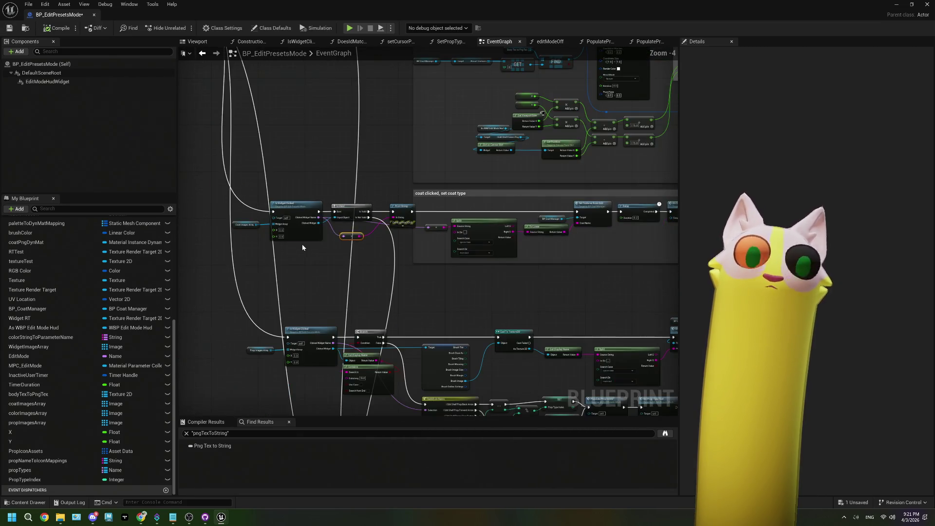
{"action": "double_click", "coordinate": [298, 237]}
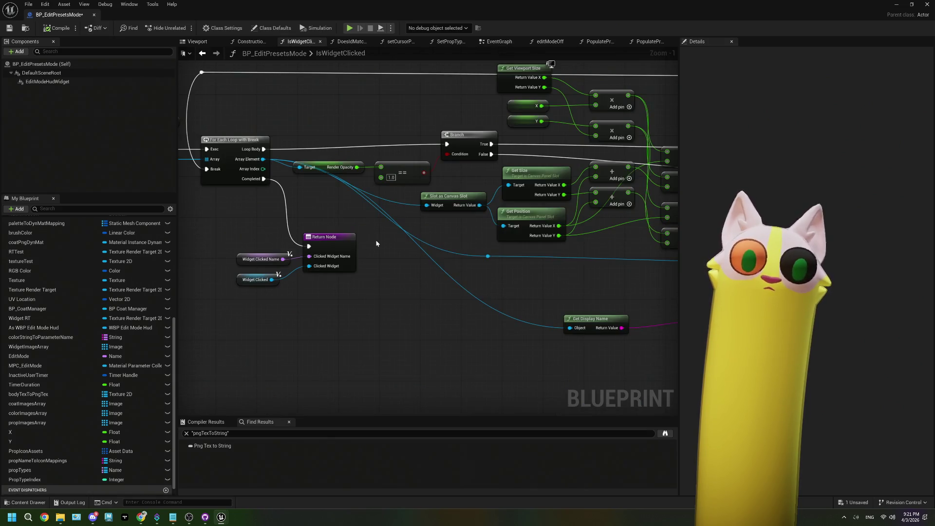
{"action": "scroll", "coordinate": [389, 243], "scroll_direction": "down", "scroll_amount": 2}
{"action": "left_click_drag", "start_coordinate": [408, 253], "coordinate": [271, 254]}
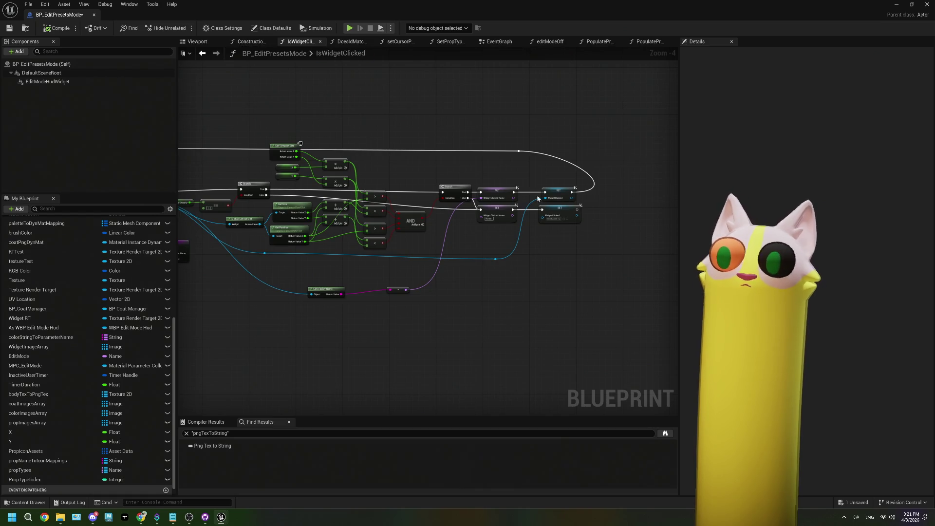
{"action": "scroll", "coordinate": [540, 198], "scroll_direction": "up", "scroll_amount": 1}
{"action": "scroll", "coordinate": [540, 200], "scroll_direction": "down", "scroll_amount": 1}
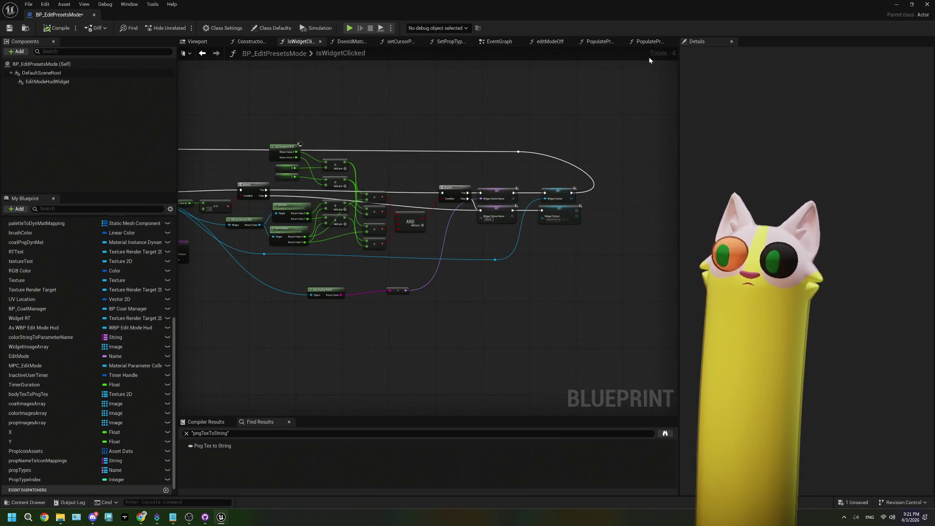
Return to the EventGraph, save the blueprint and close the Blueprint editor
{"action": "left_click", "coordinate": [488, 46]}
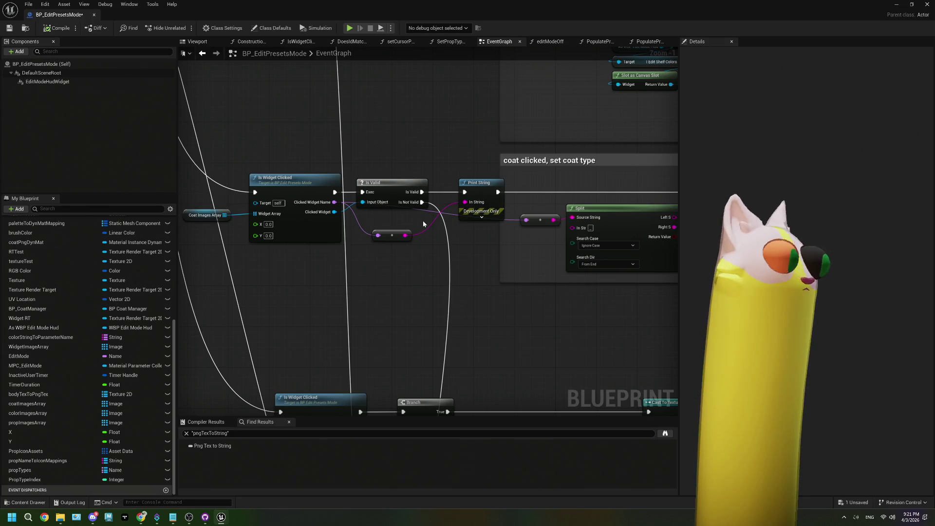
{"action": "left_click", "coordinate": [10, 27]}
{"action": "scroll", "coordinate": [357, 300], "scroll_direction": "down", "scroll_amount": 2}
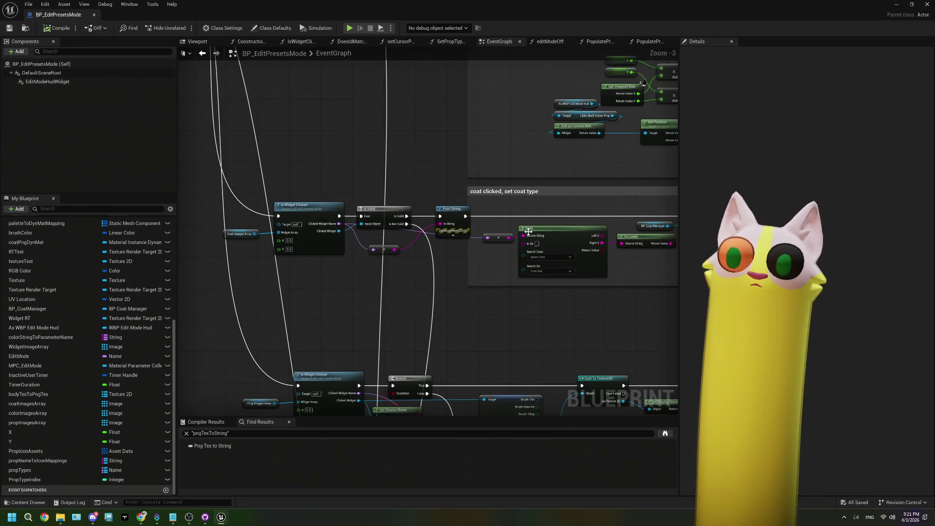
{"action": "left_click", "coordinate": [927, 4]}
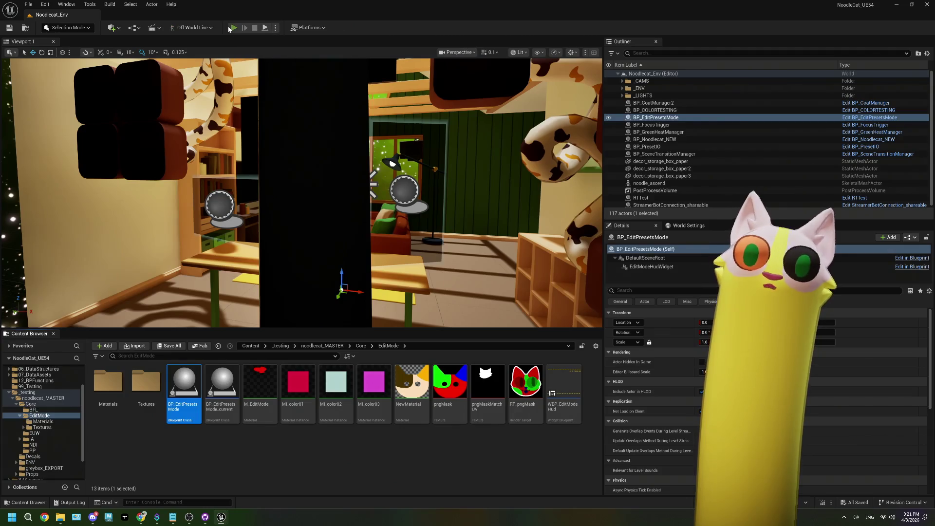
Start Play In Editor for Noodlecat_Env, then bring OBS and the Twitch page forward
{"action": "left_click", "coordinate": [233, 28]}
{"action": "left_click", "coordinate": [189, 517]}
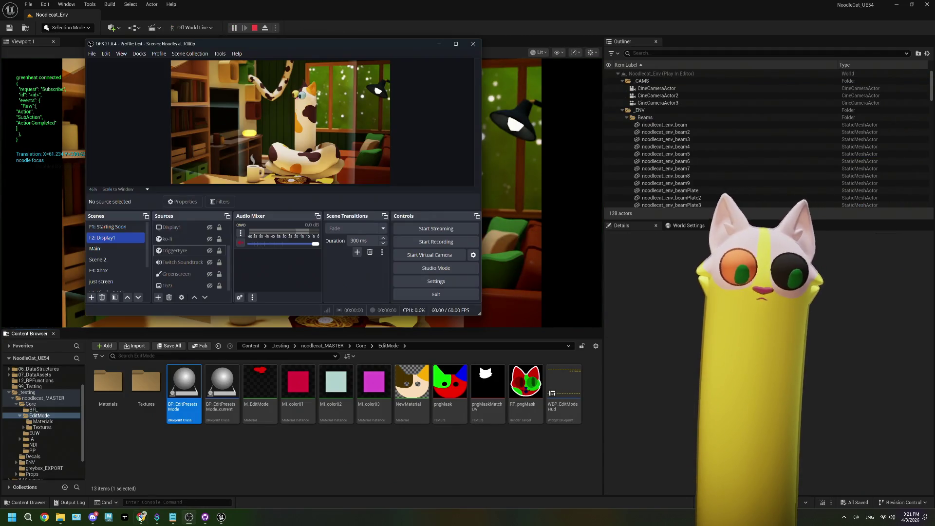
{"action": "left_click", "coordinate": [141, 517]}
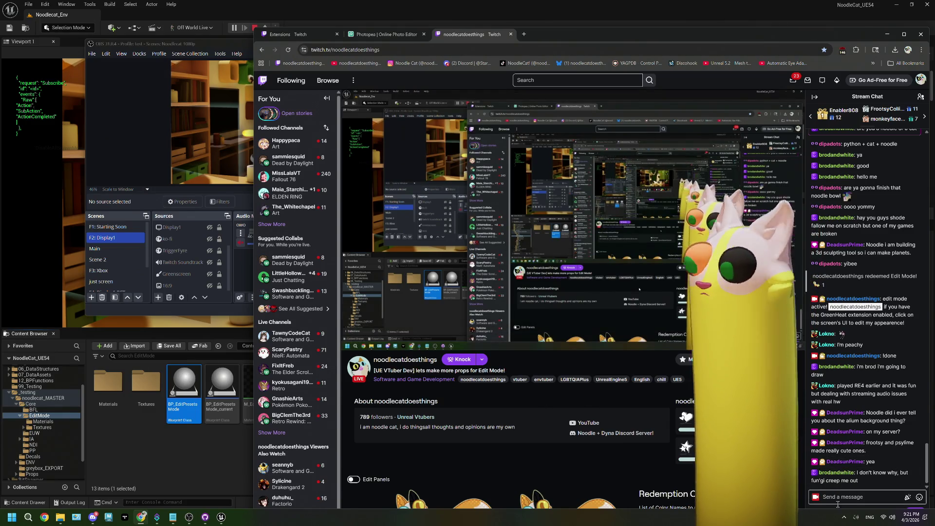
Redeem the Edit Mode! channel points reward from the Twitch chat
{"action": "left_click_drag", "start_coordinate": [839, 38], "coordinate": [836, 13]}
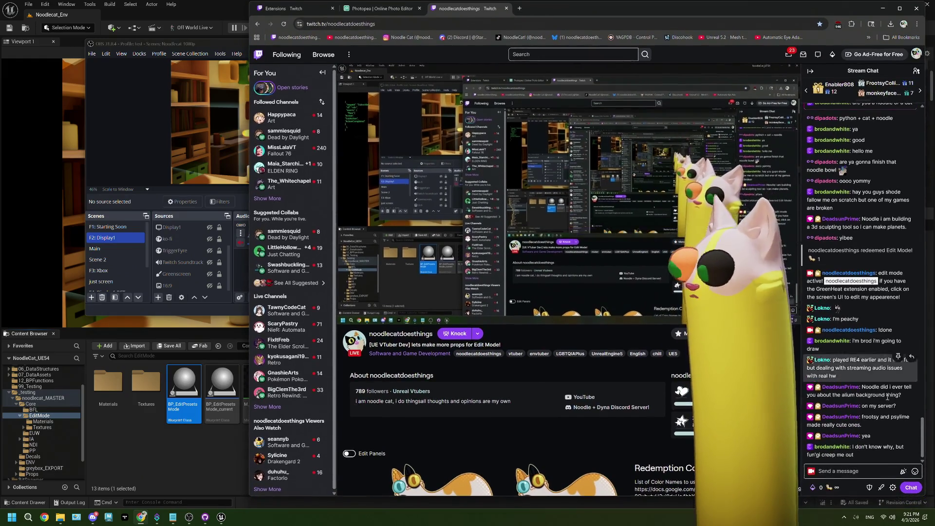
{"action": "left_click", "coordinate": [815, 487]}
{"action": "left_click", "coordinate": [846, 388]}
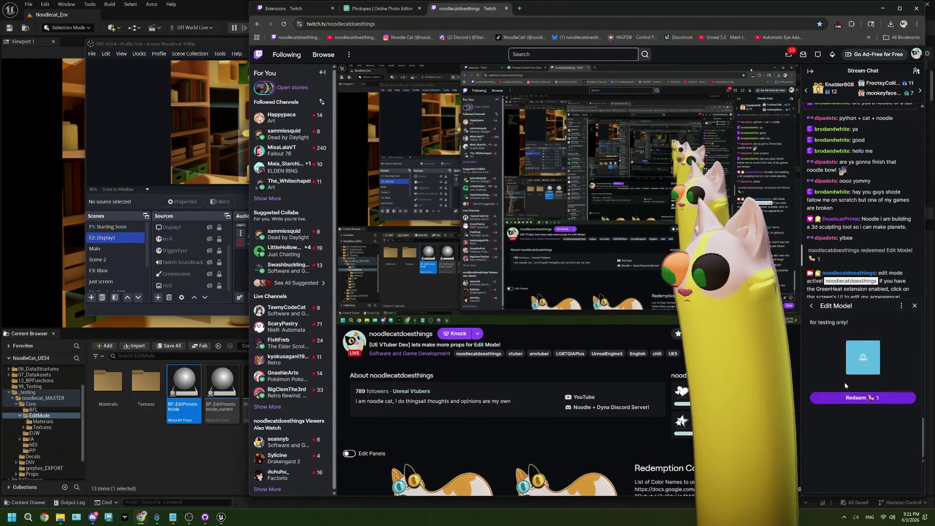
{"action": "left_click", "coordinate": [849, 397]}
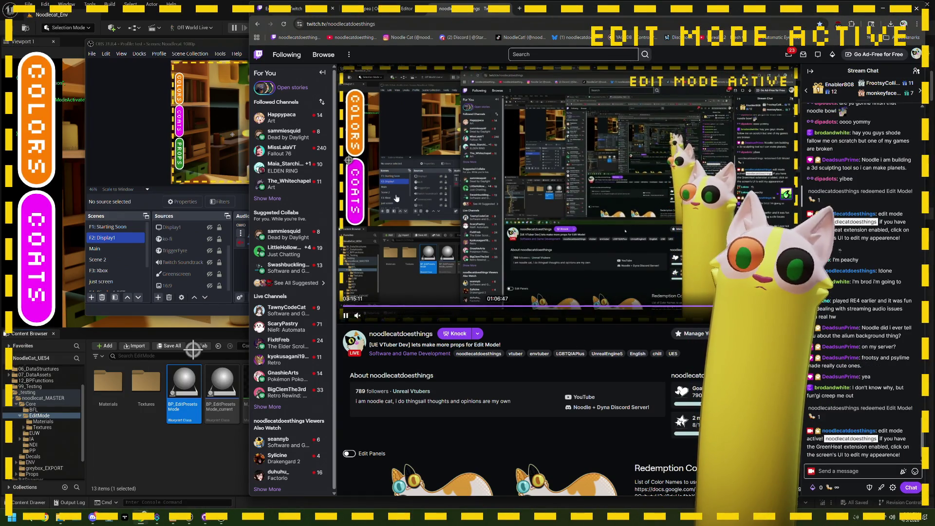
Dress the avatar in the pink-patched coat from COATS, then open the COLORS panel
{"action": "left_click", "coordinate": [32, 290]}
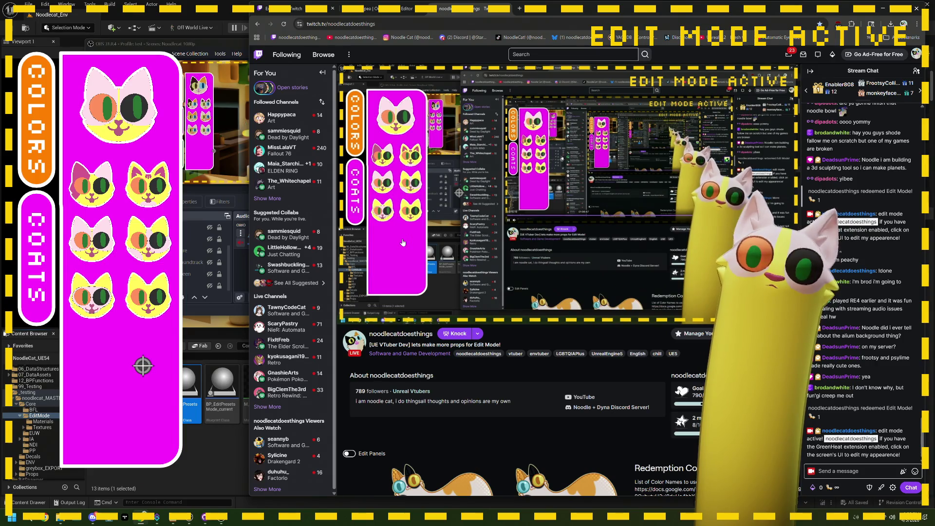
{"action": "mouse_move", "coordinate": [400, 240]}
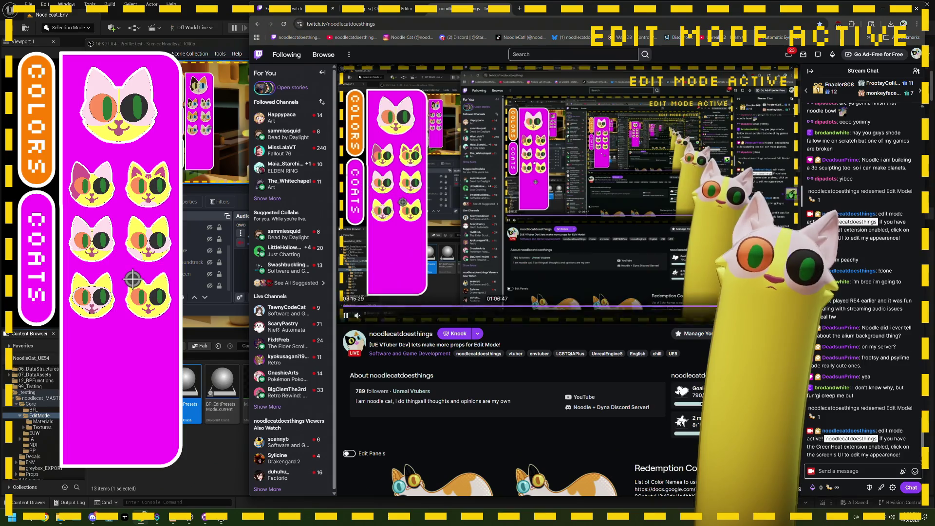
{"action": "key", "text": "alt+Tab"}
{"action": "key", "text": "alt+Tab"}
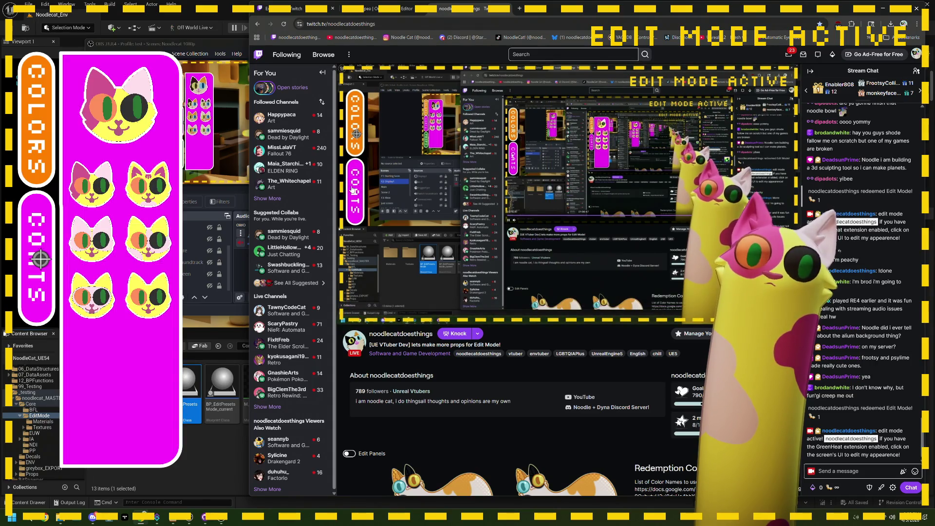
{"action": "left_click", "coordinate": [358, 135]}
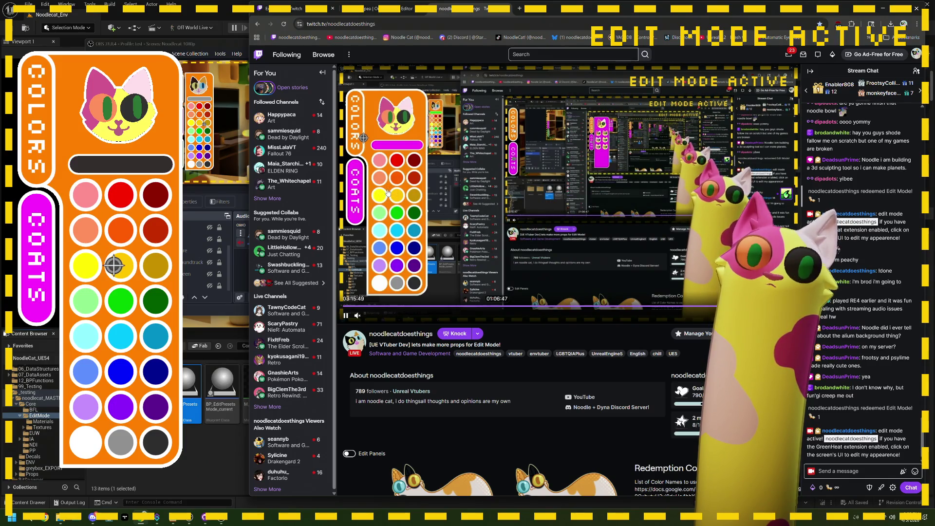
Apply the yellow swatch to the avatar's head patches, then collapse COLORS and reopen COATS
{"action": "left_click", "coordinate": [382, 198]}
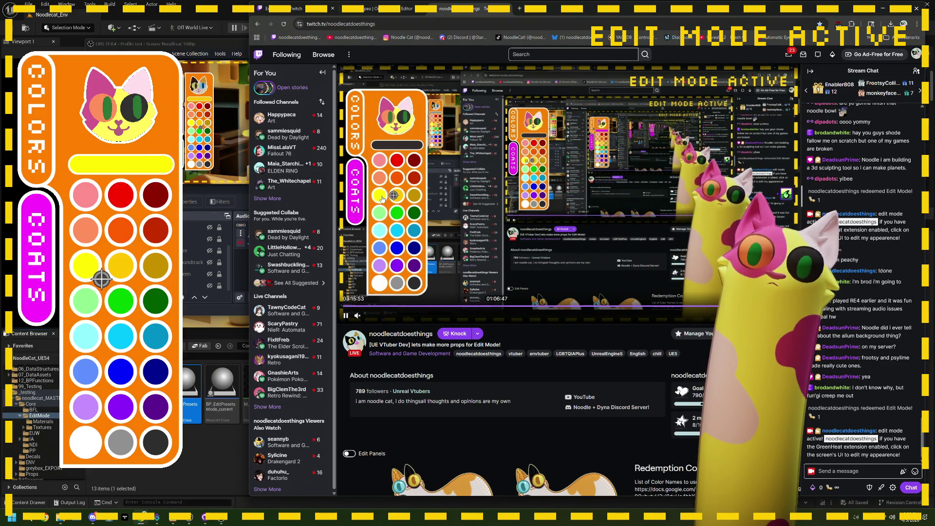
{"action": "left_click", "coordinate": [389, 113]}
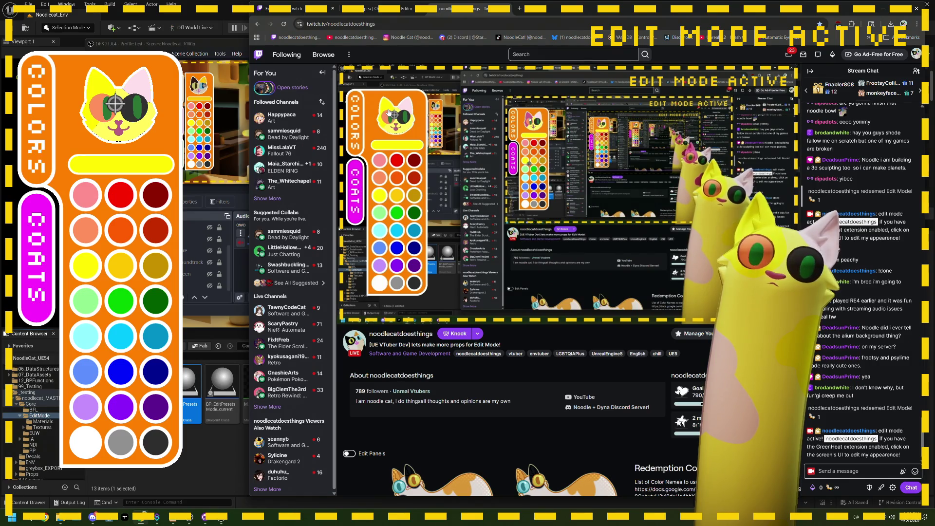
{"action": "left_click", "coordinate": [357, 128]}
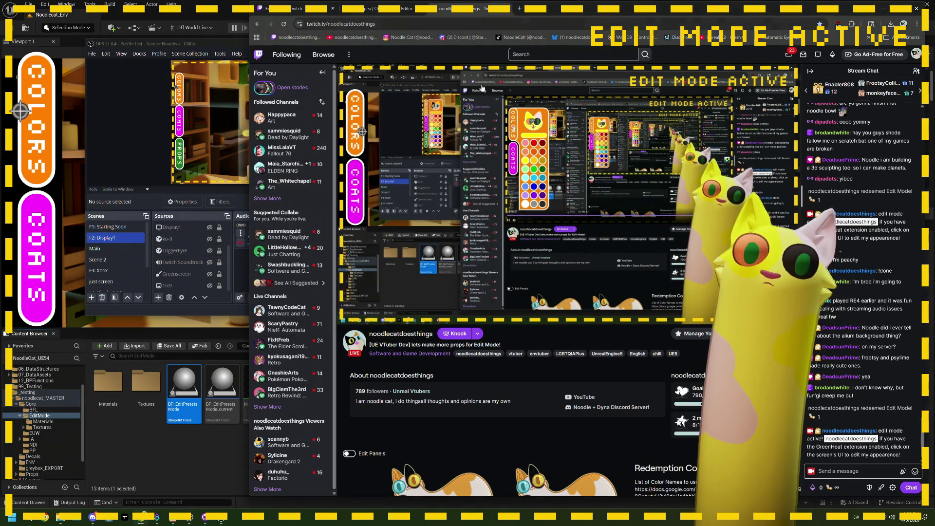
{"action": "left_click", "coordinate": [352, 187]}
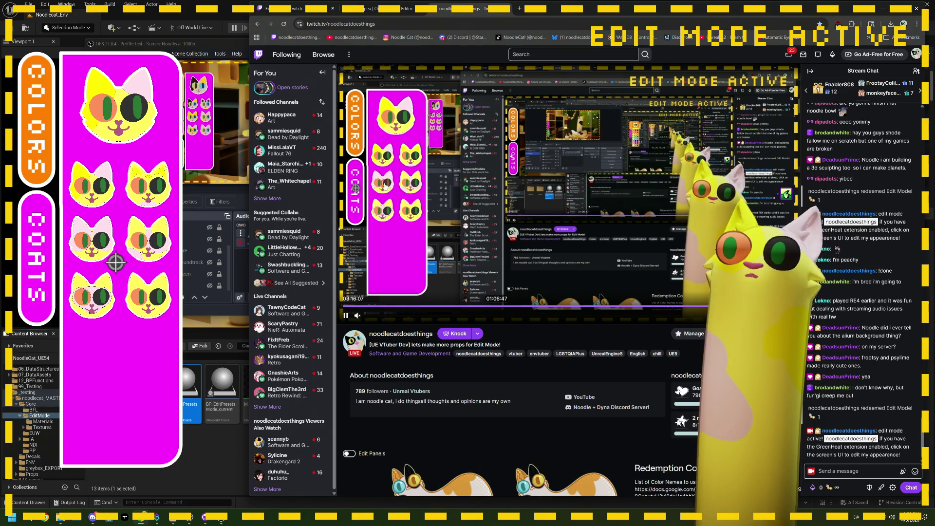
Put the pink-topped coat on the avatar and check it in OBS and Twitch
{"action": "left_click", "coordinate": [384, 185]}
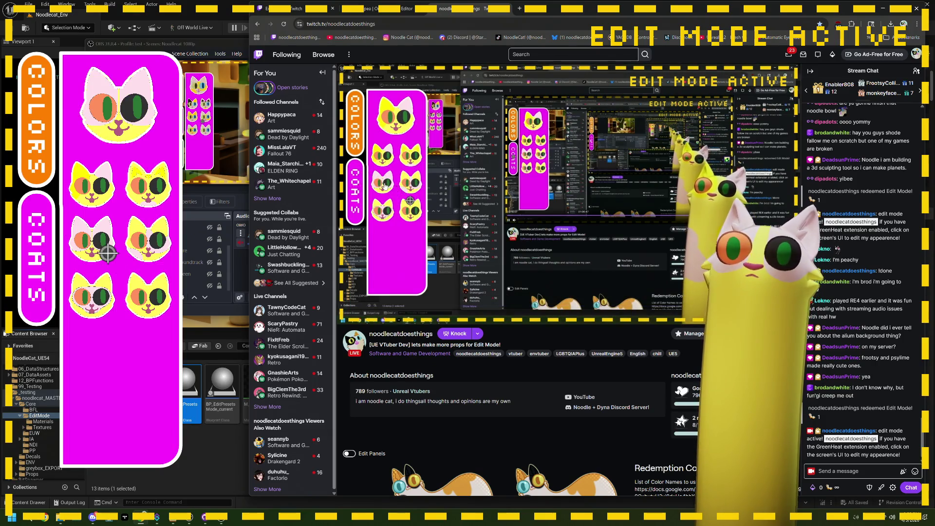
{"action": "key", "text": "alt+Tab"}
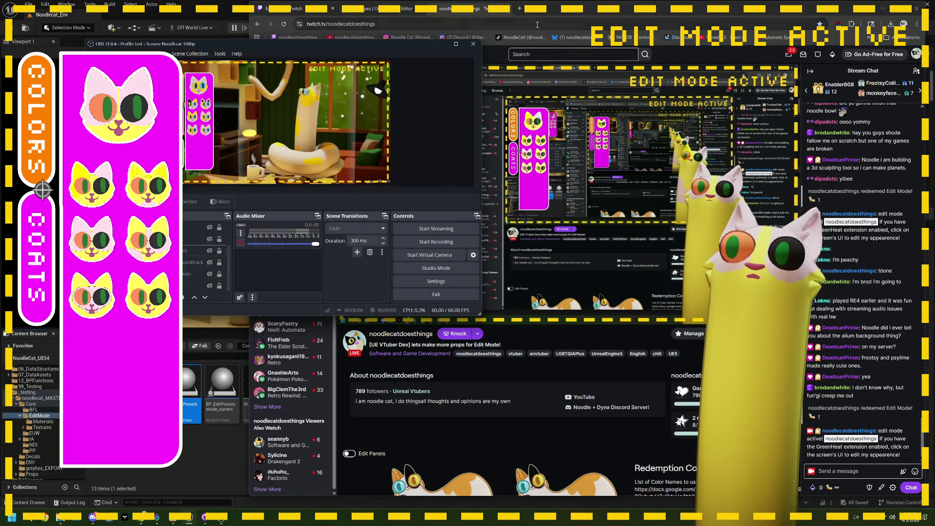
{"action": "key", "text": "alt+Tab"}
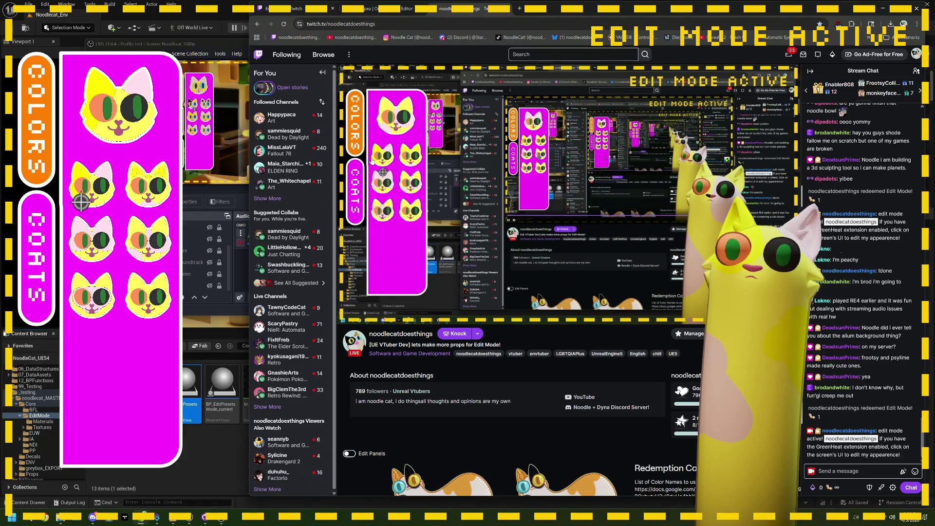
Switch through OBS back to the Unreal Editor window
{"action": "mouse_move", "coordinate": [390, 161]}
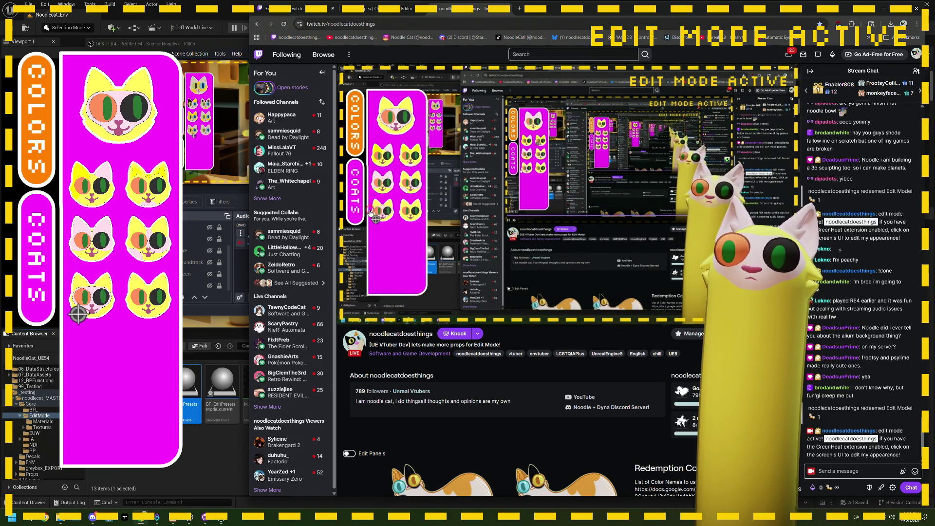
{"action": "left_click", "coordinate": [202, 47]}
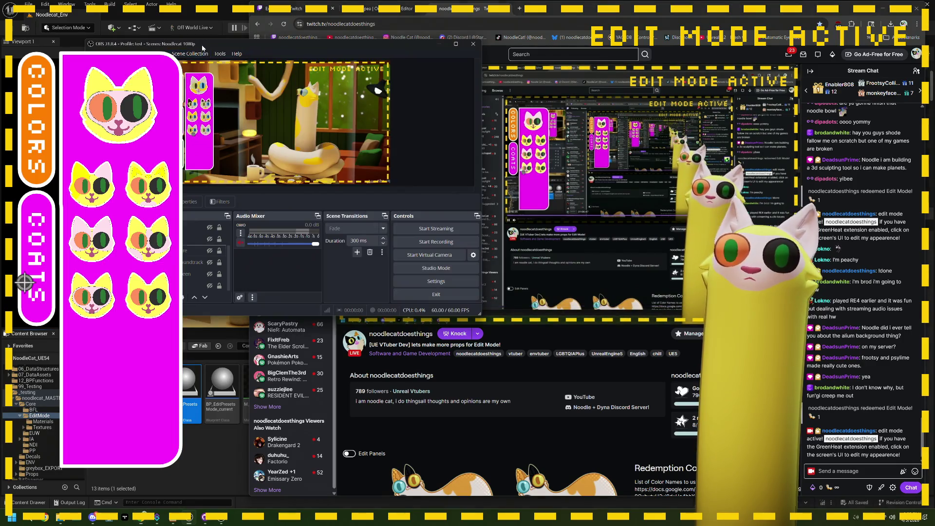
{"action": "left_click", "coordinate": [218, 16]}
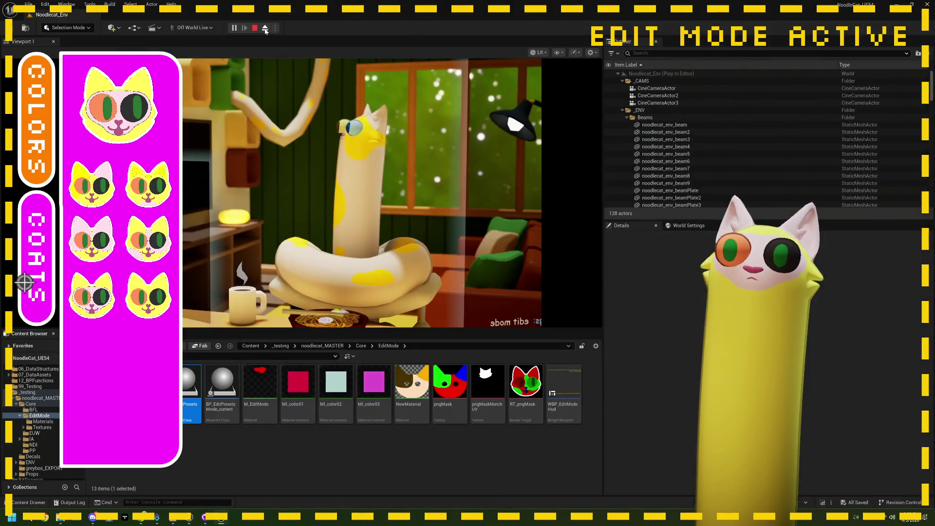
Stop play and find the Is Valid and Branch nodes in BP_EditPresetsMode's EventGraph
{"action": "left_click", "coordinate": [257, 29]}
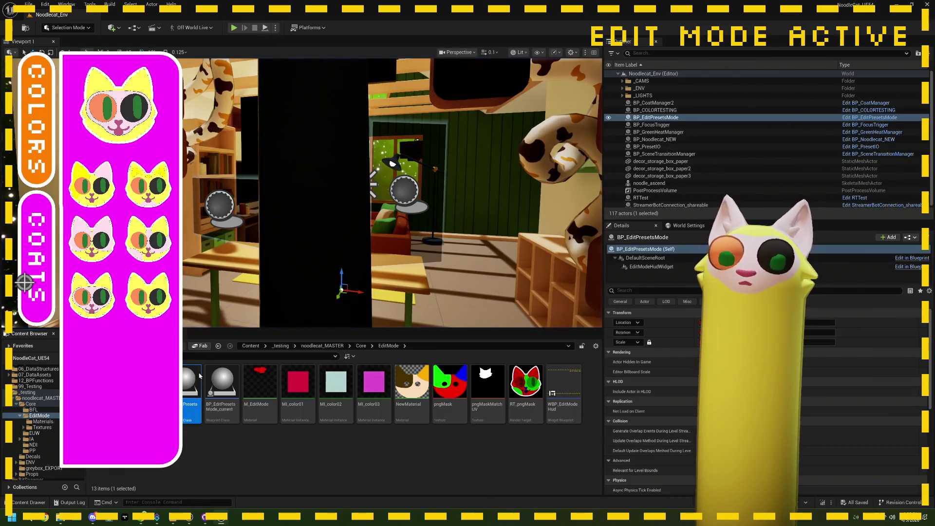
{"action": "scroll", "coordinate": [348, 274], "scroll_direction": "up", "scroll_amount": 2}
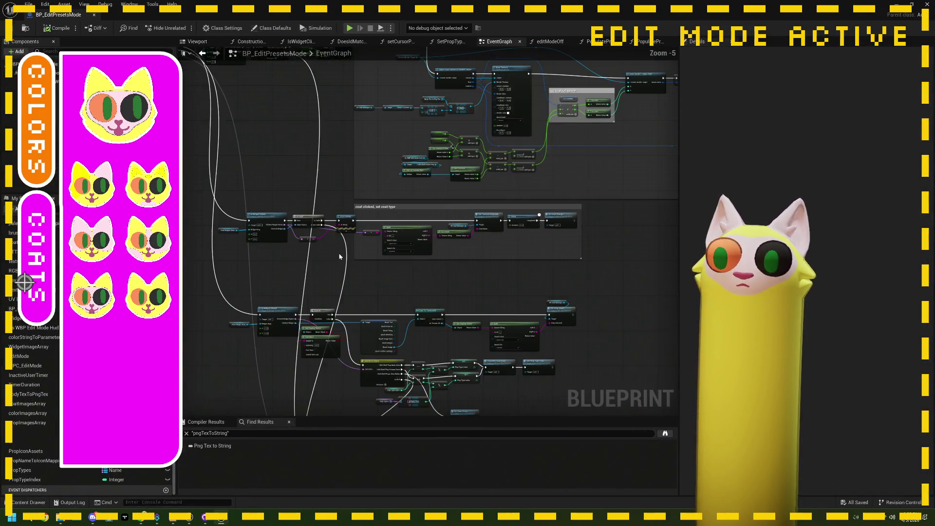
{"action": "mouse_move", "coordinate": [339, 279]}
{"action": "left_mouse_down"}
{"action": "mouse_move", "coordinate": [338, 167]}
{"action": "mouse_move", "coordinate": [358, 290]}
{"action": "mouse_move", "coordinate": [318, 242]}
{"action": "left_mouse_up"}
{"action": "scroll", "coordinate": [394, 329], "scroll_direction": "up", "scroll_amount": 1}
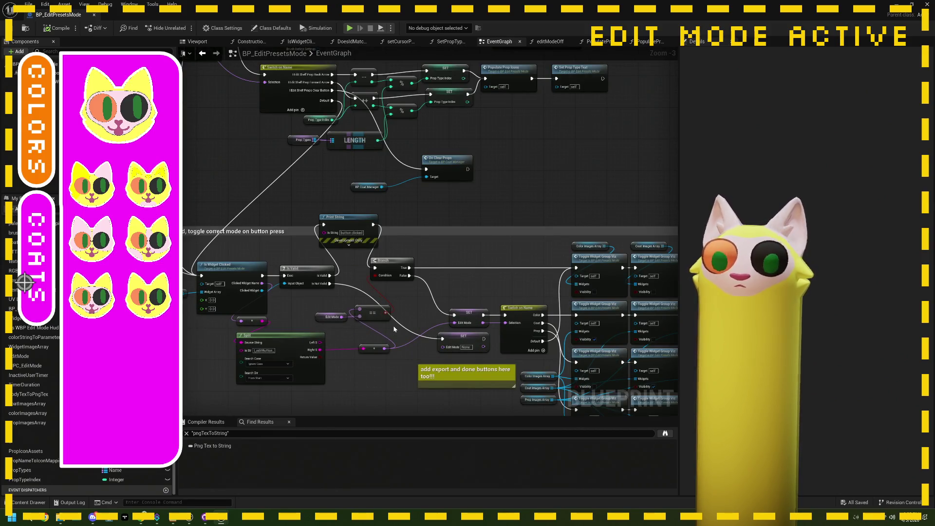
{"action": "left_click_drag", "start_coordinate": [394, 329], "coordinate": [354, 309]}
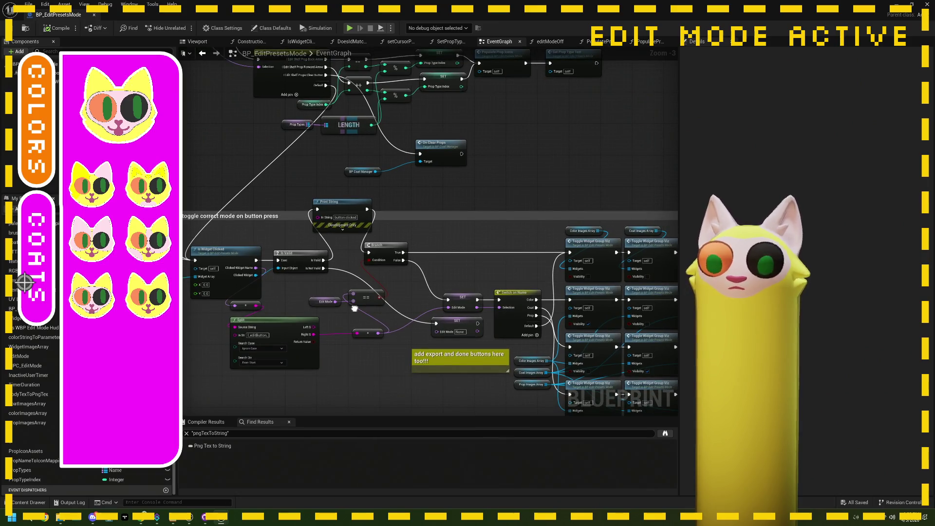
{"action": "scroll", "coordinate": [449, 341], "scroll_direction": "up", "scroll_amount": 3}
{"action": "left_click_drag", "start_coordinate": [428, 304], "coordinate": [561, 301]}
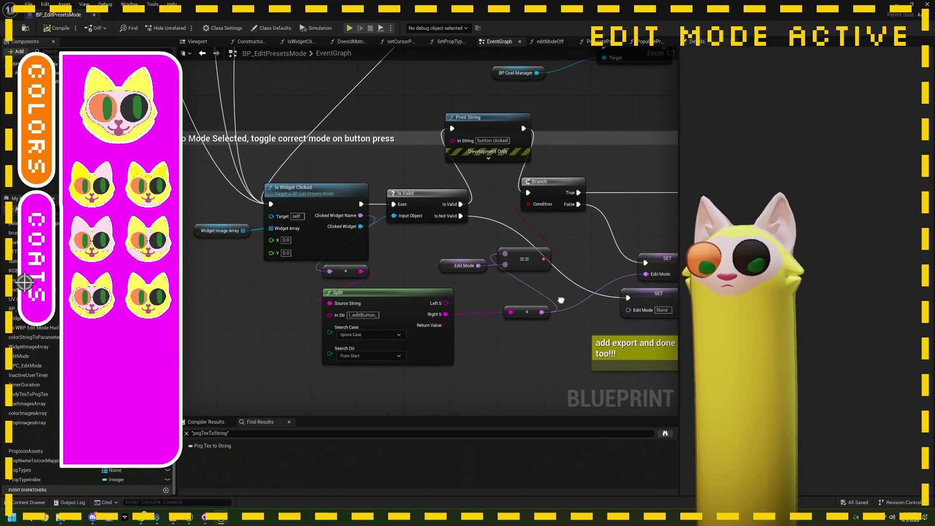
{"action": "left_click_drag", "start_coordinate": [560, 300], "coordinate": [444, 294]}
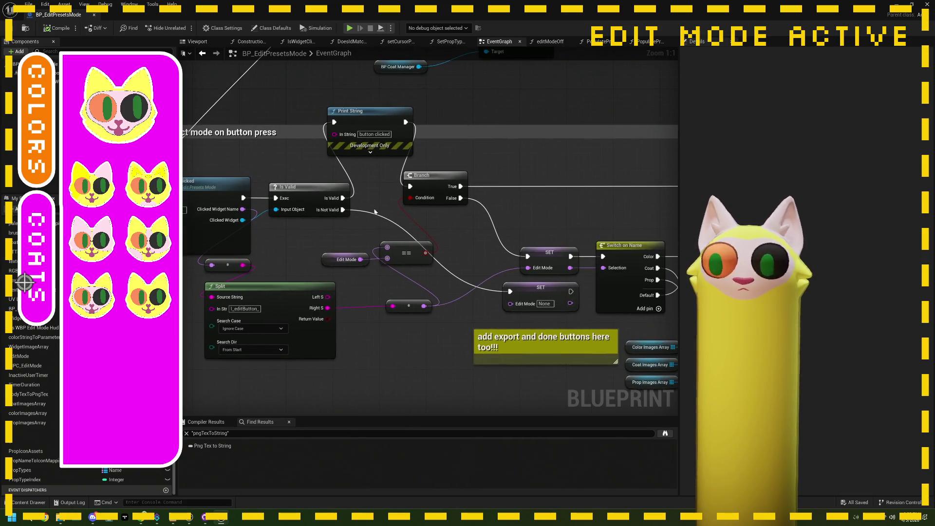
Break the Is Not Valid link to the lower SET Edit Mode, save, and minimize the editor
{"action": "right_click", "coordinate": [342, 210]}
{"action": "left_click", "coordinate": [370, 230]}
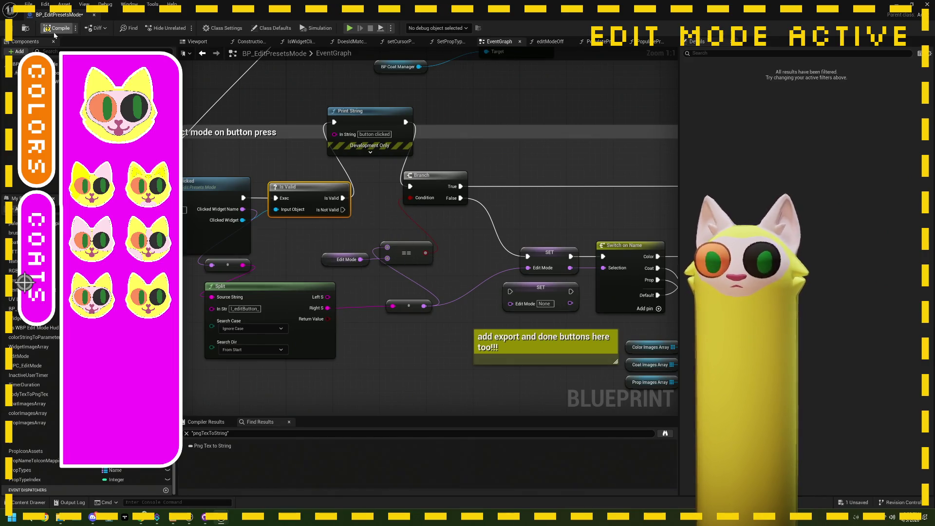
{"action": "left_click", "coordinate": [12, 28]}
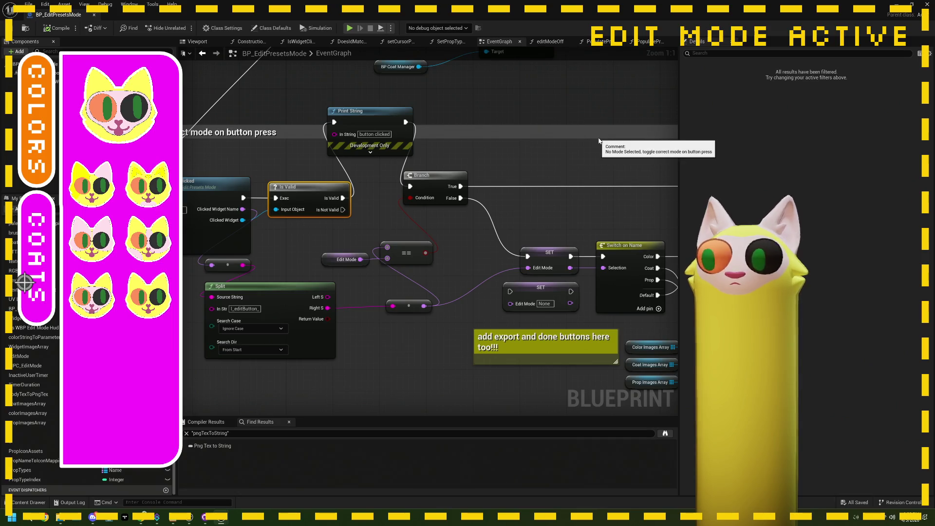
{"action": "left_click", "coordinate": [896, 4]}
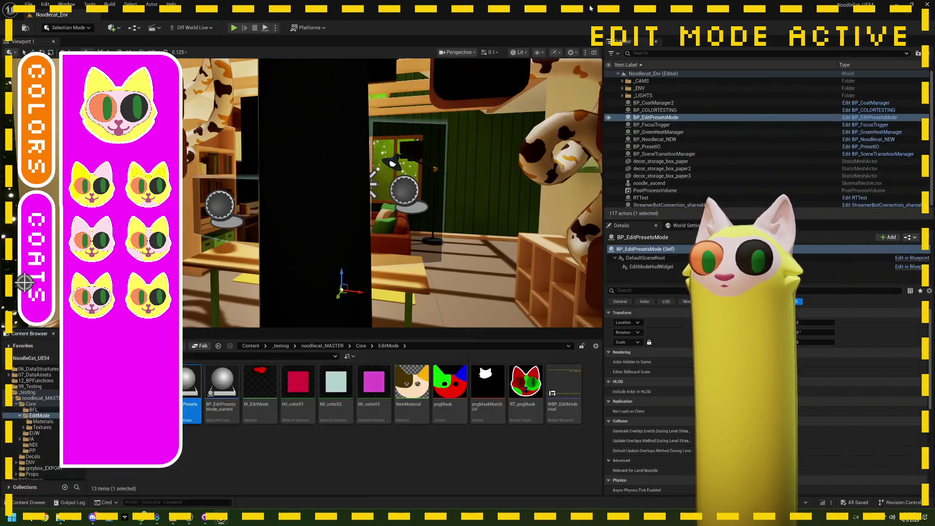
Start a fresh Play In Editor run of Noodlecat_Env and bring the Twitch browser forward
{"action": "left_click", "coordinate": [234, 29]}
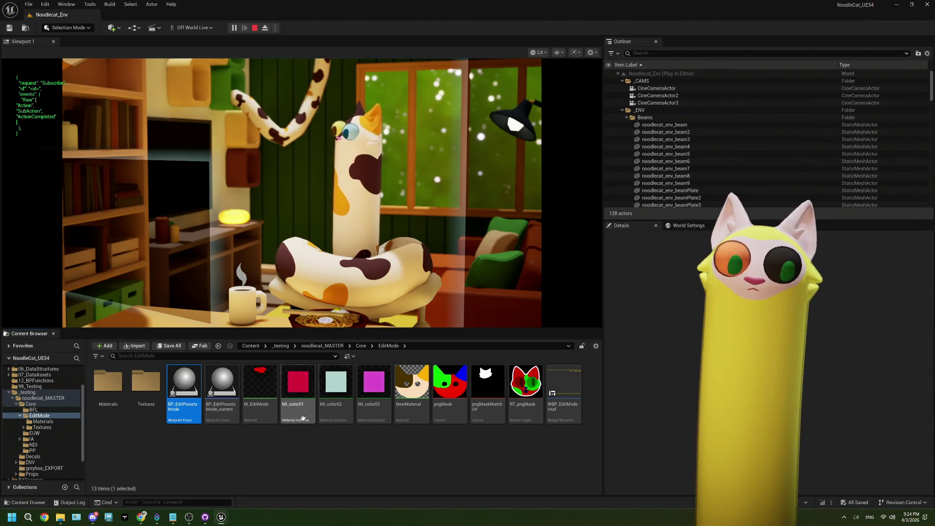
{"action": "left_click", "coordinate": [189, 517]}
Redeem the Edit Model! reward, then try Noodlecat Presets! and dismiss the rewards popup
{"action": "left_click", "coordinate": [141, 517]}
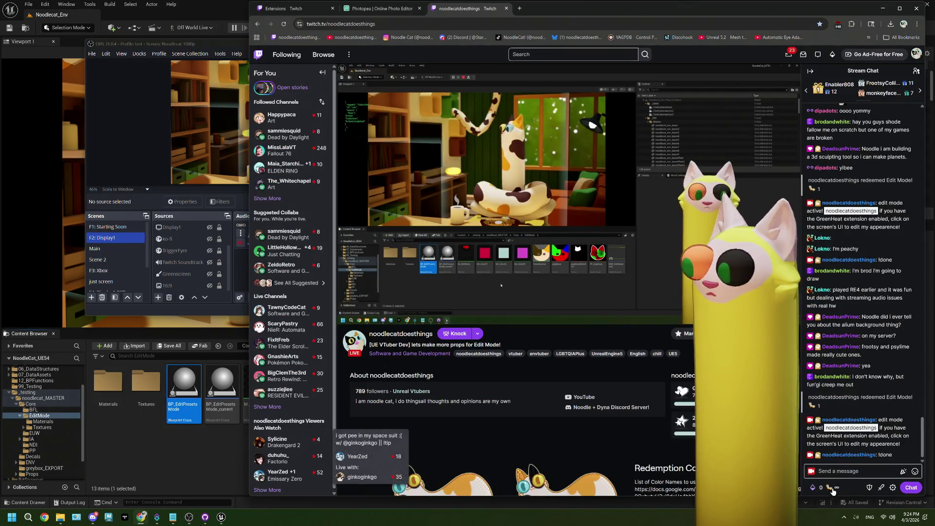
{"action": "left_click", "coordinate": [816, 487]}
{"action": "left_click", "coordinate": [832, 467]}
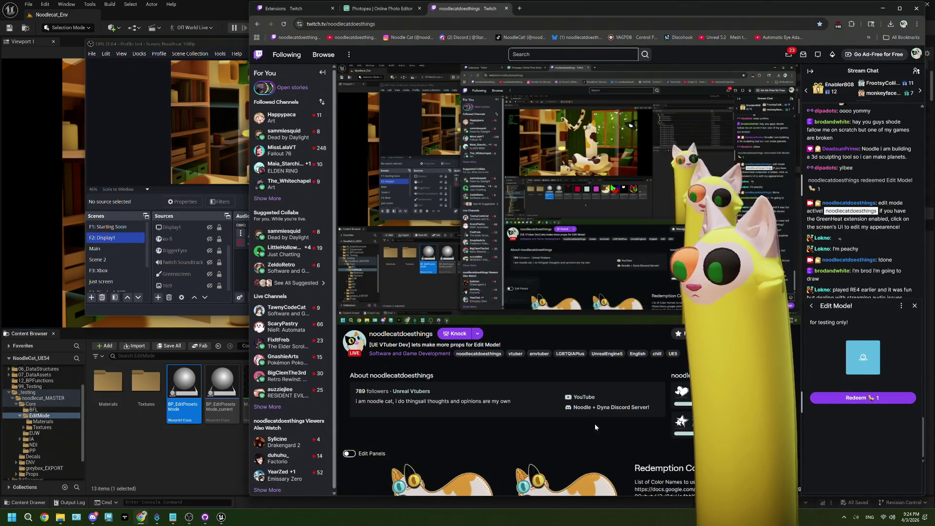
{"action": "left_click", "coordinate": [862, 397]}
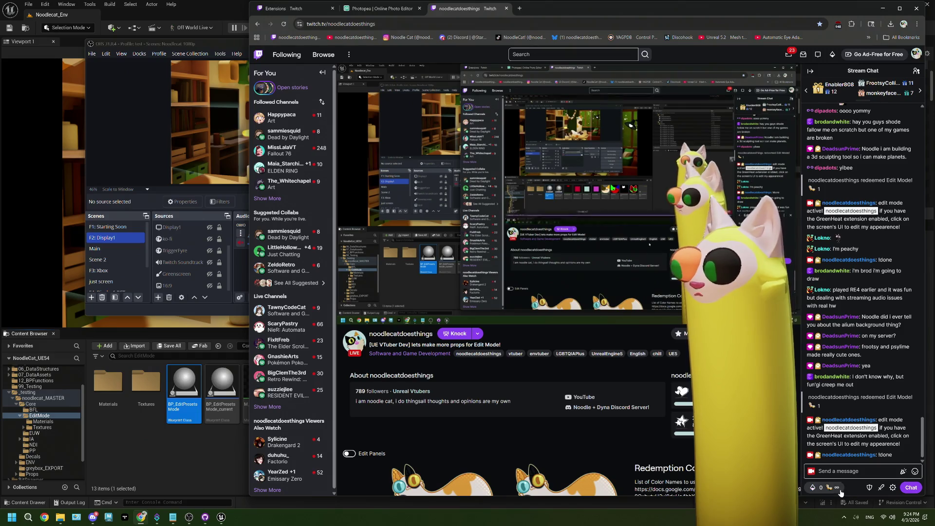
{"action": "left_click", "coordinate": [819, 488]}
{"action": "left_click", "coordinate": [863, 458]}
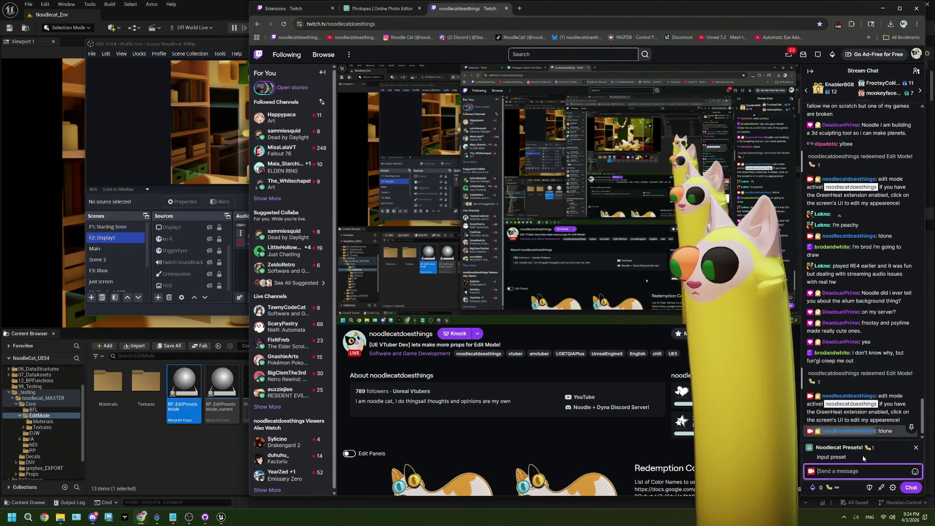
{"action": "left_click", "coordinate": [915, 447]}
{"action": "left_click", "coordinate": [817, 484]}
{"action": "key", "text": "Escape"}
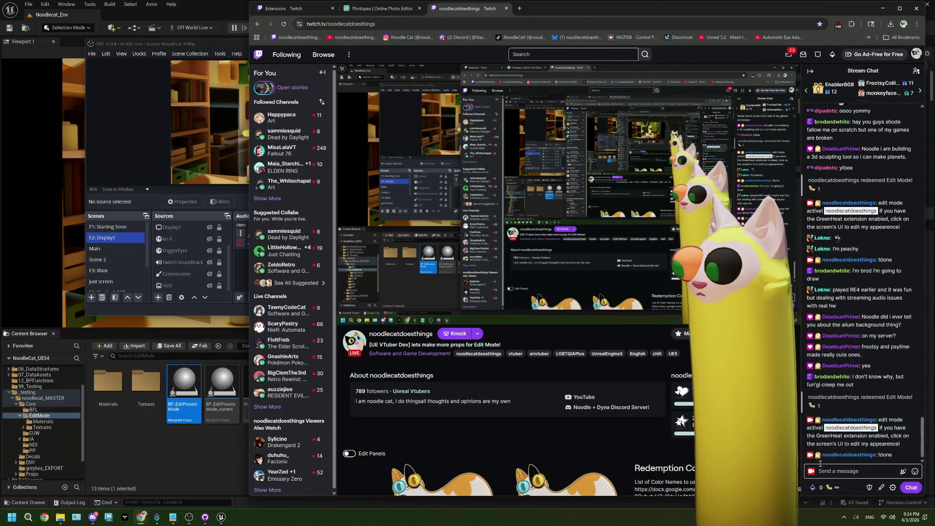
Redeem the Edit Mode reward and open the overlay's COATS panel of cat heads
{"action": "left_click", "coordinate": [819, 488]}
{"action": "left_click", "coordinate": [823, 469]}
{"action": "left_click", "coordinate": [862, 397]}
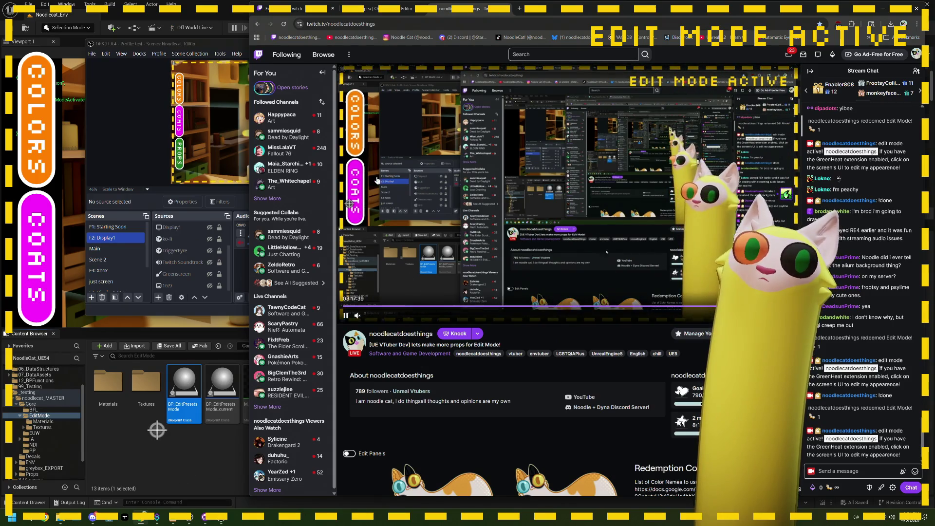
{"action": "left_click", "coordinate": [349, 194]}
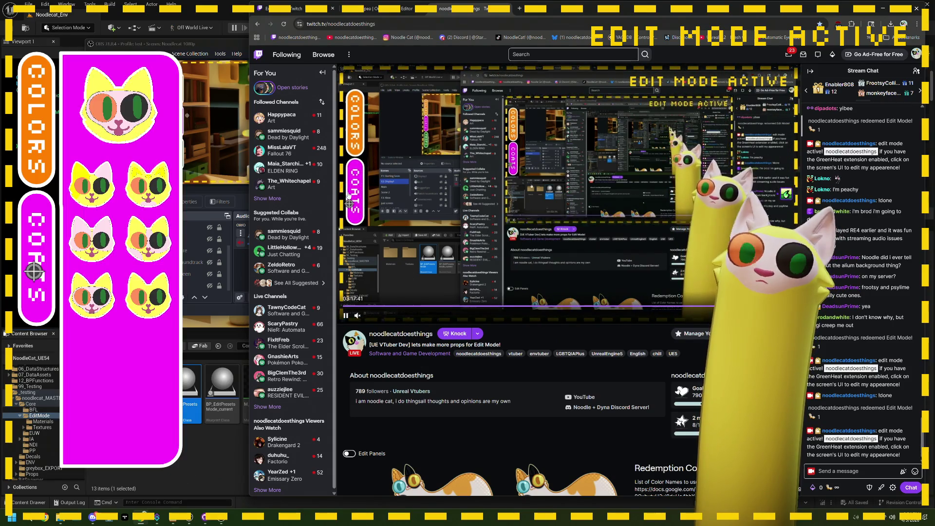
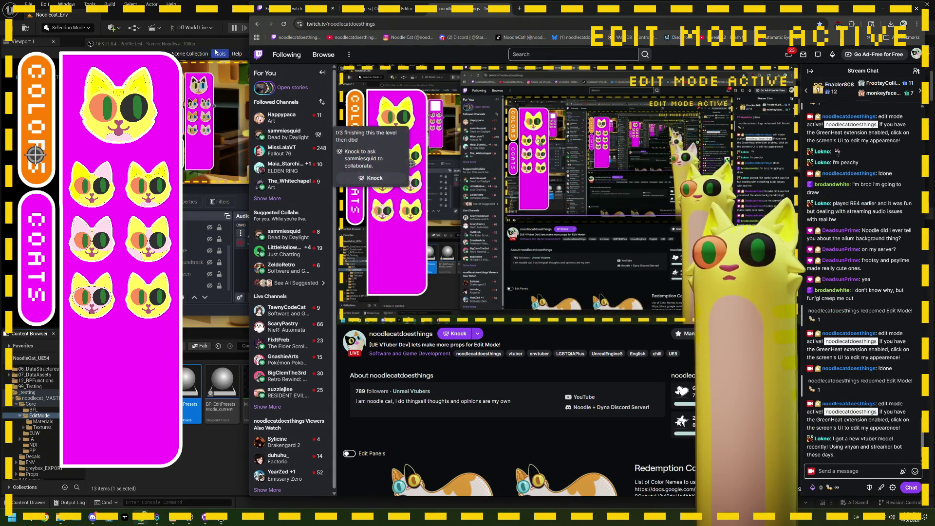
On the stream overlay, switch the edit panel to the colour palette and test clicks on the coat grid
{"action": "key", "text": "alt+Tab"}
{"action": "key", "text": "alt+Tab"}
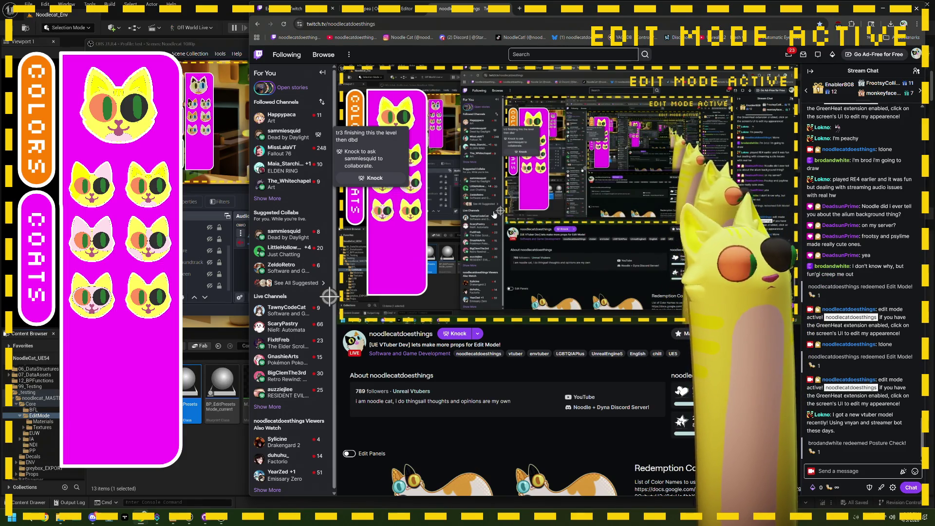
{"action": "mouse_move", "coordinate": [344, 306]}
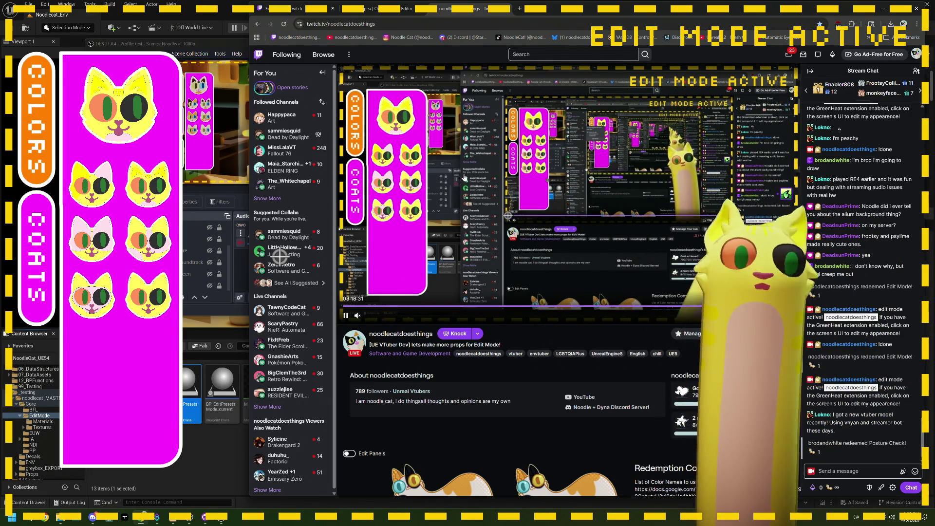
{"action": "left_click", "coordinate": [48, 146]}
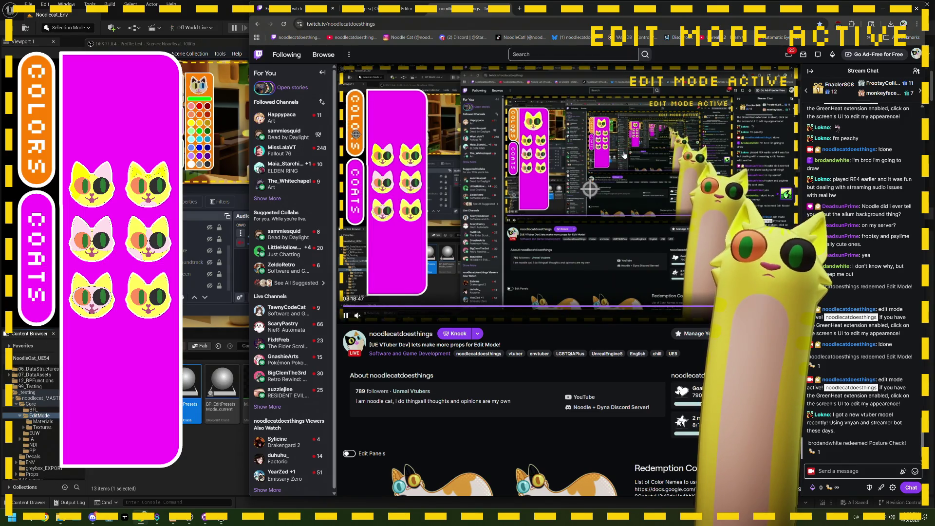
{"action": "left_click", "coordinate": [387, 187]}
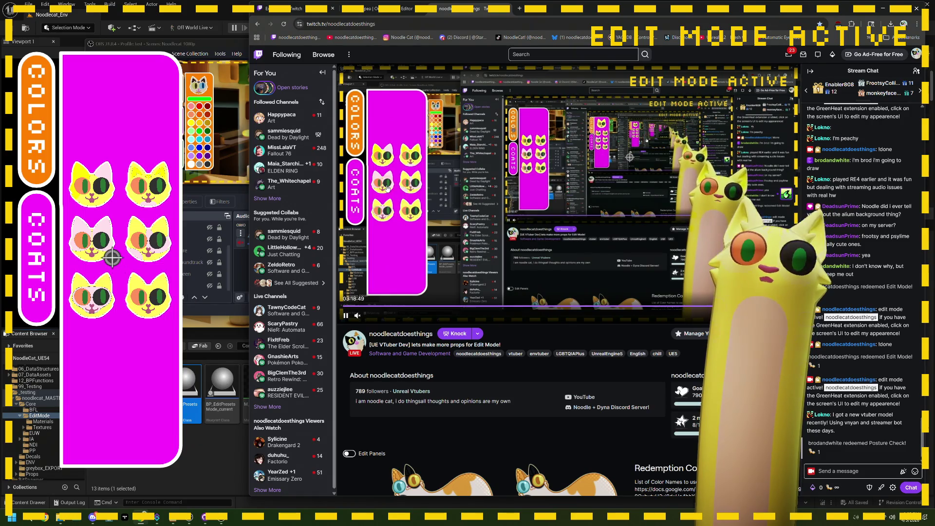
{"action": "left_click", "coordinate": [400, 215]}
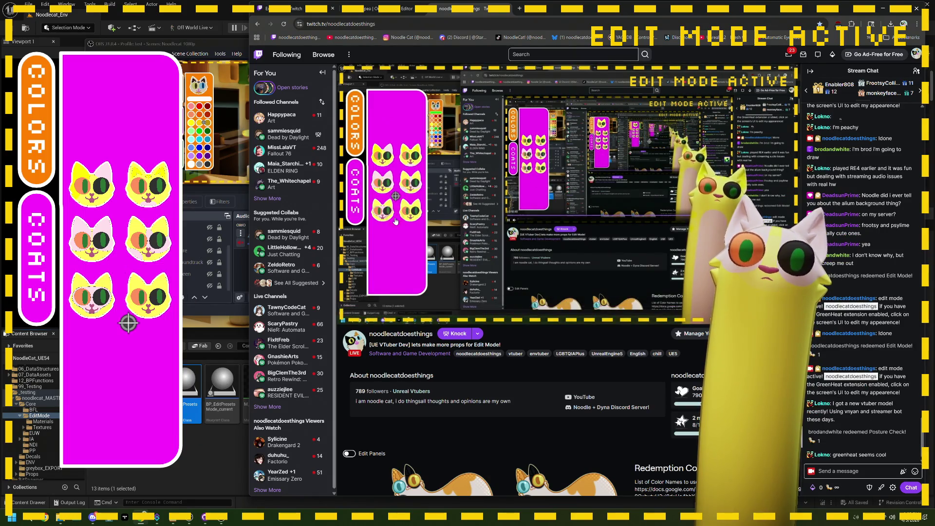
{"action": "left_click", "coordinate": [391, 125]}
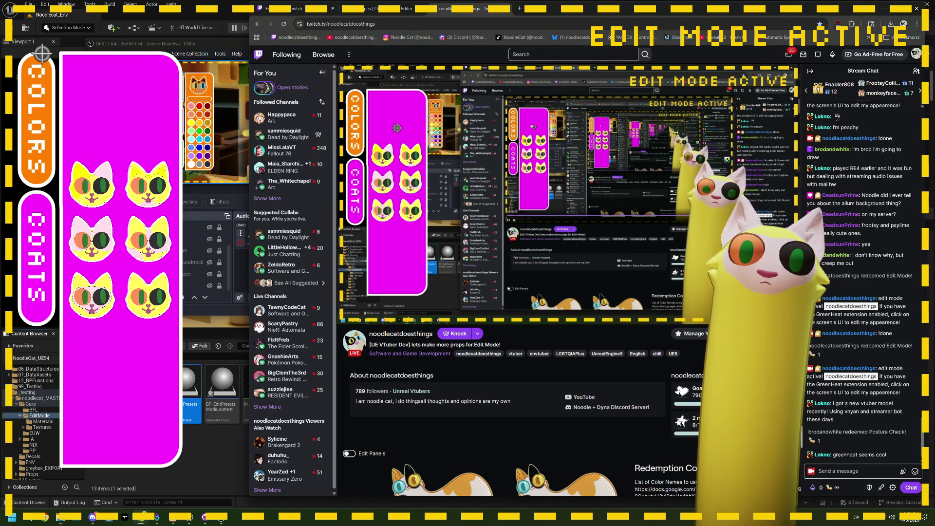
Bring the Twitch page back, then return to the BP_EditPresetsMode event graph in Unreal
{"action": "key", "text": "alt+Tab"}
{"action": "left_click", "coordinate": [536, 26]}
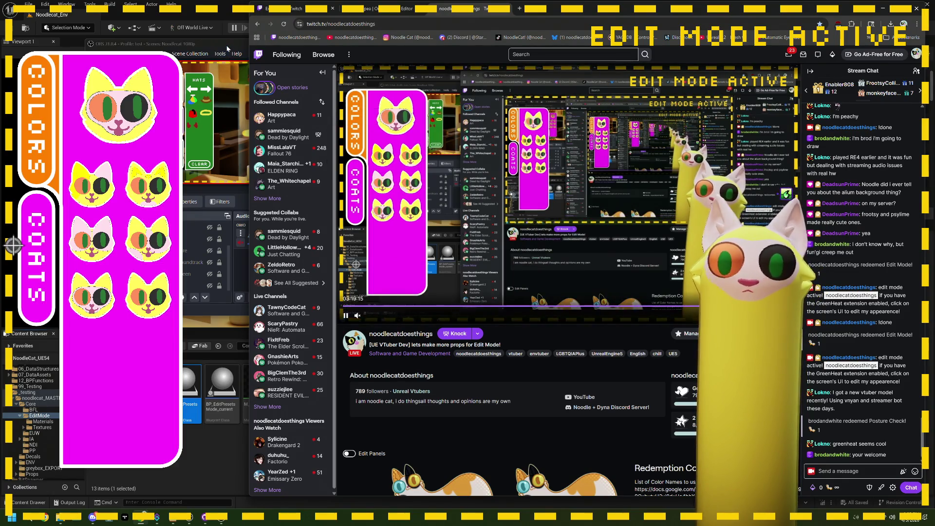
{"action": "left_click", "coordinate": [217, 9]}
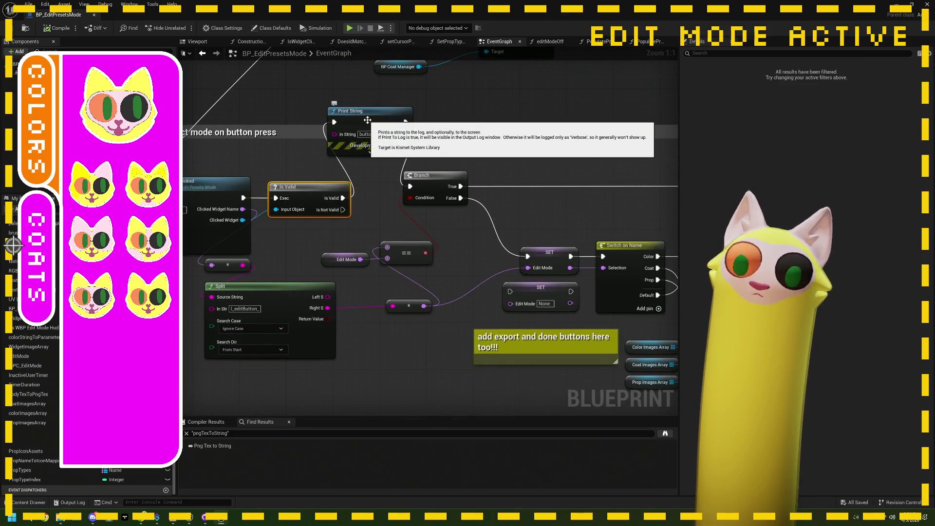
Delete the Print String debug node and wire Is Valid directly into Branch
{"action": "left_click", "coordinate": [367, 120]}
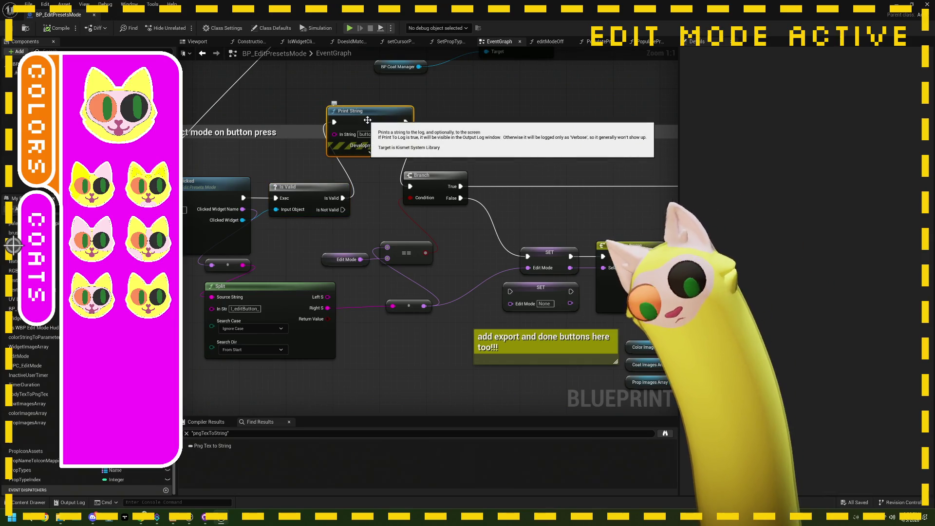
{"action": "key", "text": "Delete"}
{"action": "left_click_drag", "start_coordinate": [343, 198], "coordinate": [430, 186]}
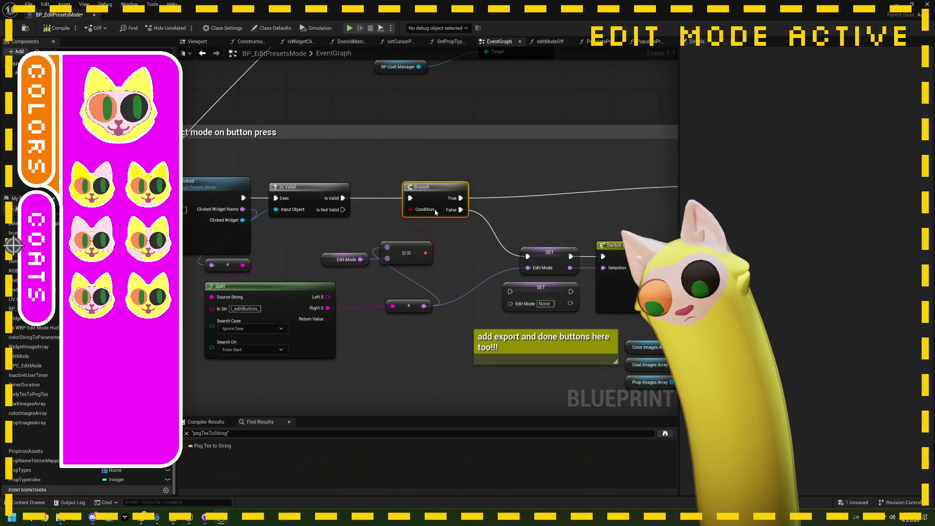
Open the IsWidgetClicked function graph and delete its Widget Image Array node
{"action": "scroll", "coordinate": [387, 239], "scroll_direction": "down", "scroll_amount": 1}
{"action": "left_click_drag", "start_coordinate": [322, 265], "coordinate": [405, 256]}
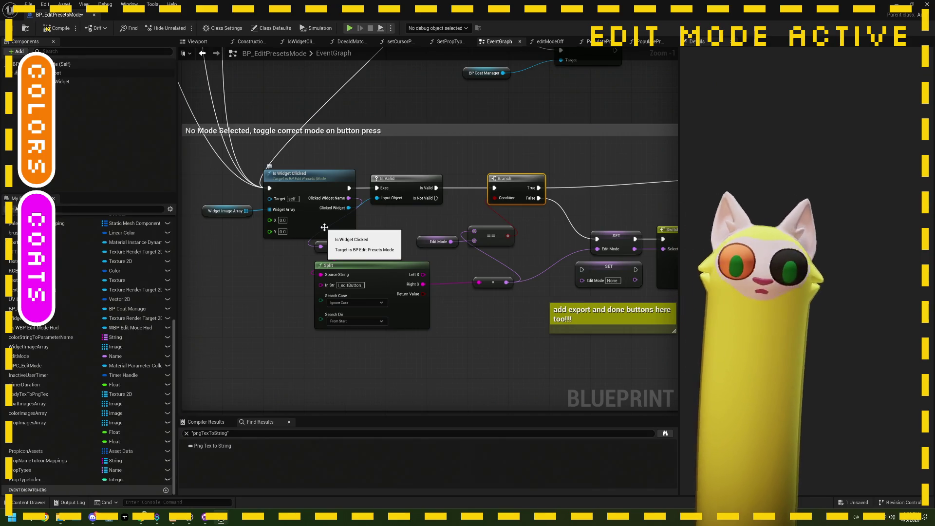
{"action": "double_click", "coordinate": [324, 227]}
{"action": "mouse_move", "coordinate": [403, 267]}
{"action": "left_mouse_down"}
{"action": "mouse_move", "coordinate": [370, 269]}
{"action": "mouse_move", "coordinate": [444, 265]}
{"action": "left_mouse_up"}
{"action": "scroll", "coordinate": [364, 229], "scroll_direction": "up", "scroll_amount": 1}
{"action": "left_click_drag", "start_coordinate": [364, 229], "coordinate": [585, 243]}
{"action": "scroll", "coordinate": [334, 231], "scroll_direction": "up", "scroll_amount": 1}
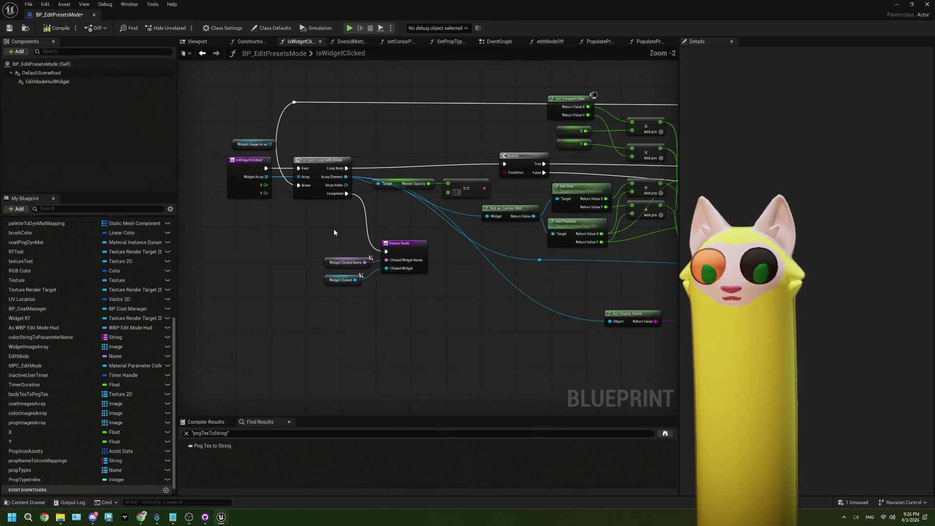
{"action": "key", "text": "Delete"}
Move the entry and For Each Loop nodes left, adjust the reroute point, and return to the level editor
{"action": "mouse_move", "coordinate": [250, 146]}
{"action": "left_mouse_down"}
{"action": "mouse_move", "coordinate": [307, 195]}
{"action": "mouse_move", "coordinate": [250, 199]}
{"action": "left_mouse_up"}
{"action": "left_click_drag", "start_coordinate": [282, 134], "coordinate": [362, 153]}
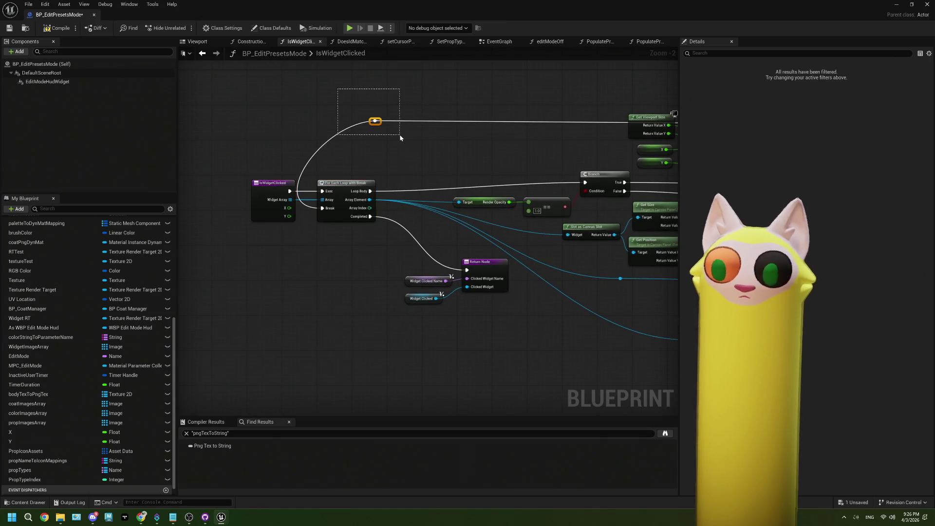
{"action": "mouse_move", "coordinate": [375, 121]}
{"action": "left_mouse_down"}
{"action": "mouse_move", "coordinate": [331, 126]}
{"action": "mouse_move", "coordinate": [341, 126]}
{"action": "left_mouse_up"}
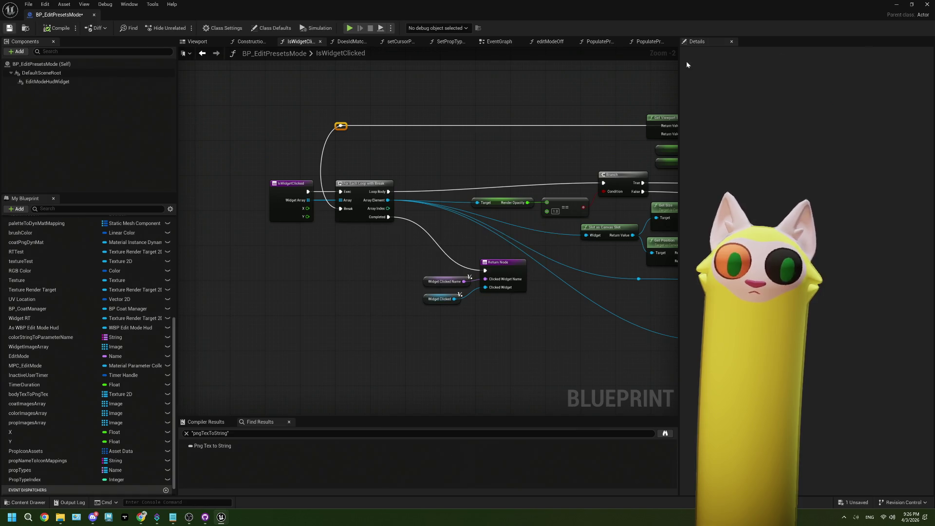
{"action": "left_click", "coordinate": [899, 6]}
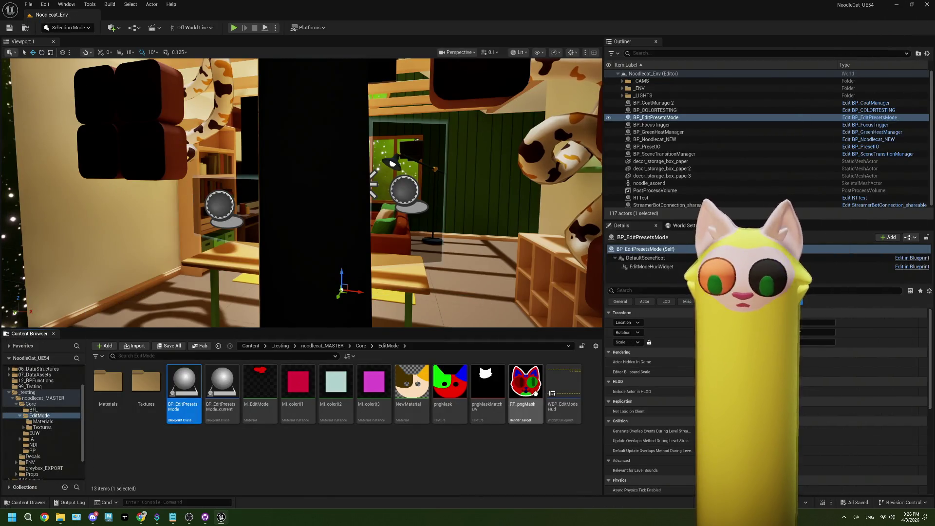
In WBP_EditModeHud, rename I_editShelf_Colors, I_editShelf_Coats and I_editShelf_Props with a _shelf suffix
{"action": "double_click", "coordinate": [564, 396]}
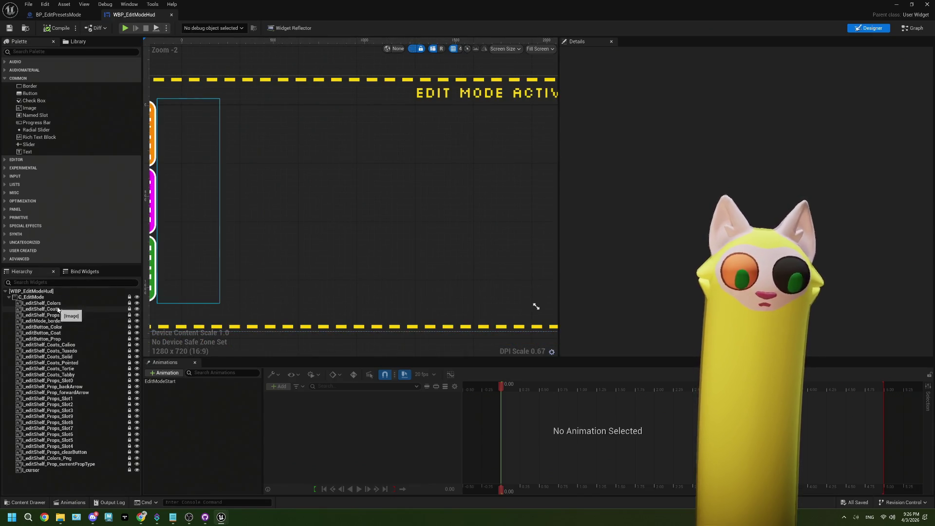
{"action": "left_click", "coordinate": [58, 305]}
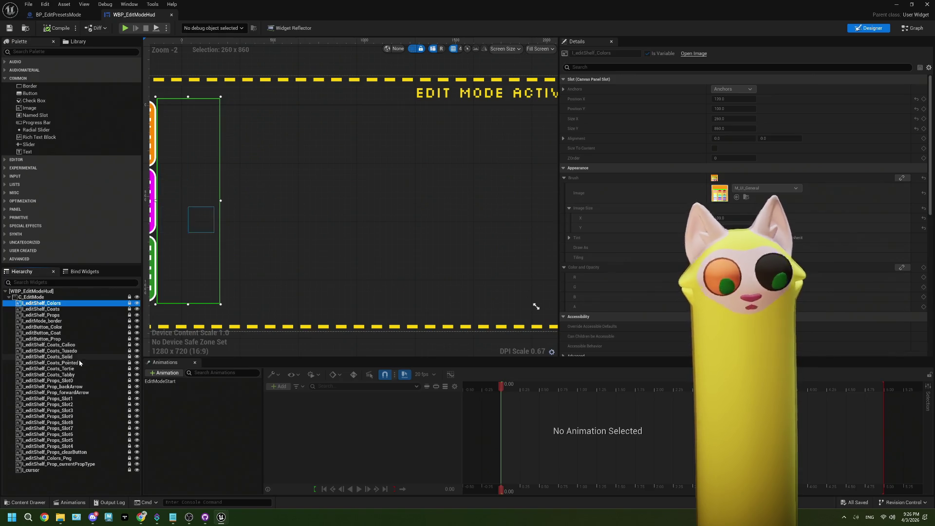
{"action": "left_click", "coordinate": [129, 303]}
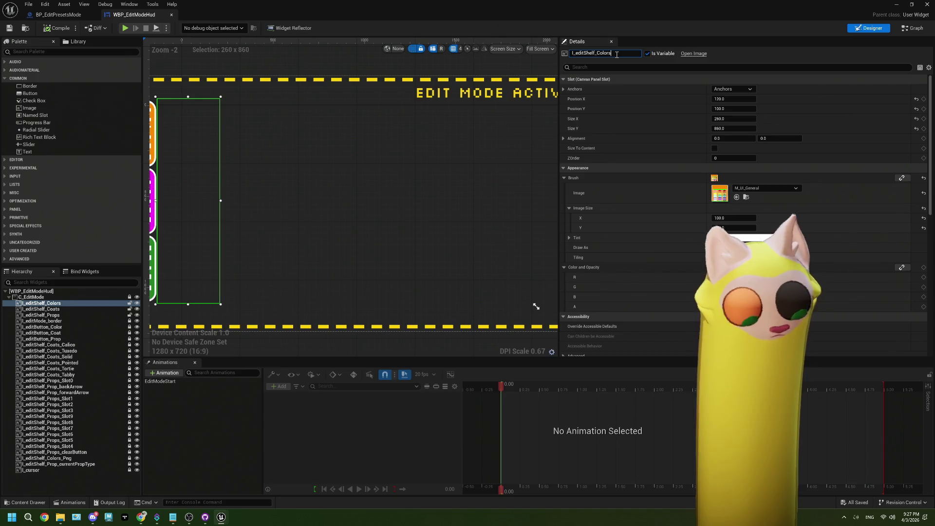
{"action": "type", "text": "_shelf"}
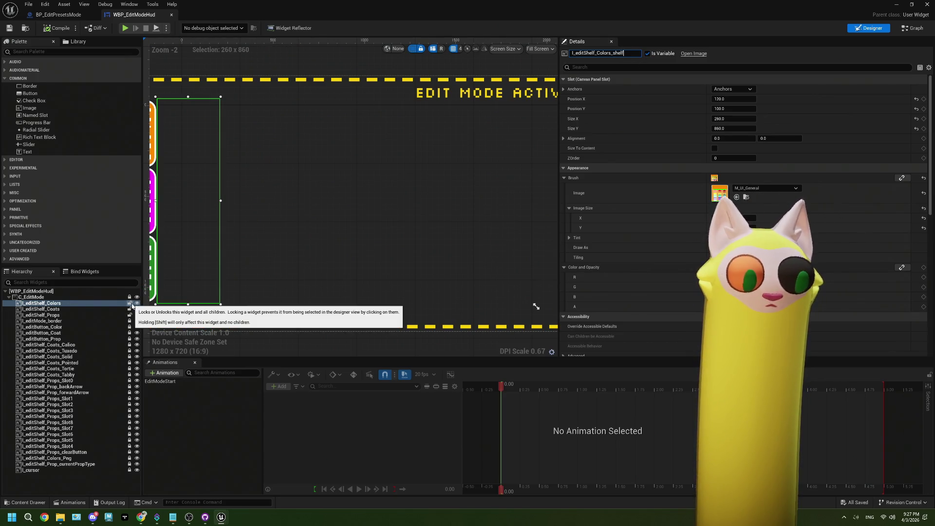
{"action": "left_click", "coordinate": [107, 313]}
{"action": "left_click", "coordinate": [615, 54]}
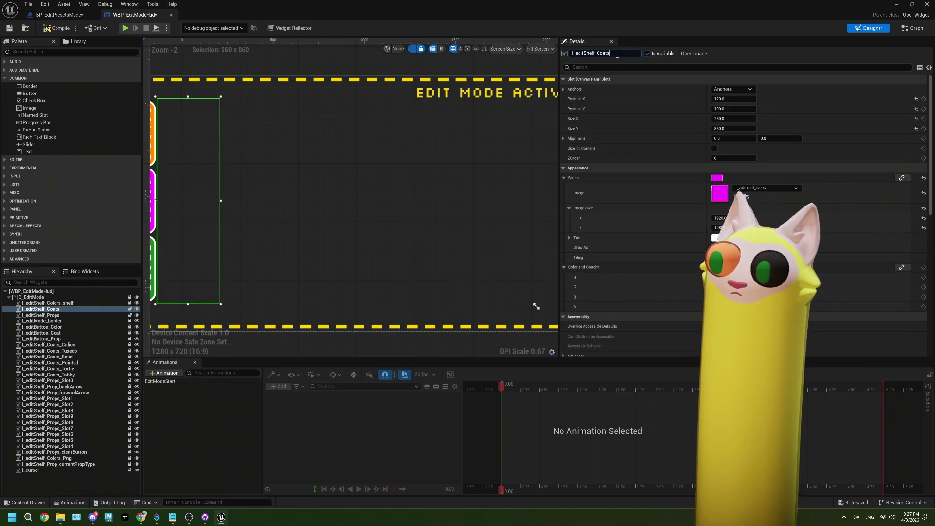
{"action": "left_click", "coordinate": [110, 315]}
{"action": "left_click", "coordinate": [621, 52]}
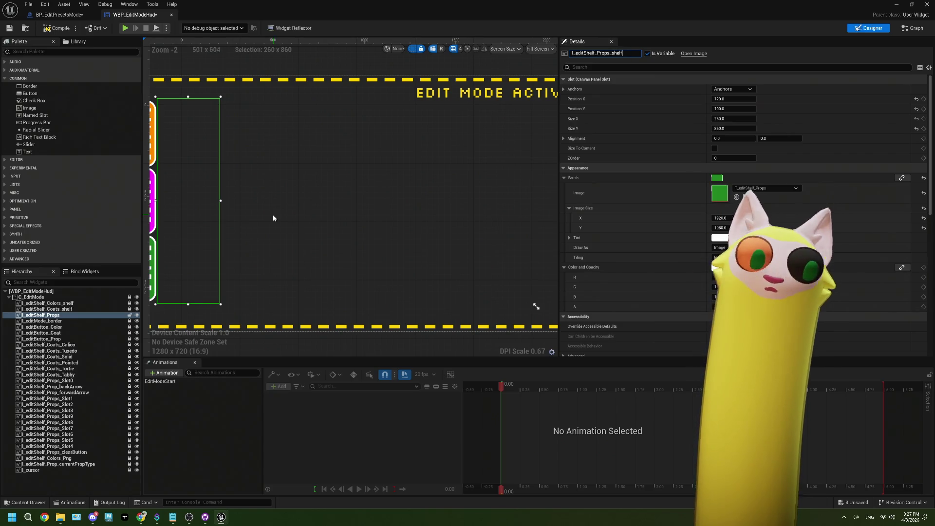
{"action": "key", "text": "Return"}
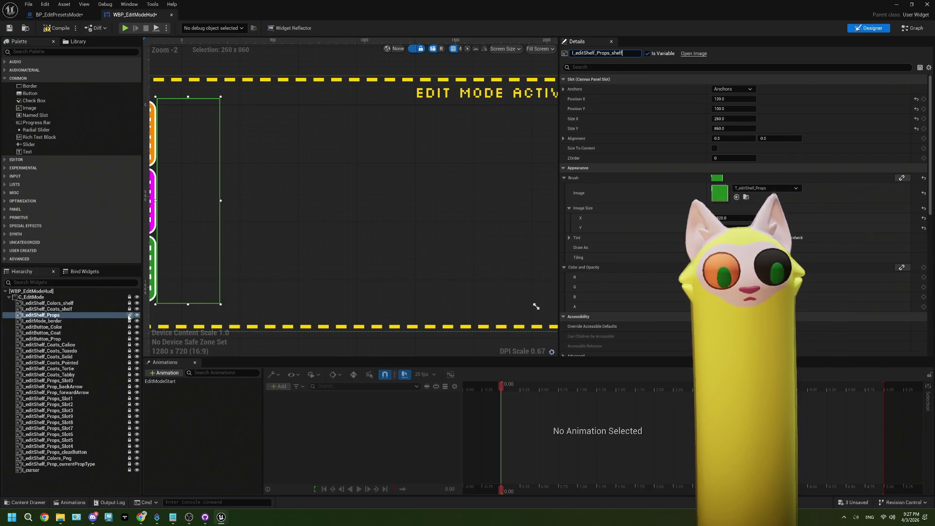
{"action": "left_click", "coordinate": [49, 16]}
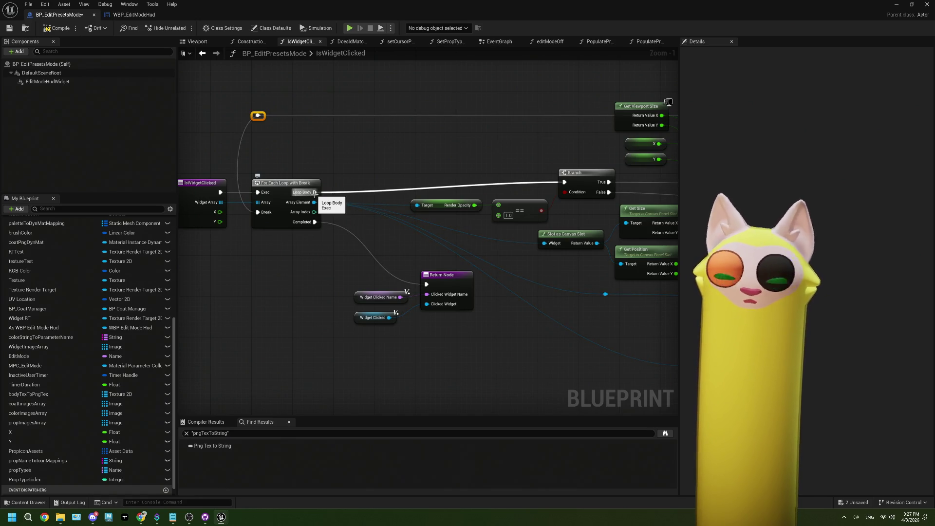
Move the Render Opacity and == nodes left and set the comparison value to 0
{"action": "left_click", "coordinate": [507, 207]}
{"action": "left_click", "coordinate": [438, 205], "text": "ctrl"}
{"action": "left_click_drag", "start_coordinate": [507, 207], "coordinate": [437, 210]}
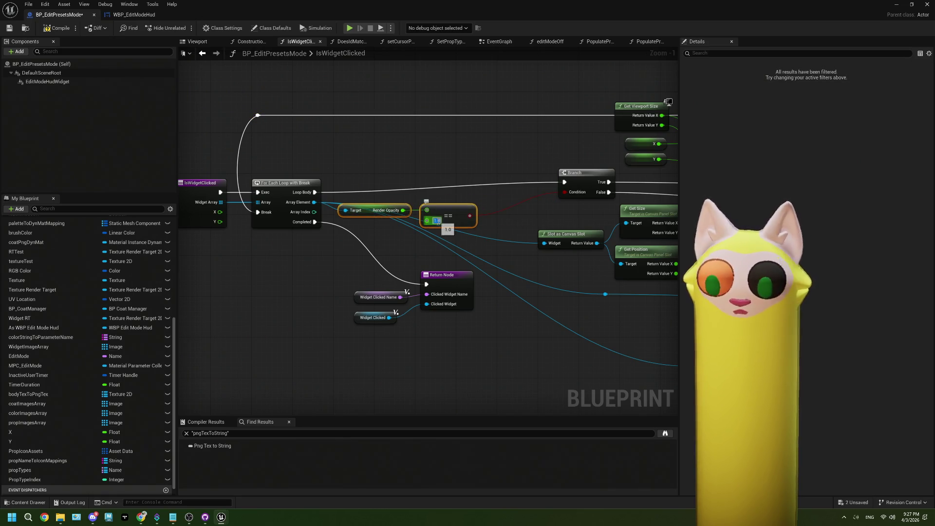
{"action": "type", "text": "0"}
{"action": "left_click", "coordinate": [492, 223]}
Add an AND node on the == result and a string Equal on Split's right part feeding it
{"action": "left_click_drag", "start_coordinate": [469, 215], "coordinate": [489, 211]}
{"action": "type", "text": "and"}
{"action": "key", "text": "Return"}
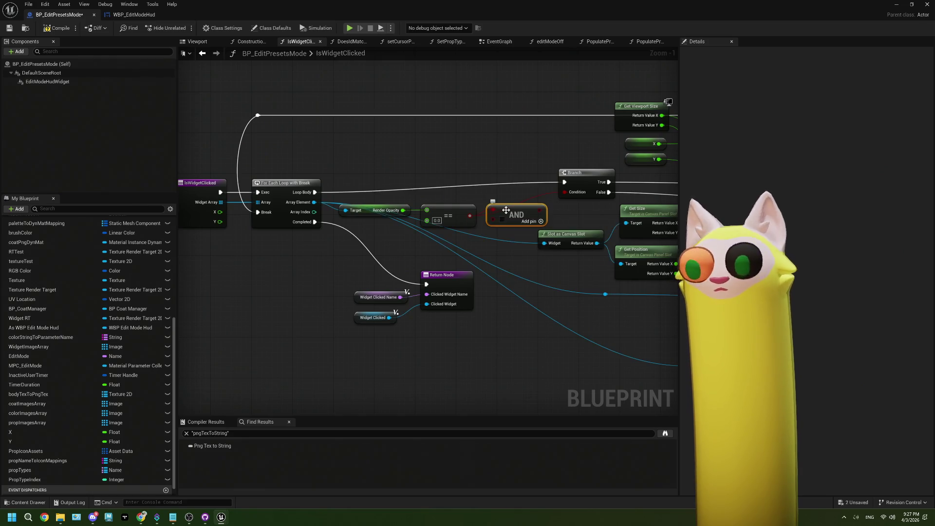
{"action": "mouse_move", "coordinate": [498, 229]}
{"action": "left_mouse_down"}
{"action": "mouse_move", "coordinate": [314, 208]}
{"action": "mouse_move", "coordinate": [436, 196]}
{"action": "left_mouse_up"}
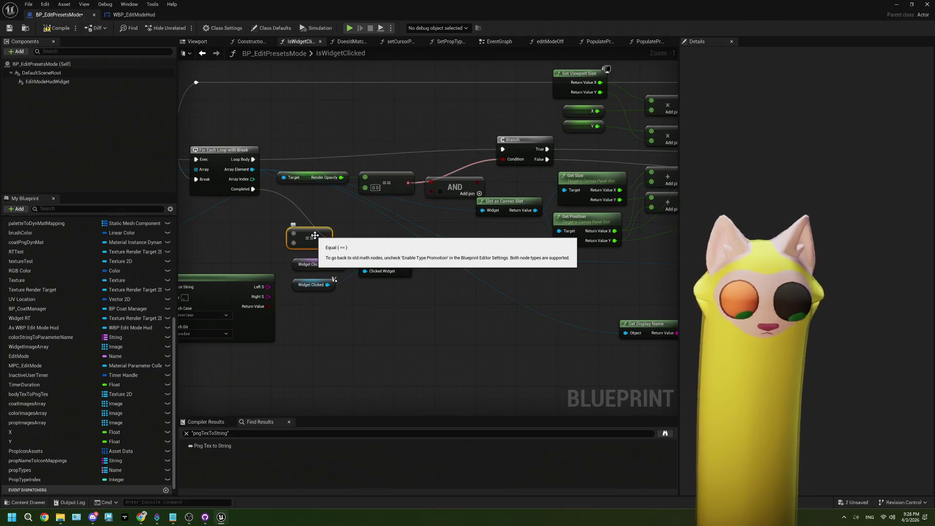
{"action": "left_click_drag", "start_coordinate": [266, 298], "coordinate": [286, 226]}
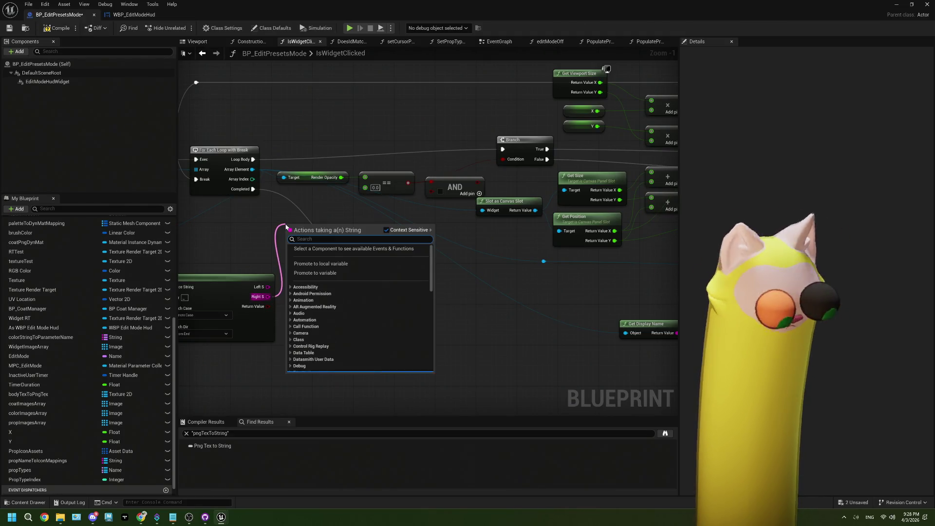
{"action": "type", "text": "equal"}
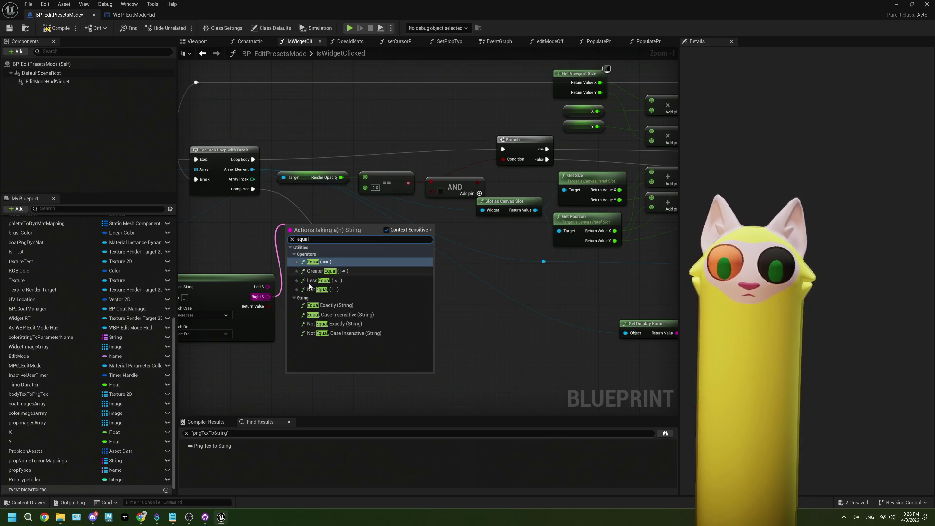
{"action": "left_click", "coordinate": [329, 305]}
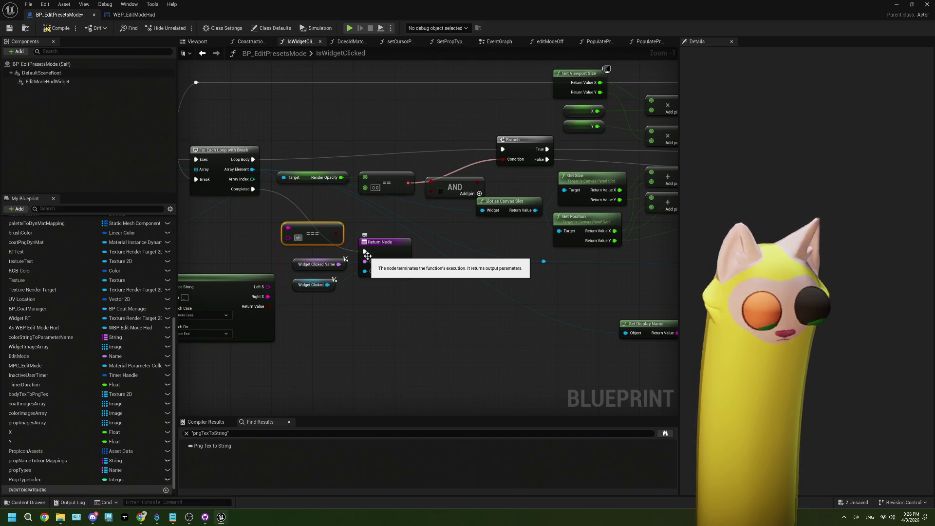
{"action": "left_click", "coordinate": [375, 226]}
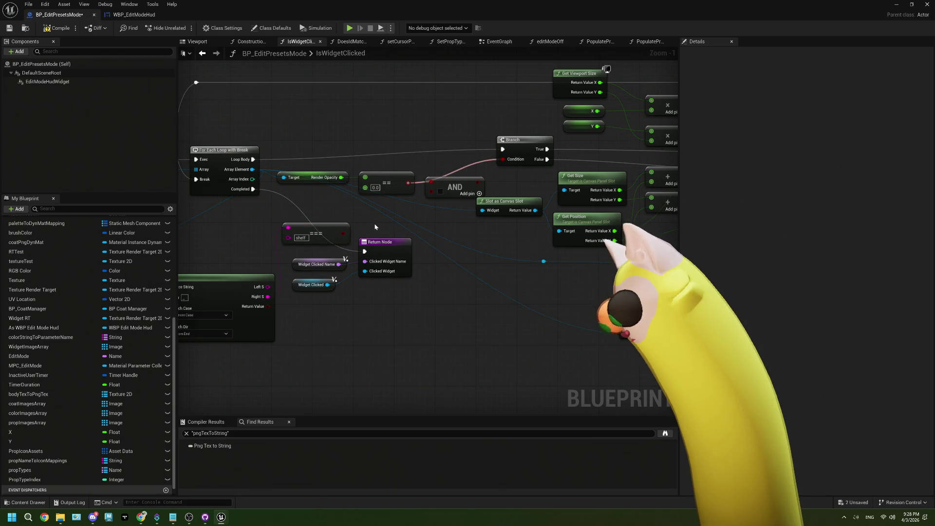
{"action": "mouse_move", "coordinate": [317, 223]}
{"action": "left_mouse_down"}
{"action": "mouse_move", "coordinate": [321, 213]}
{"action": "mouse_move", "coordinate": [404, 205]}
{"action": "mouse_move", "coordinate": [431, 190]}
{"action": "left_mouse_up"}
{"action": "left_click_drag", "start_coordinate": [343, 217], "coordinate": [404, 206]}
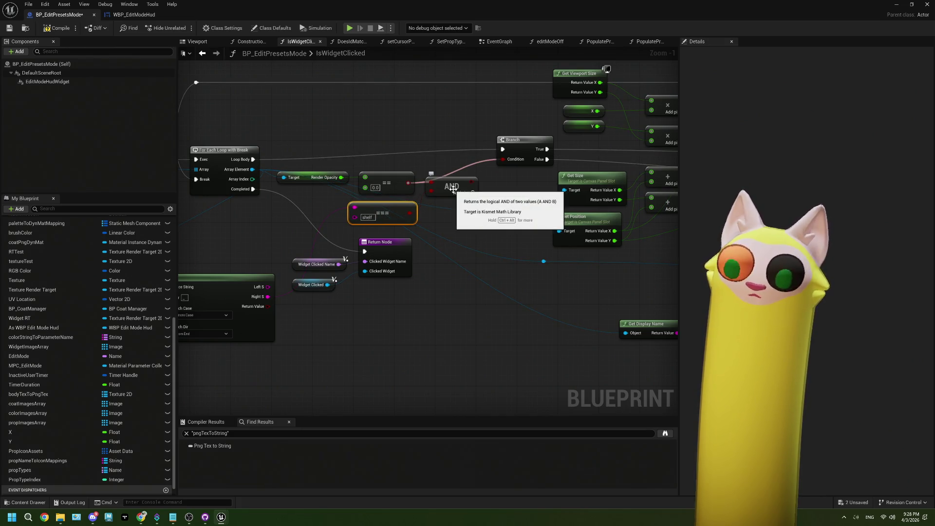
Replace the AND node with an OR node fed by the opacity comparison
{"action": "left_click", "coordinate": [452, 189]}
{"action": "key", "text": "Delete"}
{"action": "left_click_drag", "start_coordinate": [408, 182], "coordinate": [421, 198]}
{"action": "type", "text": "or"}
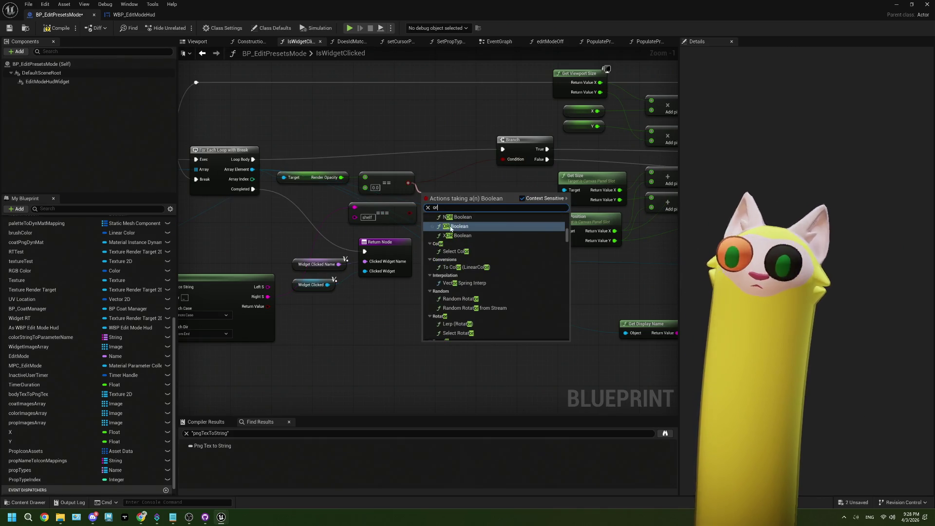
{"action": "left_click", "coordinate": [451, 226]}
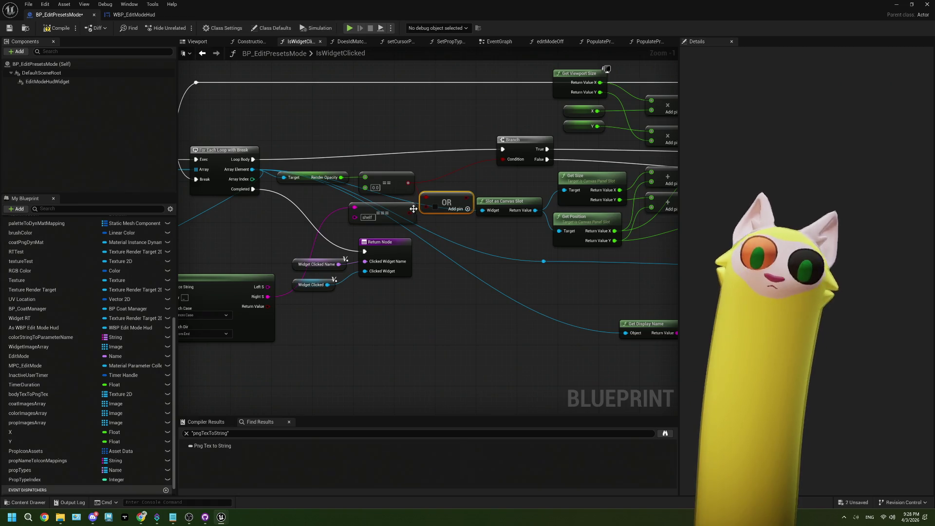
{"action": "mouse_move", "coordinate": [443, 205]}
{"action": "left_mouse_down"}
{"action": "mouse_move", "coordinate": [445, 190]}
{"action": "mouse_move", "coordinate": [502, 159]}
{"action": "left_mouse_up"}
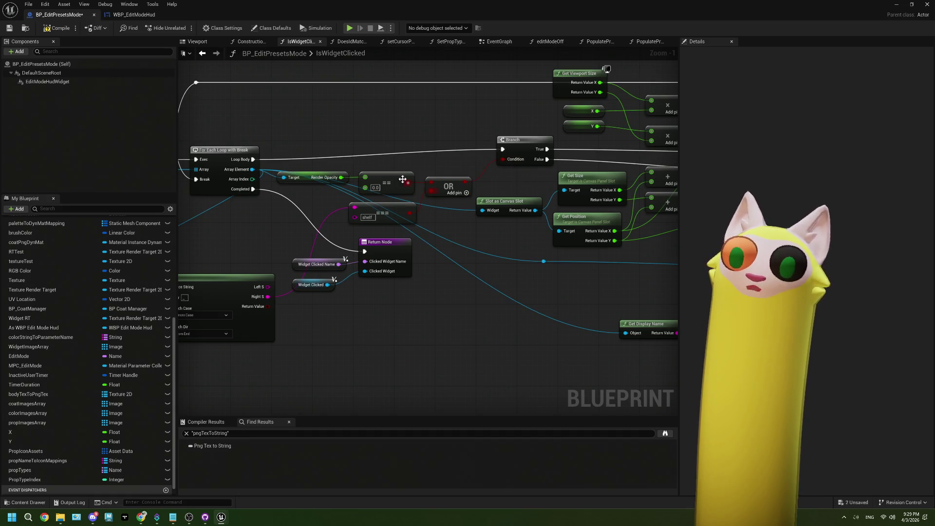
Move the Get Display Name and Split nodes up beside the comparisons
{"action": "left_click", "coordinate": [392, 185]}
{"action": "left_click", "coordinate": [394, 214]}
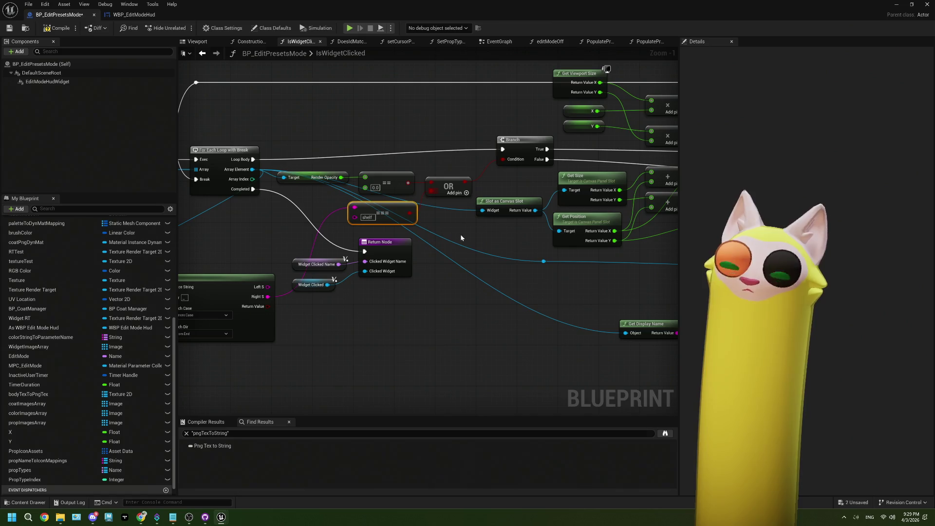
{"action": "left_click_drag", "start_coordinate": [460, 237], "coordinate": [549, 213]}
{"action": "mouse_move", "coordinate": [214, 235]}
{"action": "left_mouse_down"}
{"action": "mouse_move", "coordinate": [273, 289]}
{"action": "mouse_move", "coordinate": [288, 229]}
{"action": "mouse_move", "coordinate": [278, 228]}
{"action": "left_mouse_up"}
{"action": "left_click", "coordinate": [589, 247]}
Break the Branch False link to the lower SET, then undo to restore it
{"action": "mouse_move", "coordinate": [588, 246]}
{"action": "left_mouse_down"}
{"action": "mouse_move", "coordinate": [522, 192]}
{"action": "mouse_move", "coordinate": [438, 204]}
{"action": "left_mouse_up"}
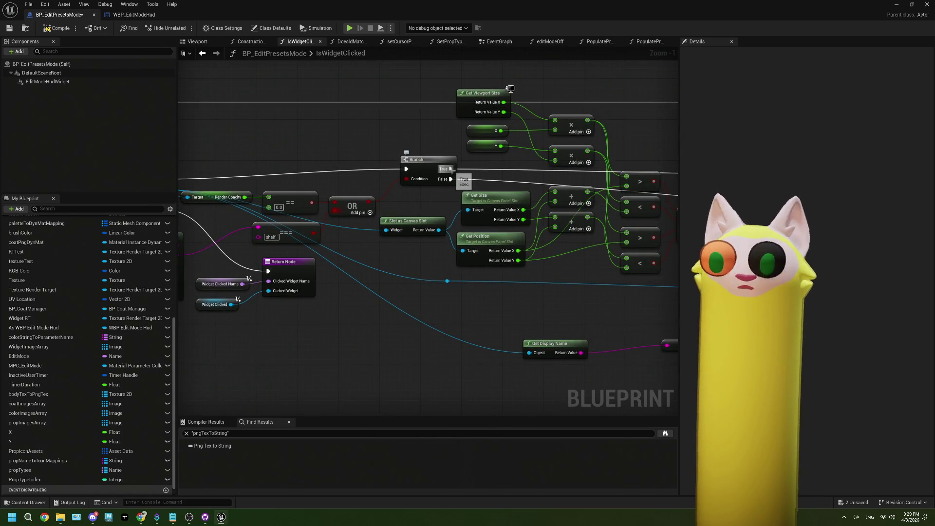
{"action": "scroll", "coordinate": [518, 231], "scroll_direction": "down", "scroll_amount": 3}
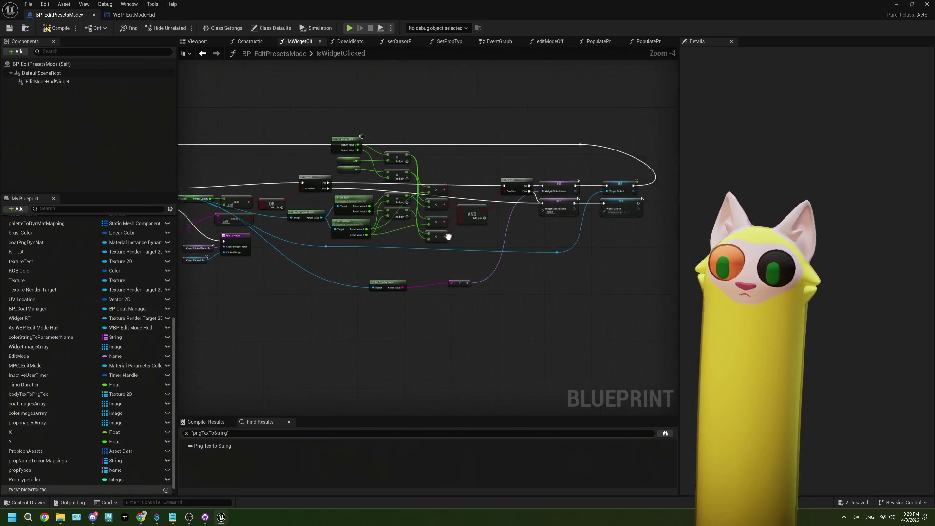
{"action": "scroll", "coordinate": [451, 241], "scroll_direction": "up", "scroll_amount": 3}
{"action": "mouse_move", "coordinate": [452, 240]}
{"action": "left_mouse_down"}
{"action": "mouse_move", "coordinate": [340, 211]}
{"action": "mouse_move", "coordinate": [382, 216]}
{"action": "left_mouse_up"}
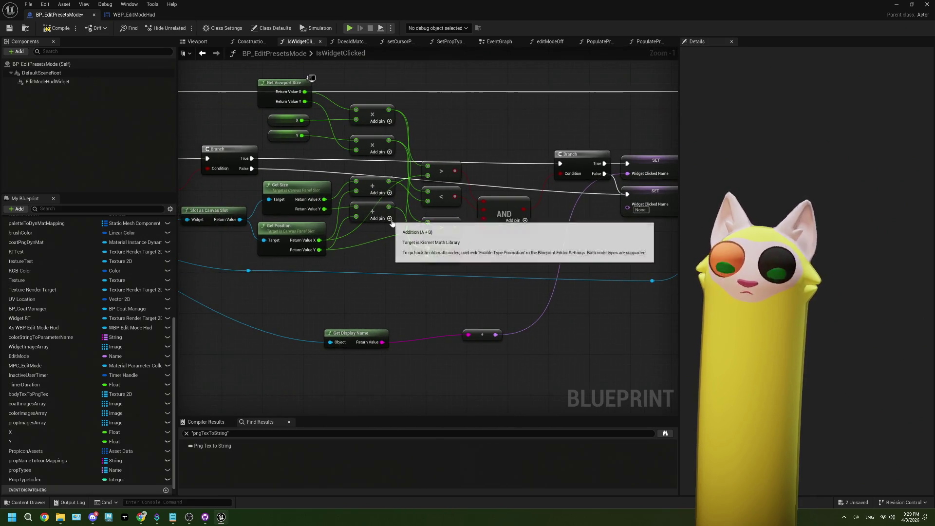
{"action": "right_click", "coordinate": [251, 168]}
{"action": "left_click", "coordinate": [281, 193]}
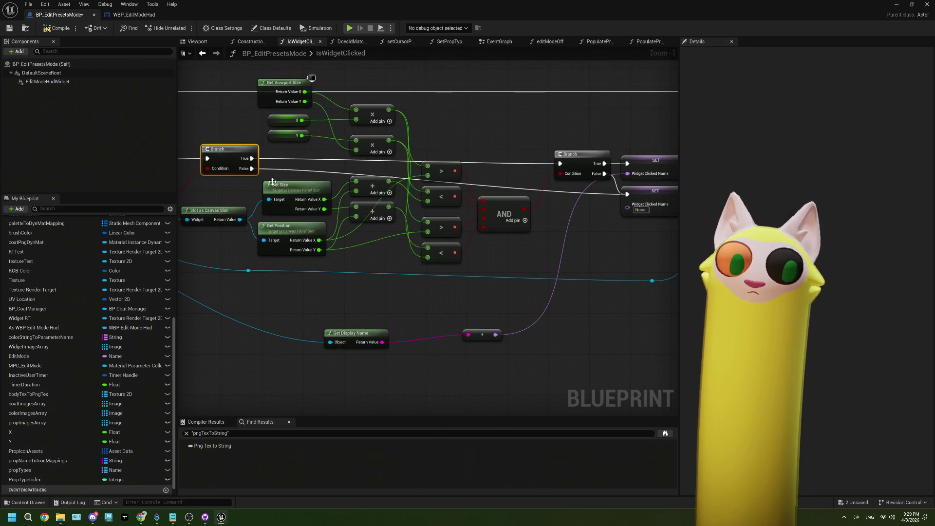
{"action": "right_click", "coordinate": [251, 169]}
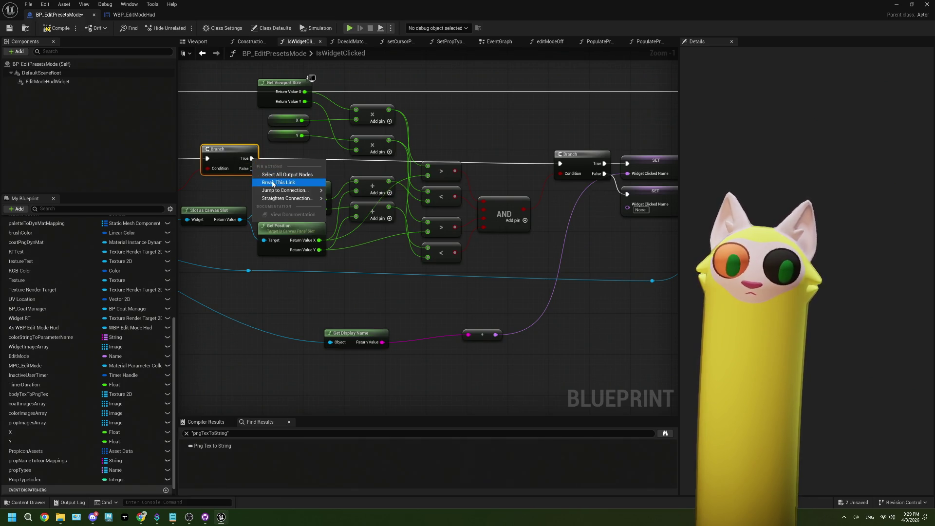
{"action": "key", "text": "Escape"}
{"action": "key", "text": "ctrl+z"}
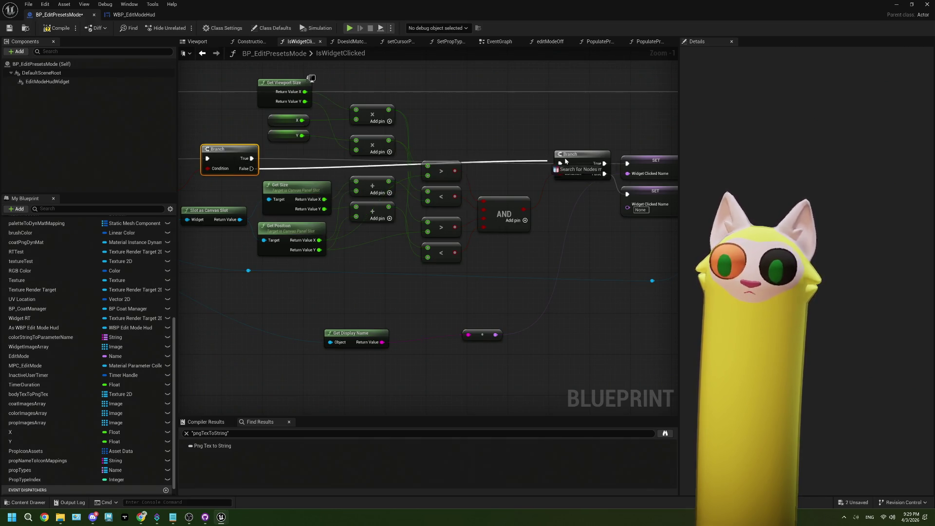
Wire Branch True into the lower SET's exec pin, compile and save, and return to the level
{"action": "mouse_move", "coordinate": [251, 159]}
{"action": "left_mouse_down"}
{"action": "mouse_move", "coordinate": [603, 209]}
{"action": "mouse_move", "coordinate": [627, 194]}
{"action": "left_mouse_up"}
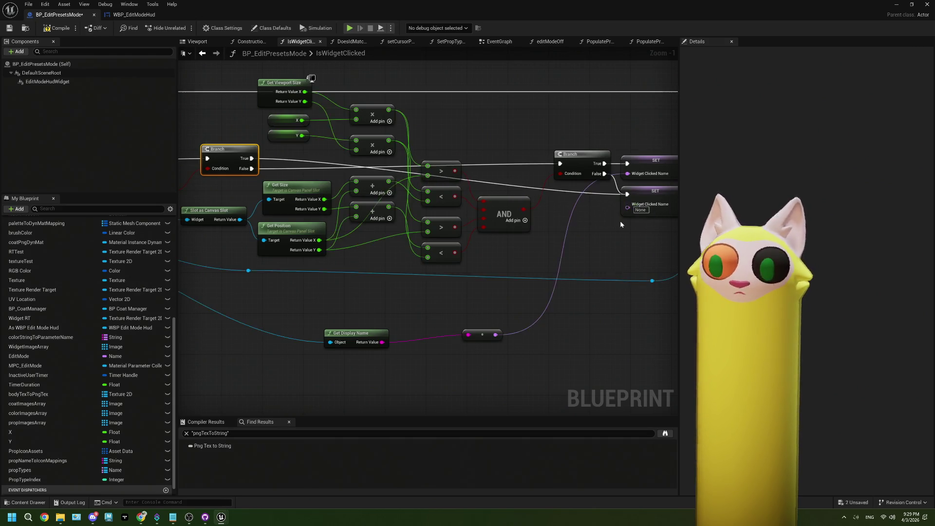
{"action": "scroll", "coordinate": [504, 248], "scroll_direction": "down", "scroll_amount": 2}
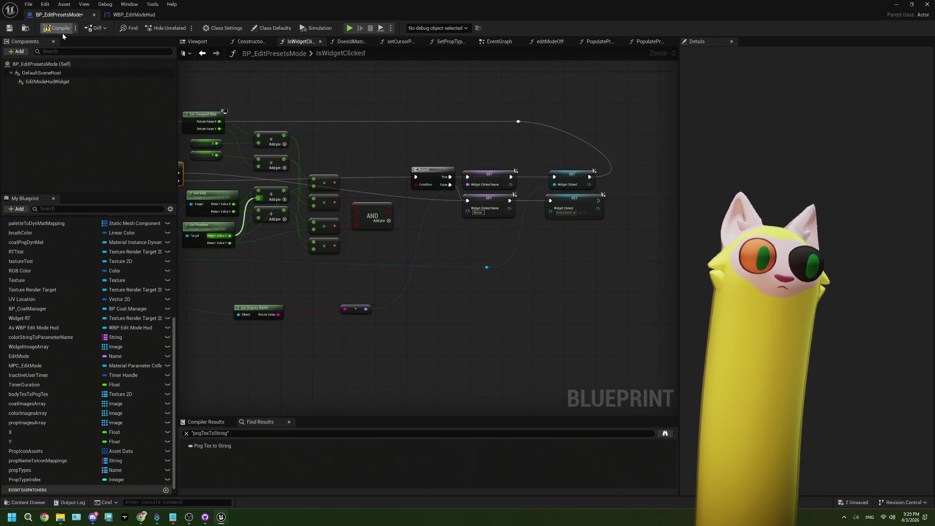
{"action": "left_click", "coordinate": [10, 30]}
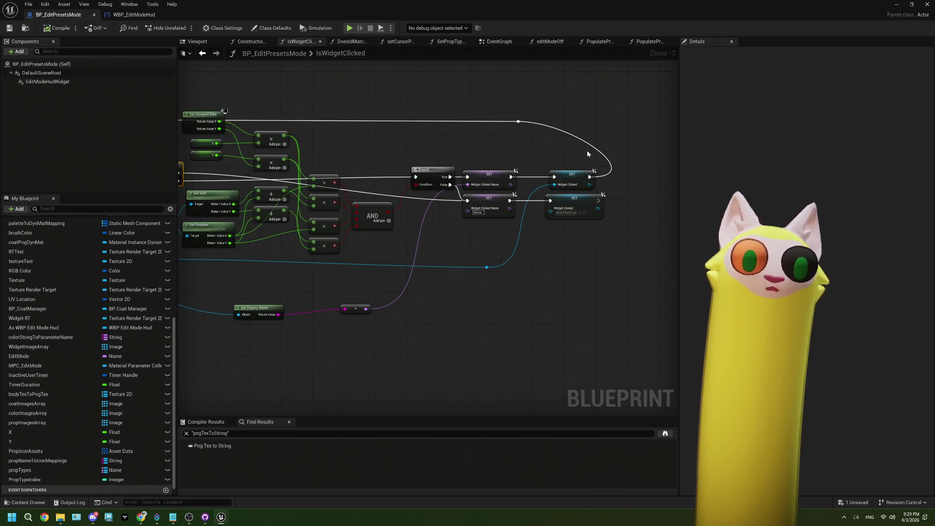
{"action": "left_click", "coordinate": [894, 6]}
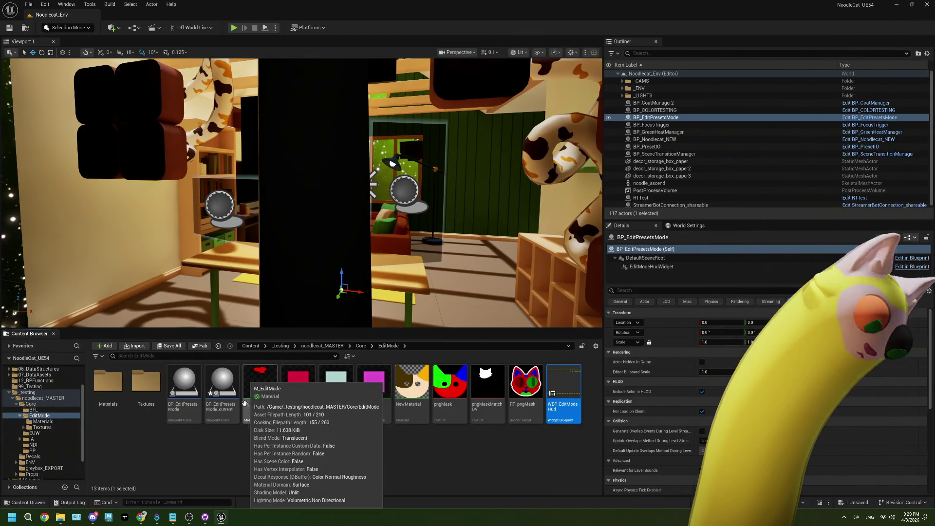
Open BP_EditPresetsMode_current and inspect its EventGraph's widget-click handling nodes
{"action": "double_click", "coordinate": [222, 385]}
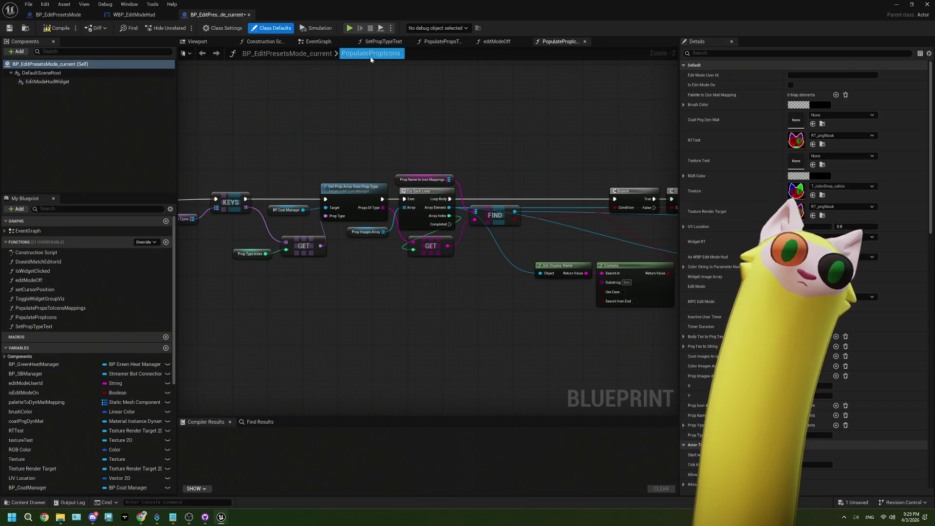
{"action": "left_click", "coordinate": [319, 43]}
{"action": "scroll", "coordinate": [314, 250], "scroll_direction": "down", "scroll_amount": 3}
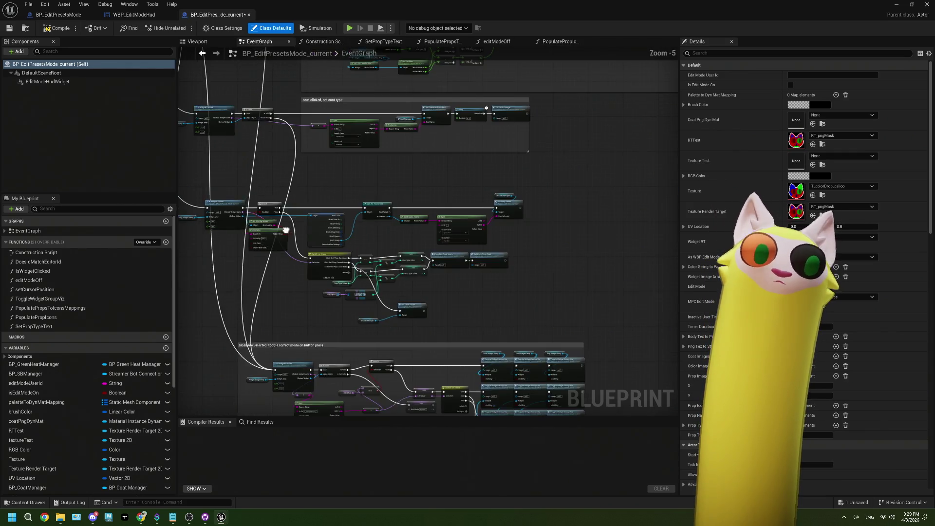
{"action": "scroll", "coordinate": [314, 253], "scroll_direction": "up", "scroll_amount": 3}
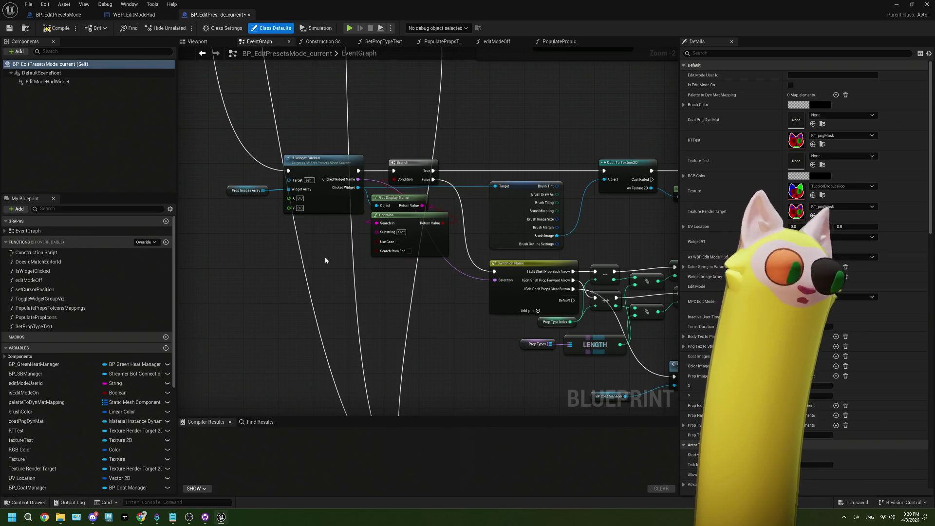
{"action": "left_click_drag", "start_coordinate": [327, 234], "coordinate": [300, 263]}
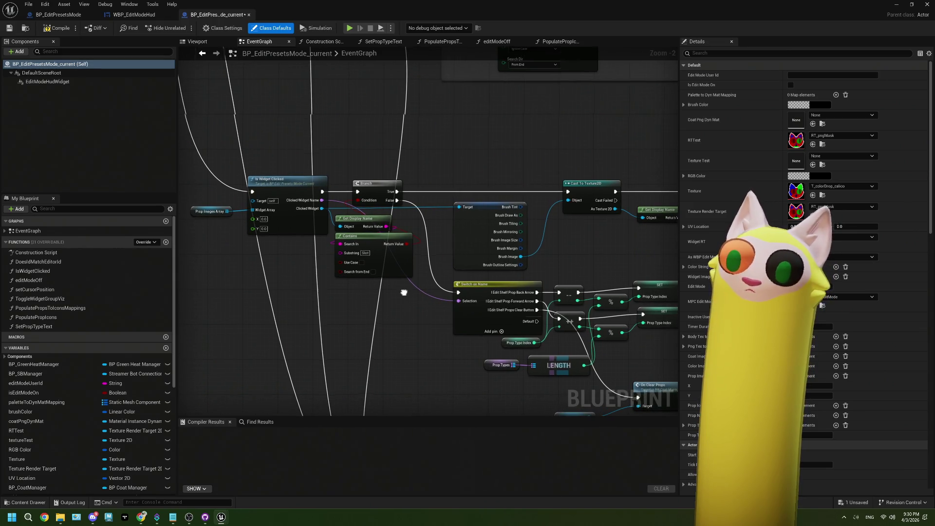
{"action": "left_click_drag", "start_coordinate": [404, 294], "coordinate": [394, 295]}
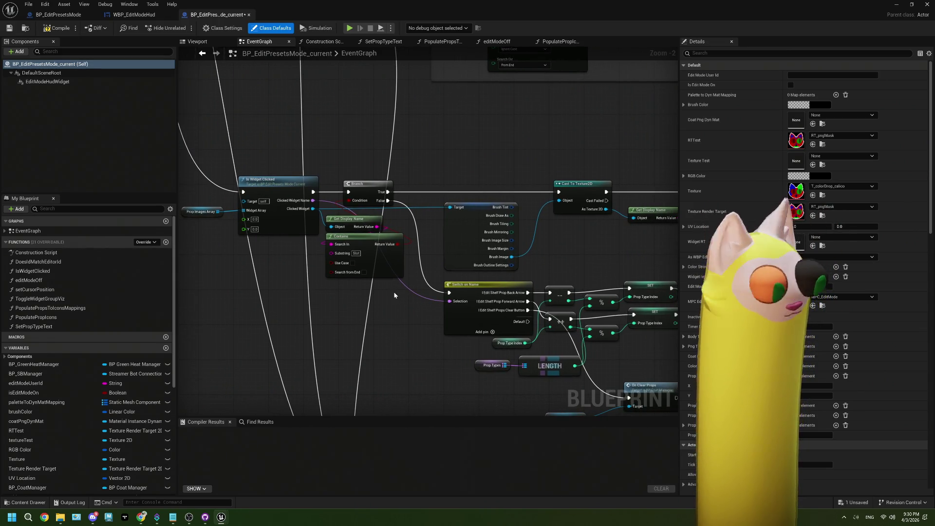
{"action": "left_click_drag", "start_coordinate": [407, 291], "coordinate": [483, 282]}
{"action": "mouse_move", "coordinate": [373, 271]}
{"action": "left_mouse_down"}
{"action": "mouse_move", "coordinate": [391, 282]}
{"action": "mouse_move", "coordinate": [382, 289]}
{"action": "left_mouse_up"}
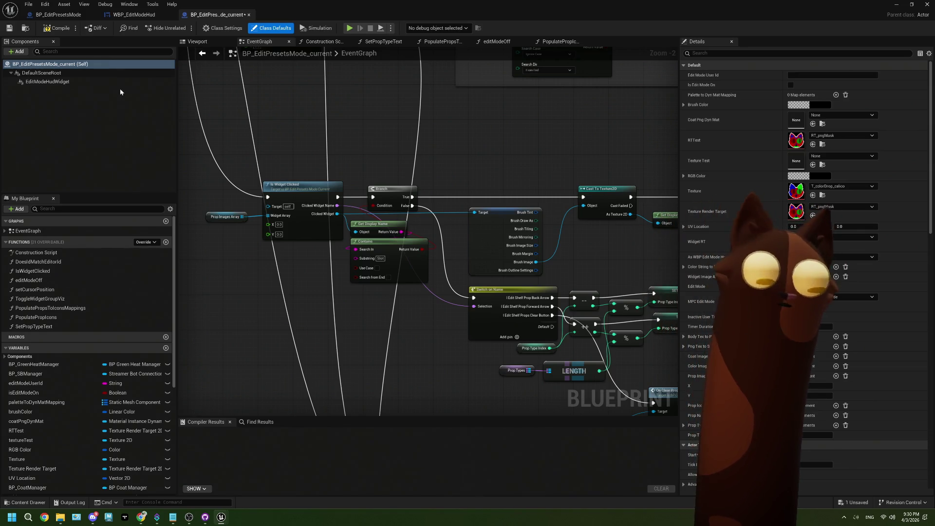
Compile BP_EditPresetsMode_current, view its IsWidgetClicked graph, then close it for BP_EditPresetsMode
{"action": "left_click", "coordinate": [7, 29]}
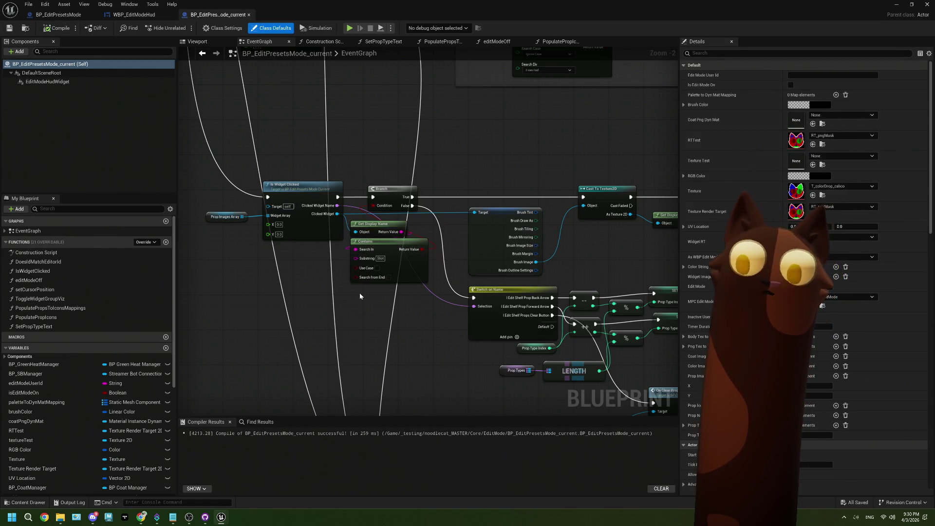
{"action": "mouse_move", "coordinate": [359, 296]}
{"action": "left_mouse_down"}
{"action": "mouse_move", "coordinate": [307, 284]}
{"action": "mouse_move", "coordinate": [369, 284]}
{"action": "left_mouse_up"}
{"action": "scroll", "coordinate": [338, 303], "scroll_direction": "down", "scroll_amount": 1}
{"action": "double_click", "coordinate": [356, 241]}
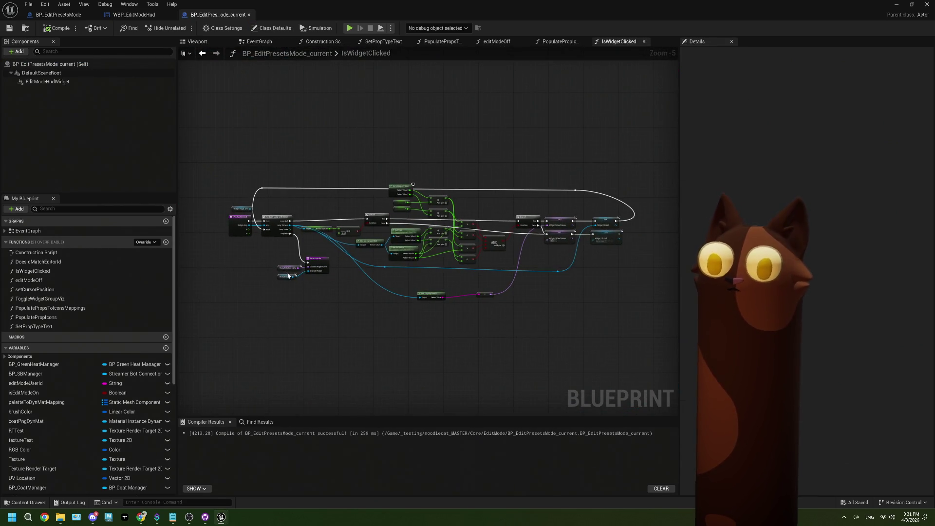
{"action": "scroll", "coordinate": [342, 264], "scroll_direction": "up", "scroll_amount": 2}
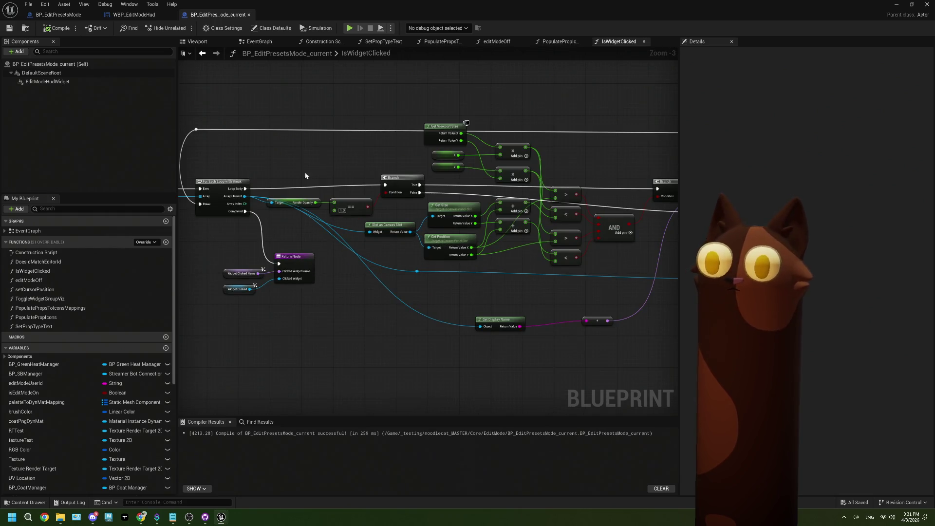
{"action": "left_click", "coordinate": [249, 16]}
{"action": "left_click", "coordinate": [58, 14]}
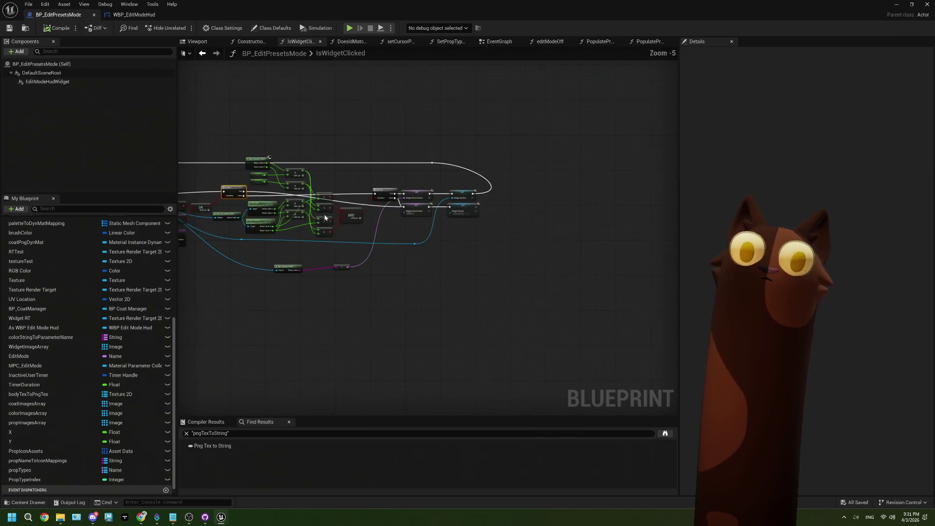
Delete the Get Display Name, Split, shelf comparison and OR nodes
{"action": "scroll", "coordinate": [340, 219], "scroll_direction": "up", "scroll_amount": 2}
{"action": "left_click_drag", "start_coordinate": [317, 291], "coordinate": [253, 222]}
{"action": "key", "text": "Delete"}
{"action": "left_click_drag", "start_coordinate": [472, 220], "coordinate": [448, 212]}
{"action": "key", "text": "Delete"}
{"action": "left_click", "coordinate": [487, 192]}
{"action": "key", "text": "Delete"}
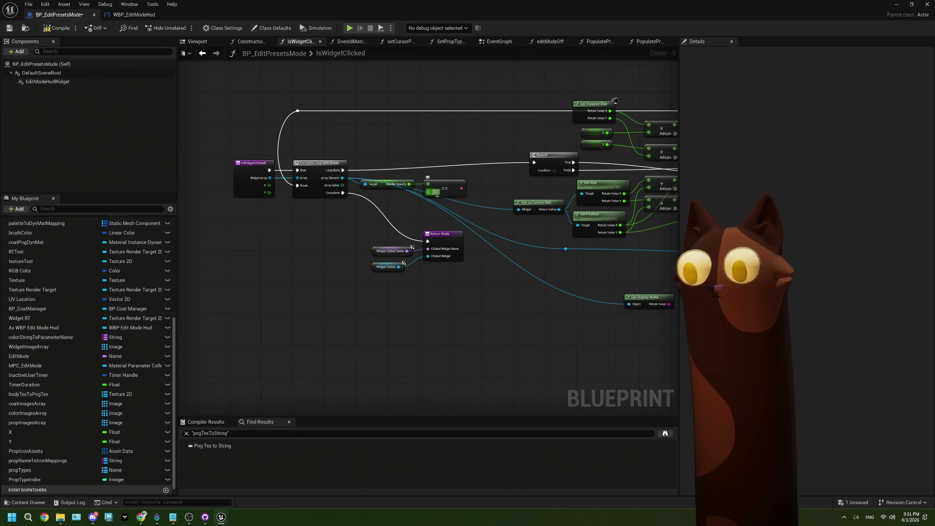
Set the opacity == value to 1.0, wire it into Branch Condition, and compile
{"action": "type", "text": "1"}
{"action": "mouse_move", "coordinate": [461, 189]}
{"action": "left_mouse_down"}
{"action": "mouse_move", "coordinate": [516, 197]}
{"action": "mouse_move", "coordinate": [532, 171]}
{"action": "mouse_move", "coordinate": [295, 169]}
{"action": "left_mouse_up"}
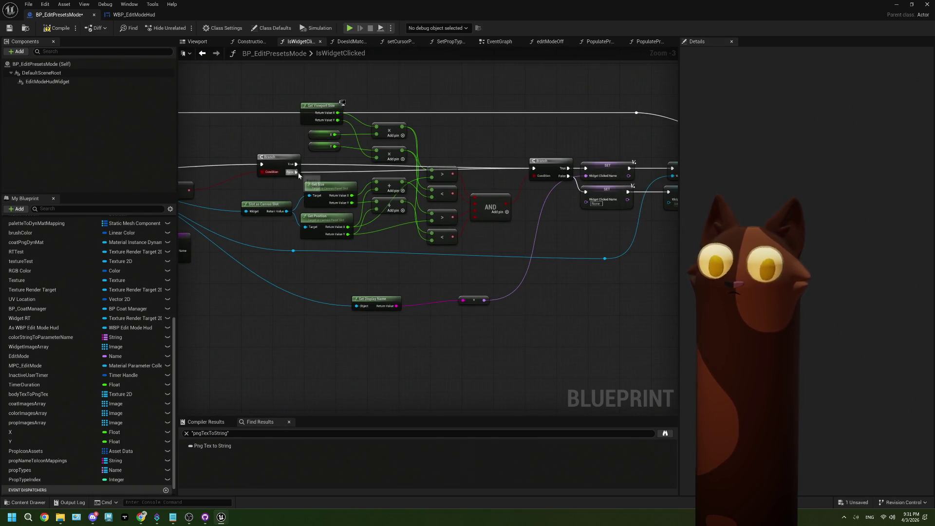
{"action": "scroll", "coordinate": [486, 195], "scroll_direction": "down", "scroll_amount": 2}
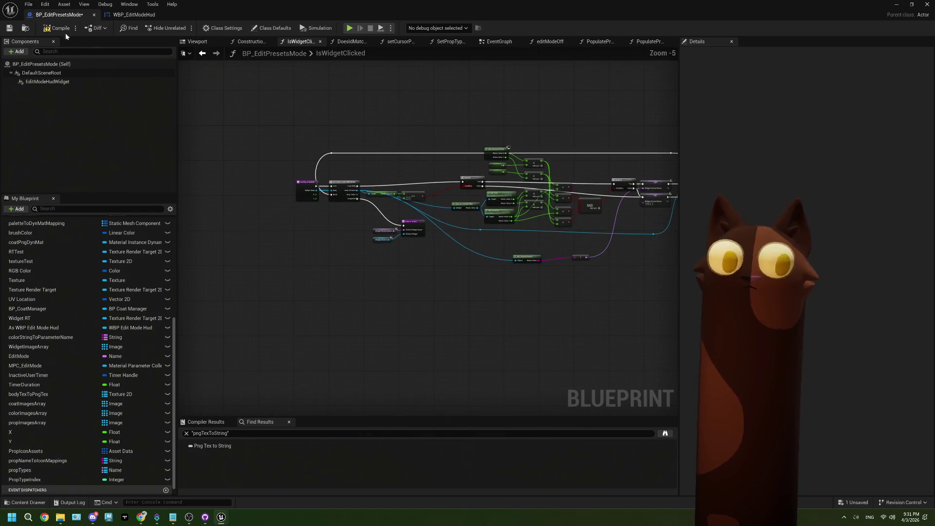
{"action": "left_click", "coordinate": [54, 28]}
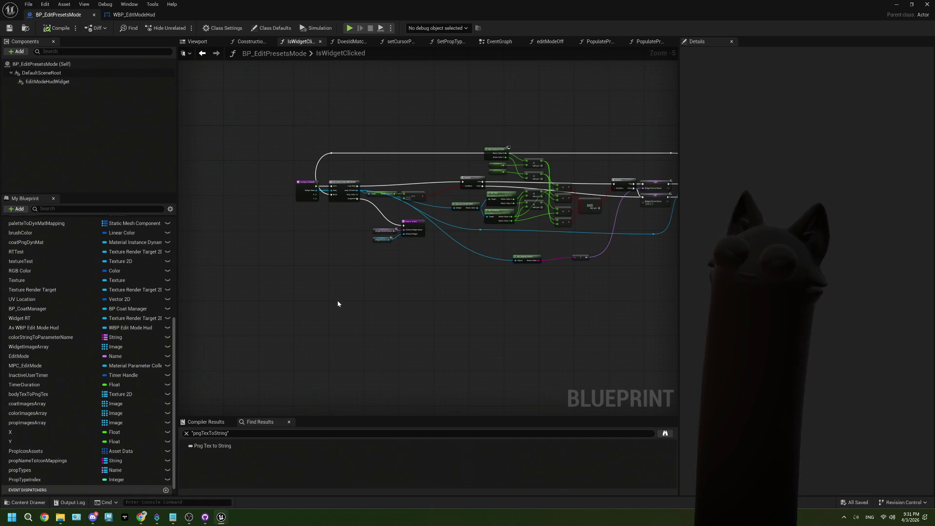
{"action": "key", "text": "Home"}
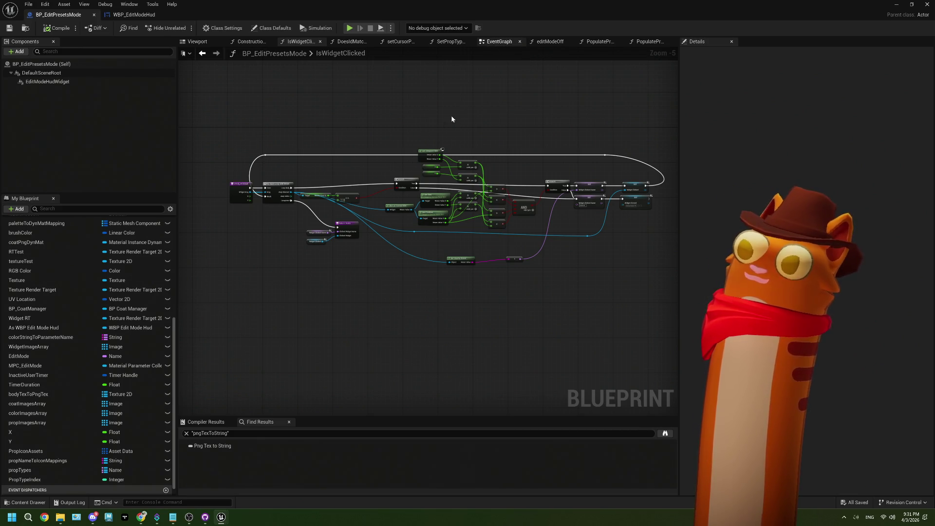
Pan the EventGraph from the mode toggle logic over to the coat clicked, set coat type section
{"action": "left_click_drag", "start_coordinate": [496, 41], "coordinate": [545, 41]}
{"action": "scroll", "coordinate": [359, 199], "scroll_direction": "up", "scroll_amount": 2}
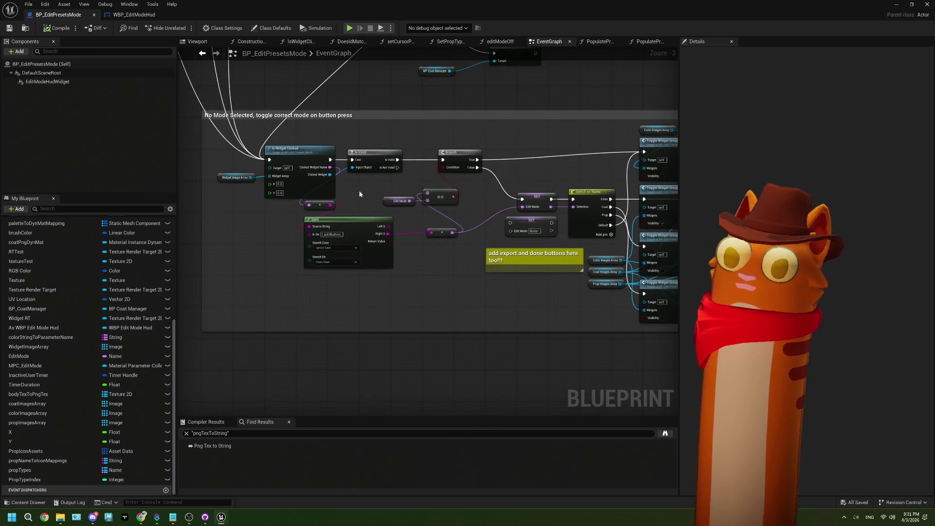
{"action": "left_click_drag", "start_coordinate": [359, 199], "coordinate": [400, 192]}
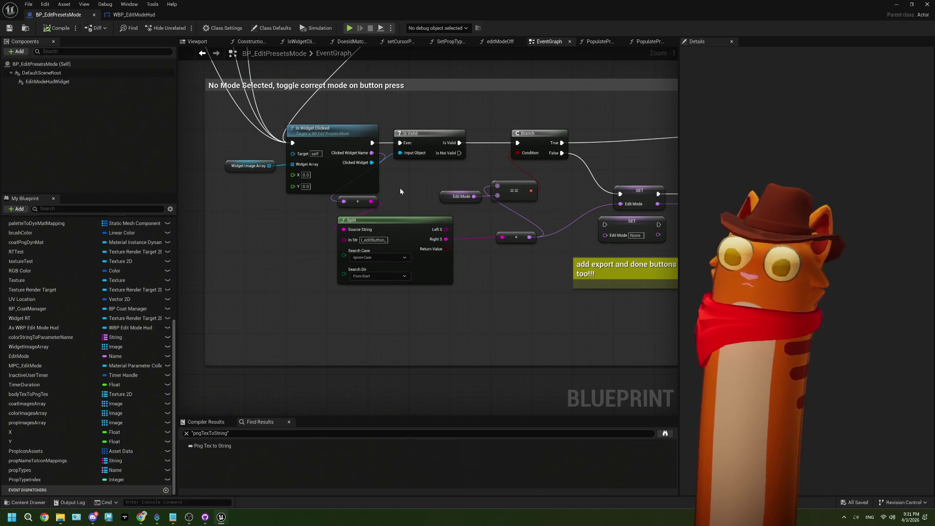
{"action": "scroll", "coordinate": [400, 192], "scroll_direction": "down", "scroll_amount": 1}
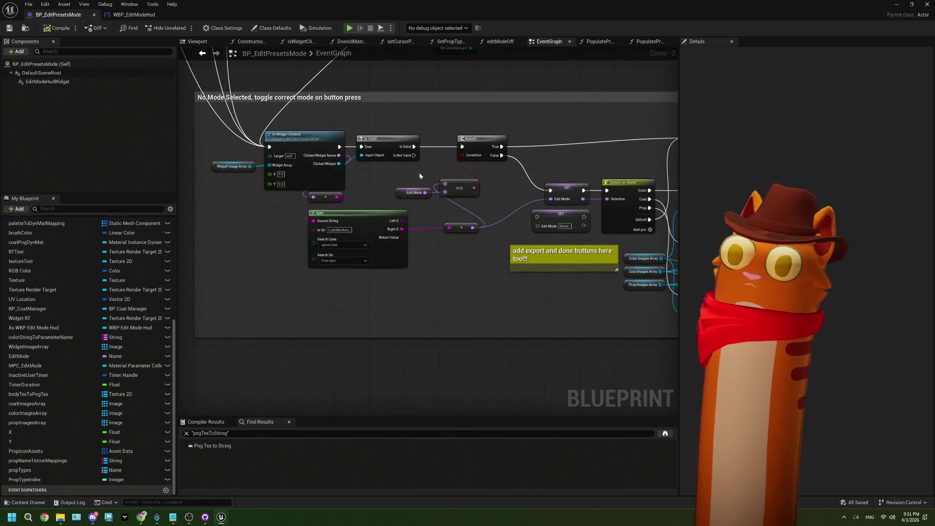
{"action": "scroll", "coordinate": [360, 183], "scroll_direction": "up", "scroll_amount": 2}
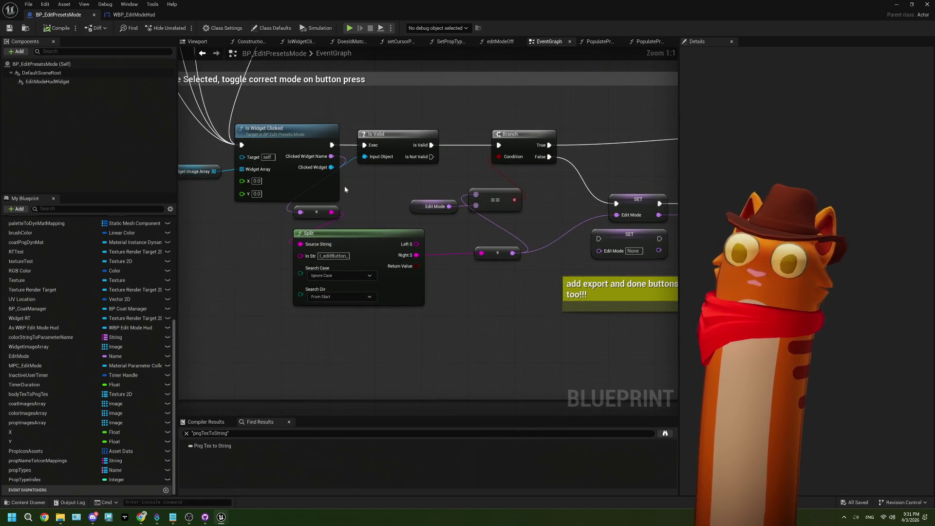
{"action": "left_click_drag", "start_coordinate": [361, 183], "coordinate": [311, 178]}
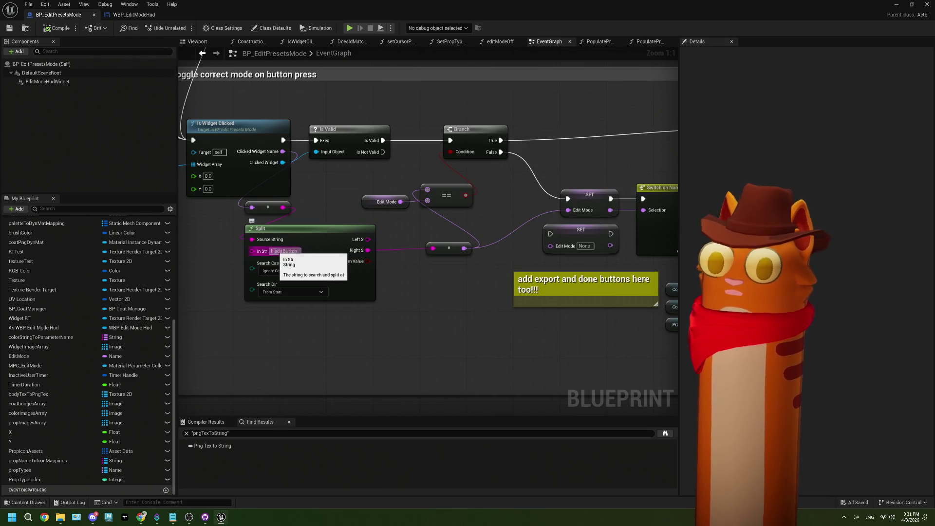
{"action": "scroll", "coordinate": [320, 177], "scroll_direction": "down", "scroll_amount": 4}
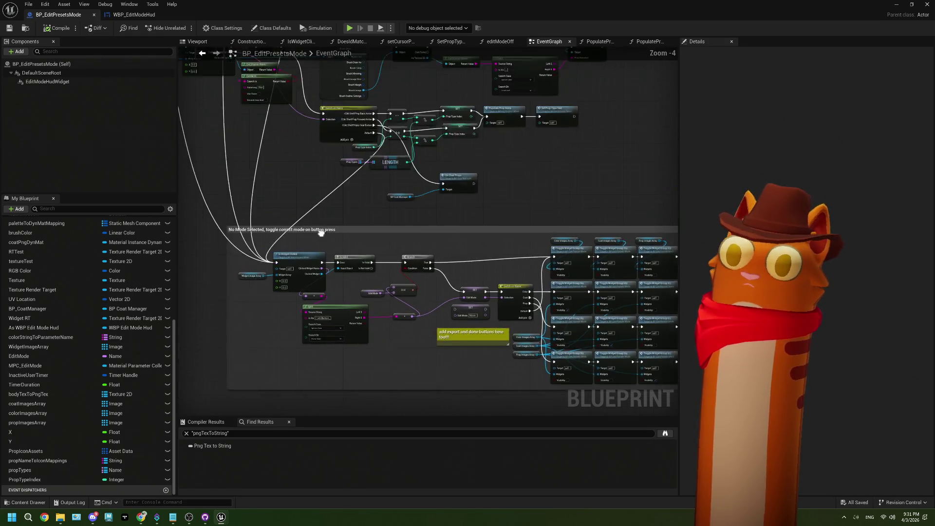
{"action": "scroll", "coordinate": [384, 338], "scroll_direction": "up", "scroll_amount": 3}
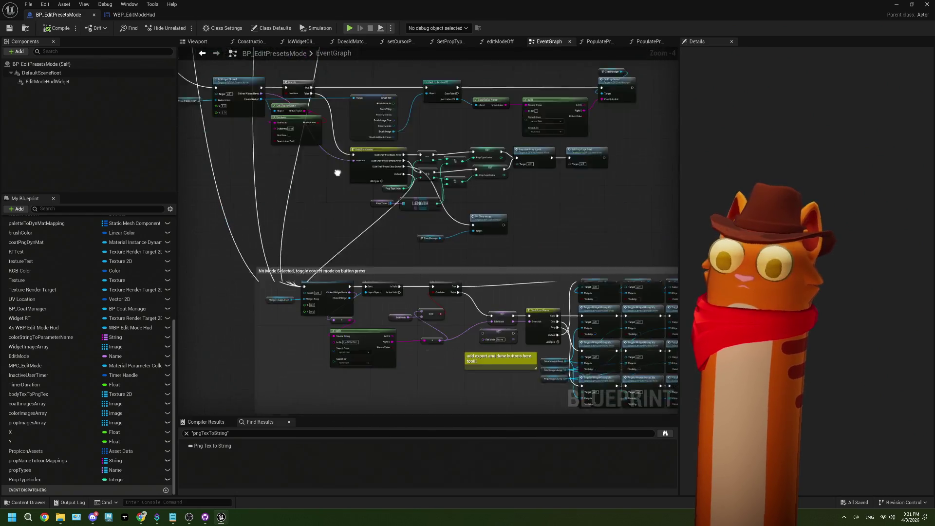
{"action": "mouse_move", "coordinate": [344, 315]}
{"action": "left_mouse_down"}
{"action": "mouse_move", "coordinate": [298, 244]}
{"action": "mouse_move", "coordinate": [306, 130]}
{"action": "mouse_move", "coordinate": [315, 228]}
{"action": "mouse_move", "coordinate": [356, 211]}
{"action": "left_mouse_up"}
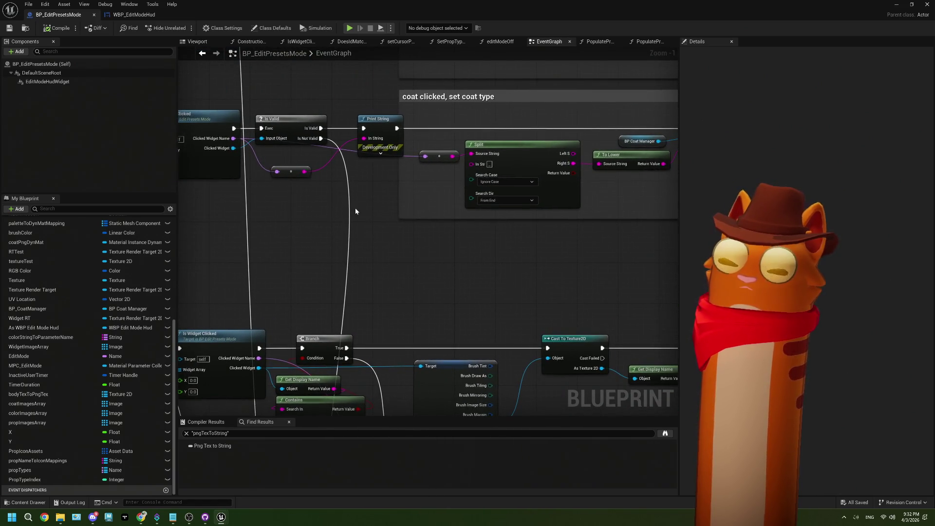
{"action": "mouse_move", "coordinate": [417, 216]}
{"action": "left_mouse_down"}
{"action": "mouse_move", "coordinate": [392, 217]}
{"action": "mouse_move", "coordinate": [426, 210]}
{"action": "left_mouse_up"}
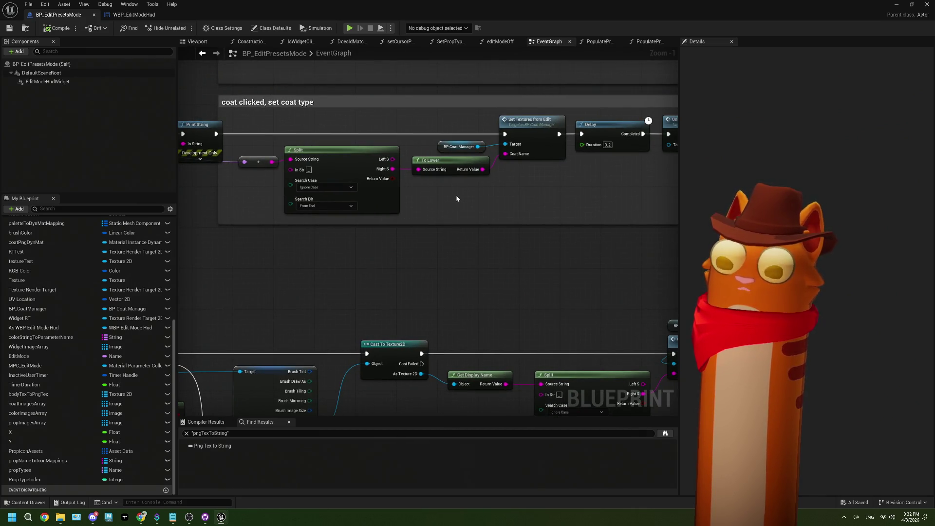
{"action": "left_click_drag", "start_coordinate": [406, 199], "coordinate": [415, 201]}
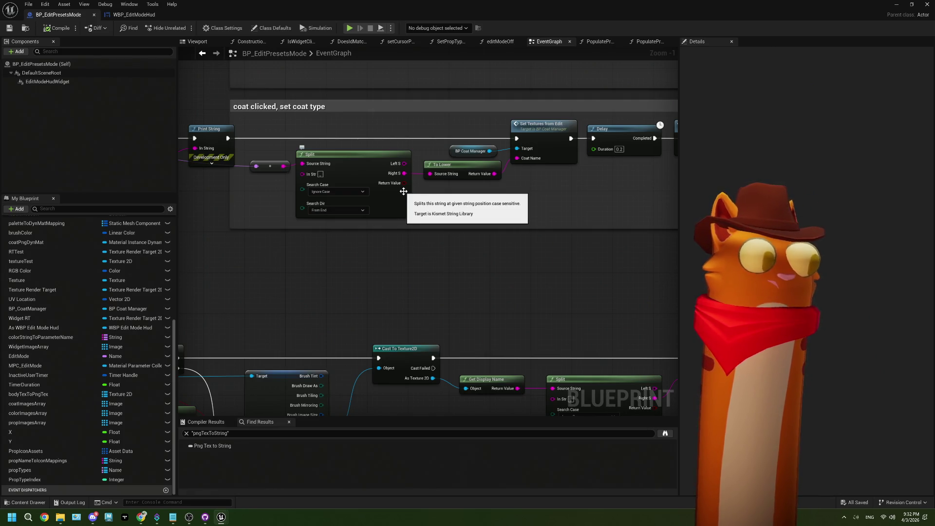
{"action": "left_click_drag", "start_coordinate": [403, 192], "coordinate": [392, 211]}
{"action": "left_click_drag", "start_coordinate": [318, 177], "coordinate": [355, 214]}
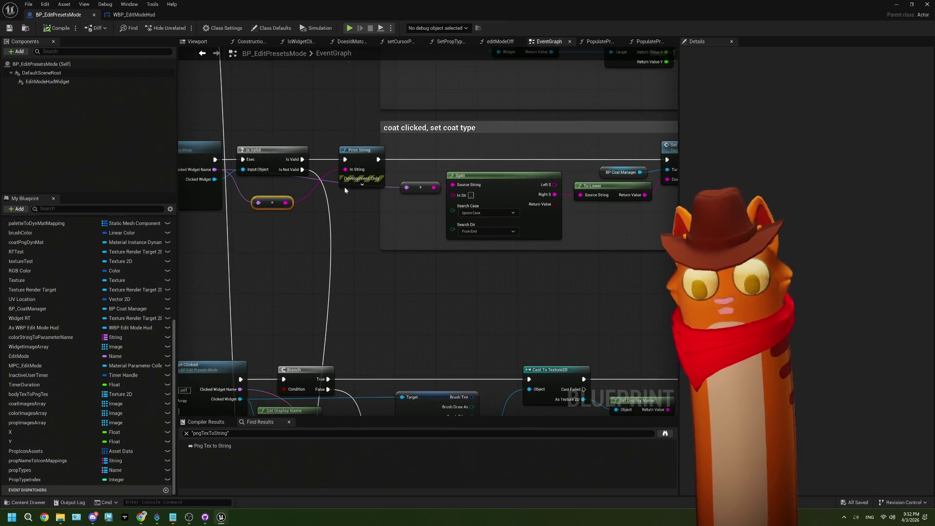
Delete the coat section's Print String node and its leftover reroute node
{"action": "left_click", "coordinate": [370, 174]}
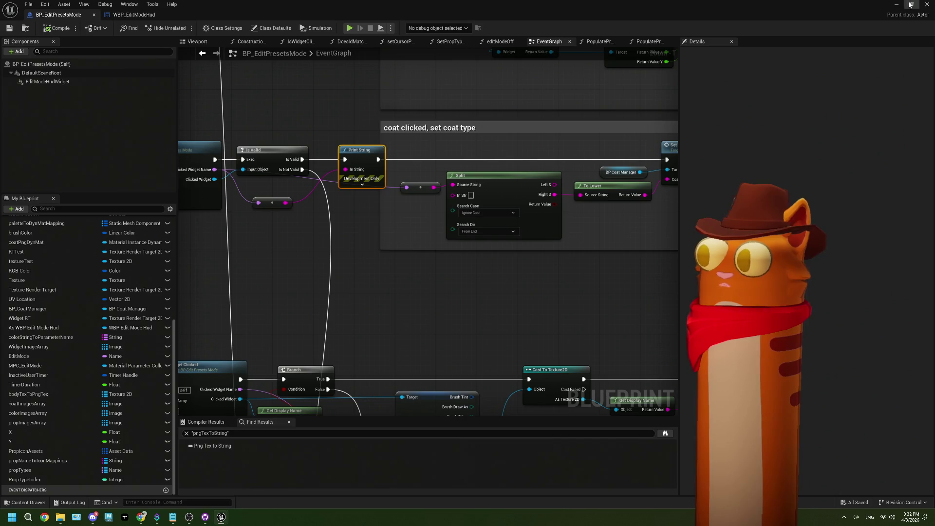
{"action": "left_click", "coordinate": [911, 4]}
{"action": "left_click", "coordinate": [541, 54]}
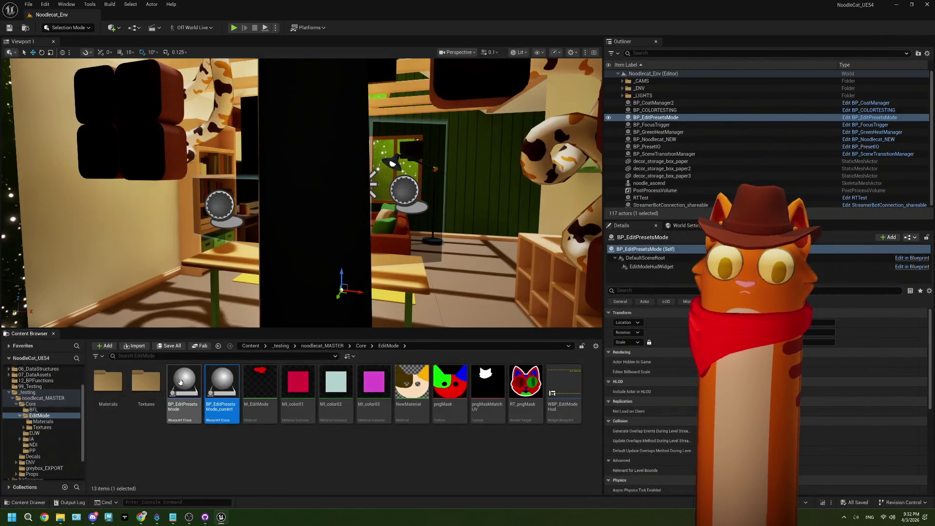
{"action": "key", "text": "ctrl+e"}
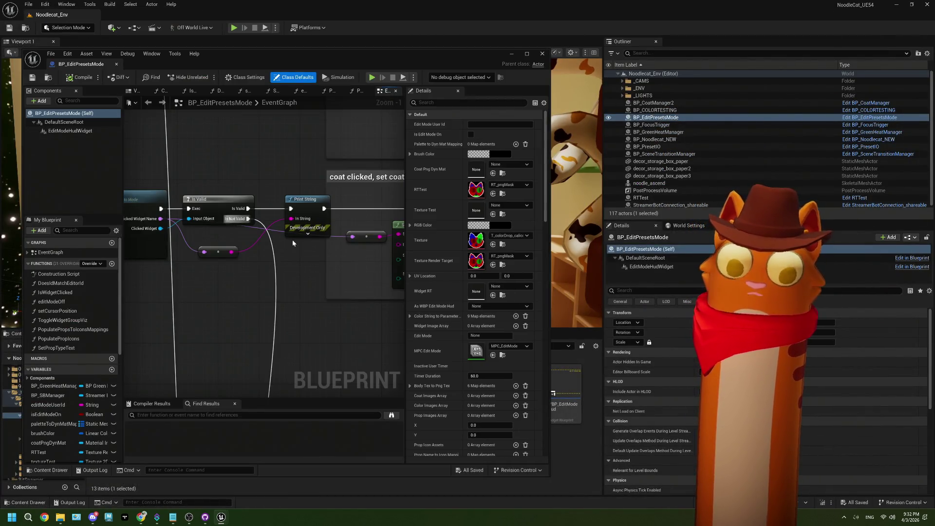
{"action": "left_click", "coordinate": [308, 215]}
{"action": "key", "text": "Delete"}
{"action": "left_click", "coordinate": [221, 249]}
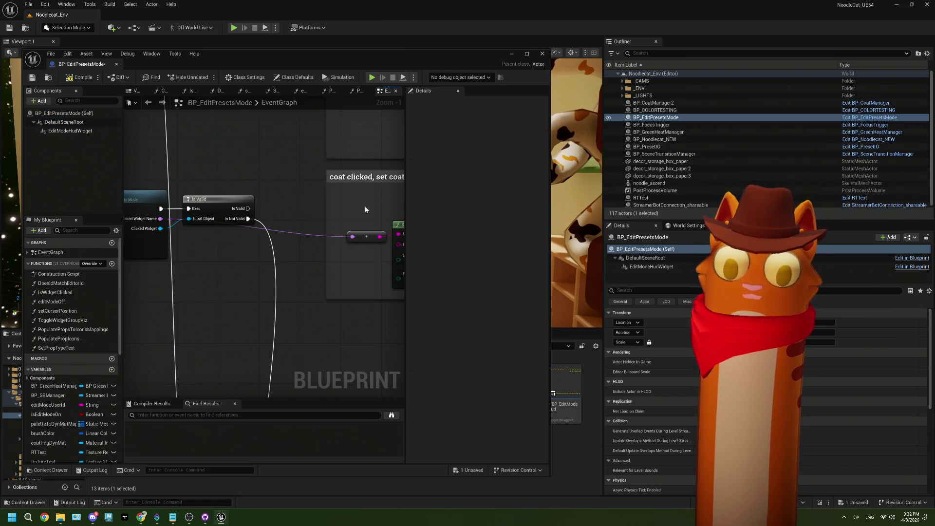
{"action": "key", "text": "Delete"}
{"action": "left_click", "coordinate": [526, 54]}
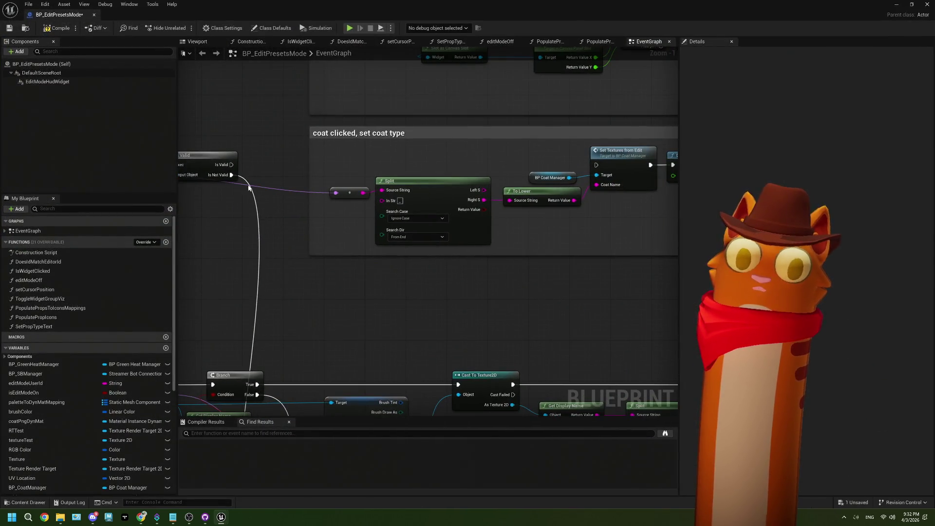
{"action": "mouse_move", "coordinate": [231, 165]}
{"action": "left_mouse_down"}
{"action": "mouse_move", "coordinate": [357, 159]}
{"action": "mouse_move", "coordinate": [300, 158]}
{"action": "left_mouse_up"}
Move the Split and To Lower nodes left to make room
{"action": "left_click", "coordinate": [276, 151]}
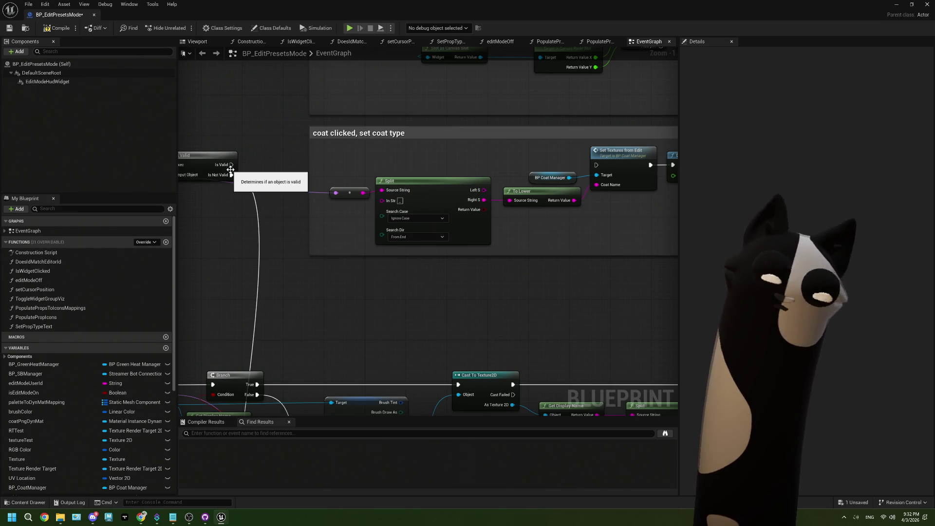
{"action": "left_click_drag", "start_coordinate": [270, 196], "coordinate": [264, 210]}
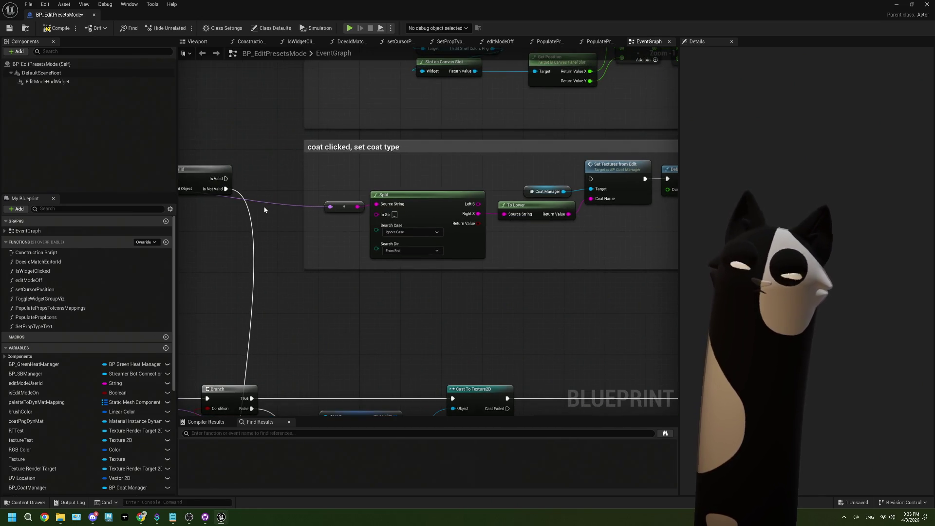
{"action": "left_click_drag", "start_coordinate": [267, 209], "coordinate": [262, 237]}
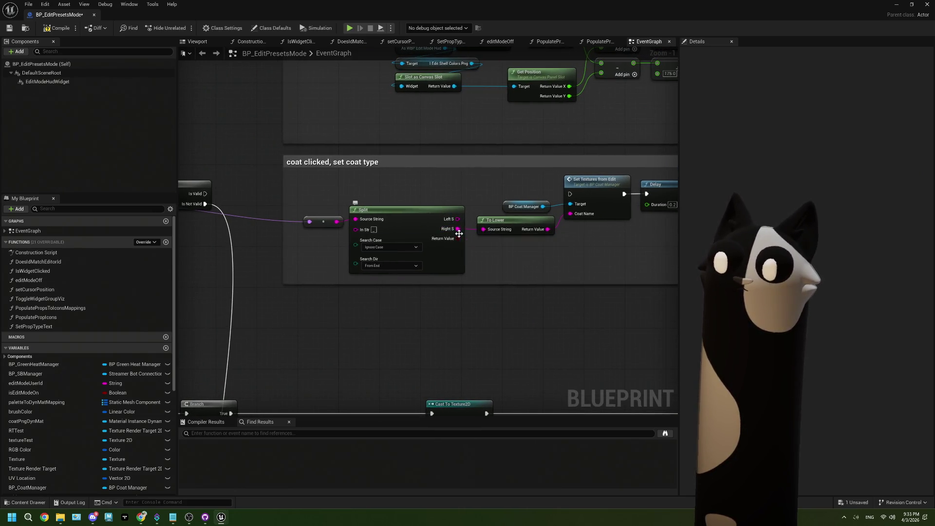
{"action": "left_click_drag", "start_coordinate": [506, 263], "coordinate": [362, 221]}
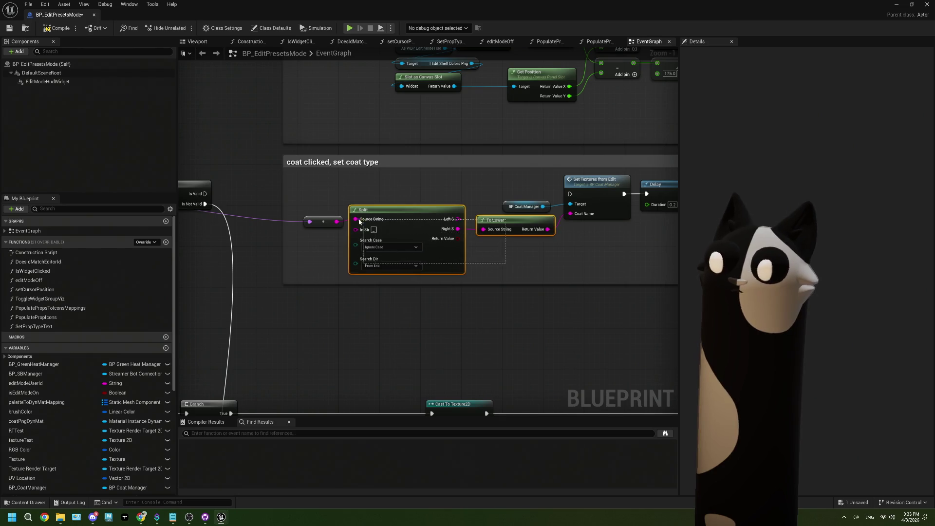
{"action": "mouse_move", "coordinate": [520, 224]}
{"action": "left_mouse_down"}
{"action": "mouse_move", "coordinate": [413, 234]}
{"action": "mouse_move", "coordinate": [425, 243]}
{"action": "left_mouse_up"}
Add an Equal Exactly 'shelf' check driving a Branch after Is Valid, False into Set Textures, and save
{"action": "type", "text": "equa"}
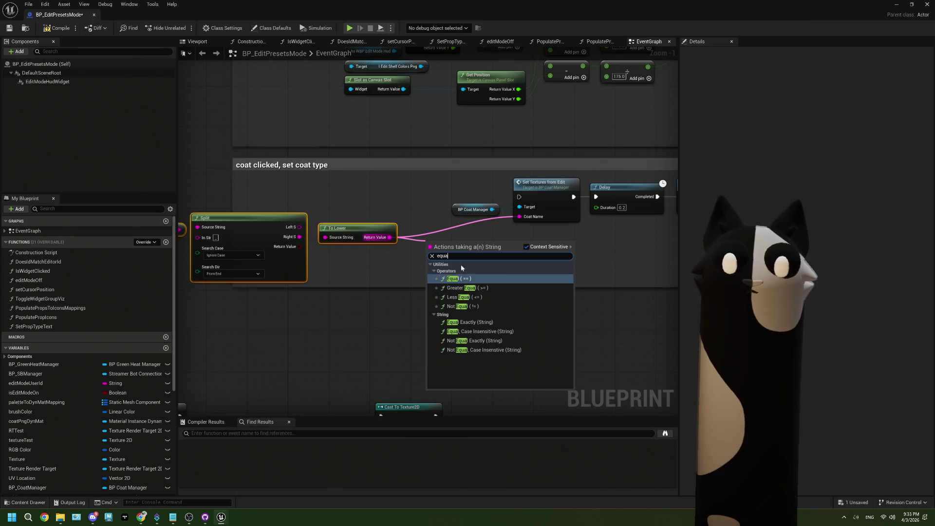
{"action": "left_click", "coordinate": [504, 321]}
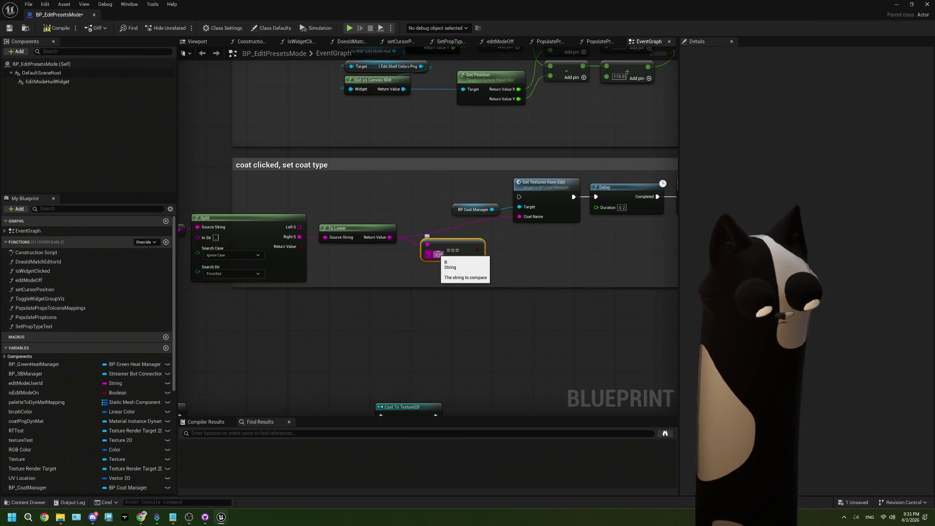
{"action": "mouse_move", "coordinate": [482, 250]}
{"action": "left_mouse_down"}
{"action": "mouse_move", "coordinate": [372, 198]}
{"action": "mouse_move", "coordinate": [377, 192]}
{"action": "left_mouse_up"}
{"action": "mouse_move", "coordinate": [321, 192]}
{"action": "left_mouse_down"}
{"action": "mouse_move", "coordinate": [274, 214]}
{"action": "mouse_move", "coordinate": [470, 207]}
{"action": "left_mouse_up"}
{"action": "left_click_drag", "start_coordinate": [529, 256], "coordinate": [453, 250]}
{"action": "left_click_drag", "start_coordinate": [425, 218], "coordinate": [517, 208]}
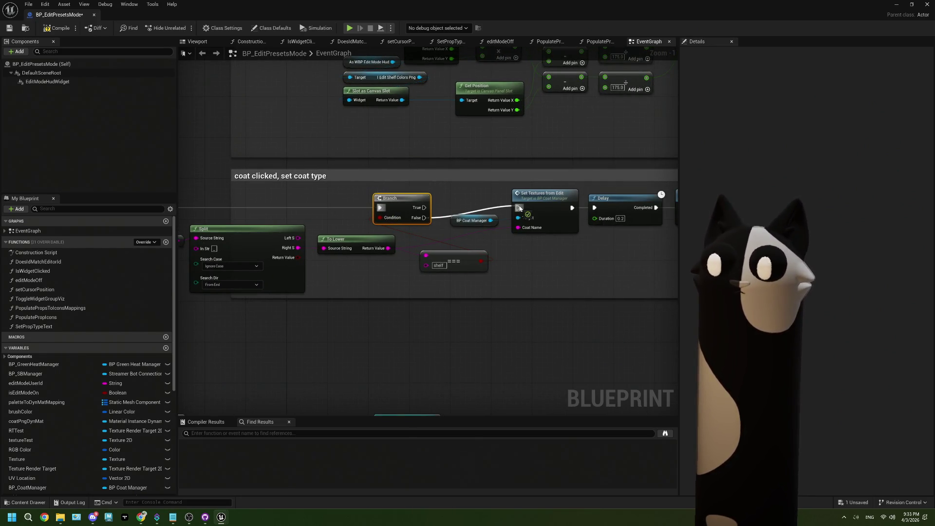
{"action": "left_click_drag", "start_coordinate": [508, 255], "coordinate": [472, 245]}
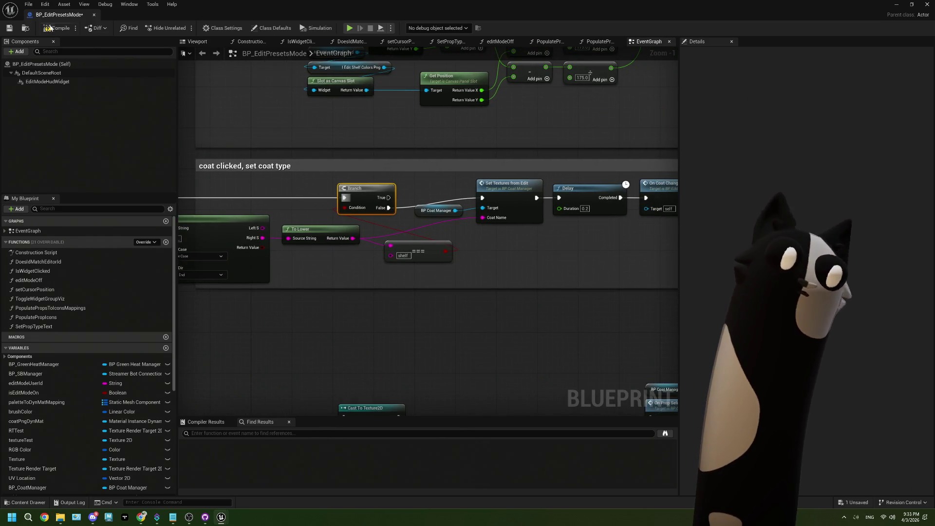
{"action": "left_click", "coordinate": [9, 29]}
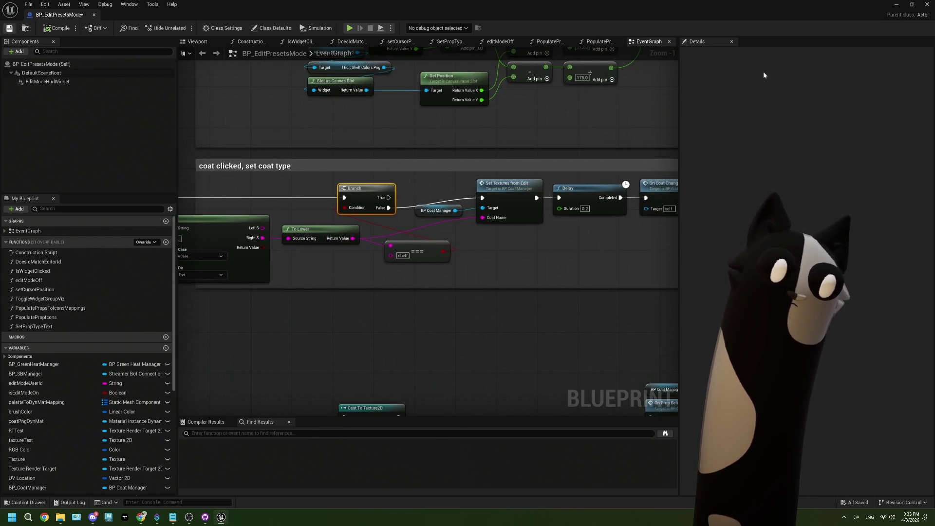
{"action": "key", "text": "alt+Tab"}
Start Play In Editor and bring OBS and the Twitch stream forward
{"action": "left_click", "coordinate": [234, 28]}
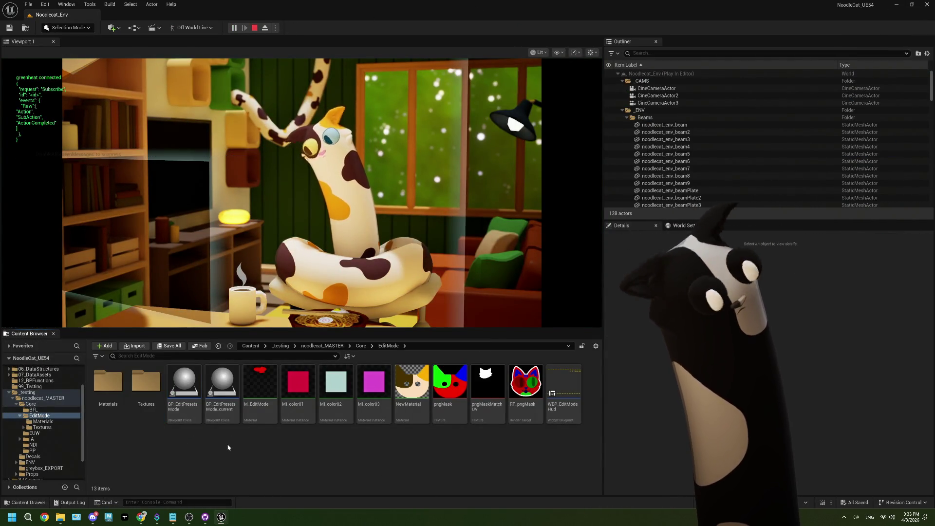
{"action": "left_click", "coordinate": [189, 517]}
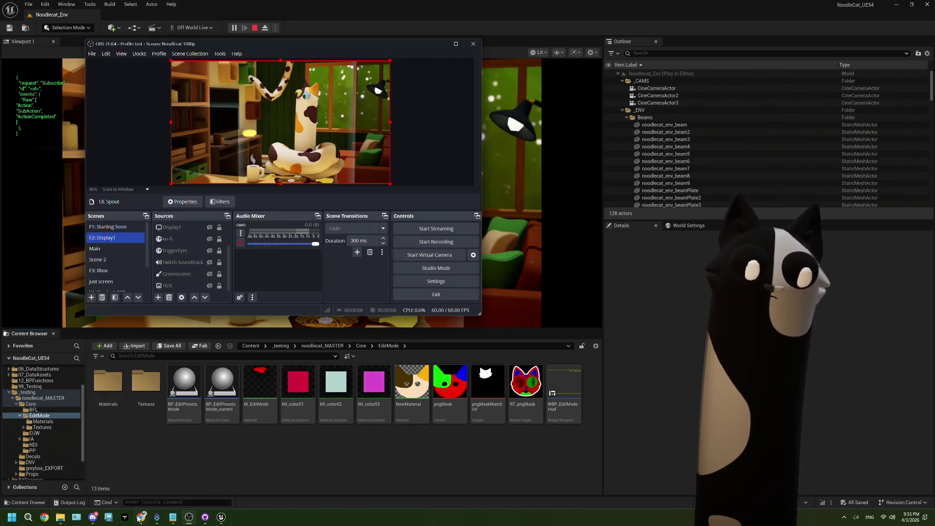
{"action": "left_click", "coordinate": [141, 517]}
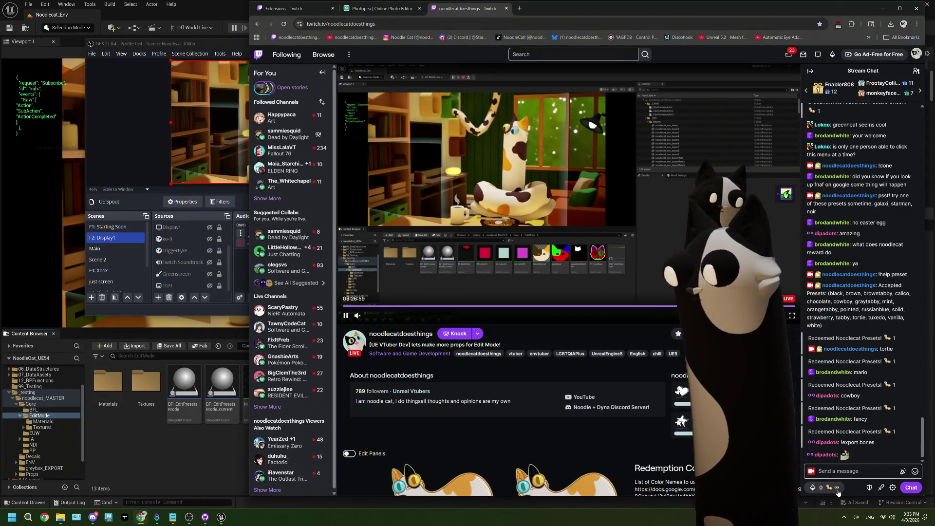
Redeem the Edit Mode! channel-points reward on Twitch
{"action": "left_click", "coordinate": [816, 487]}
{"action": "left_click", "coordinate": [858, 471]}
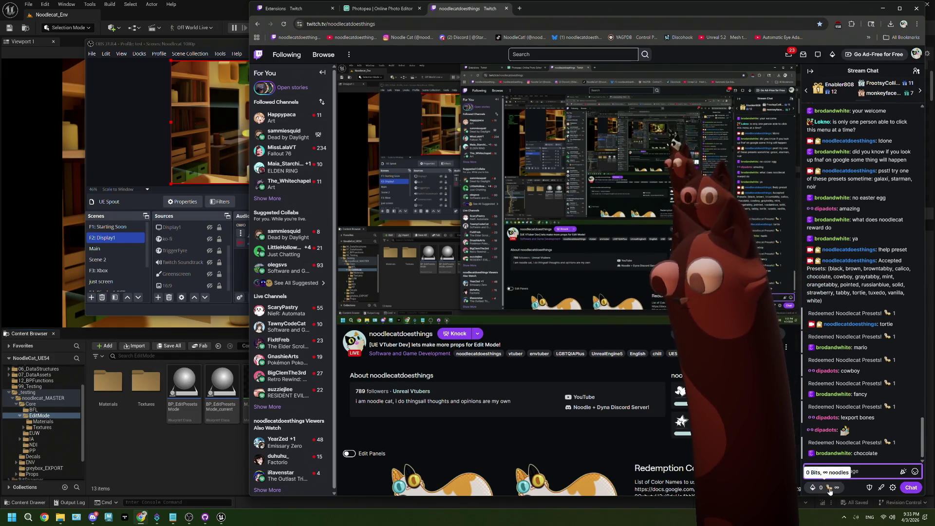
{"action": "left_click", "coordinate": [830, 489]}
{"action": "scroll", "coordinate": [847, 419], "scroll_direction": "down", "scroll_amount": 2}
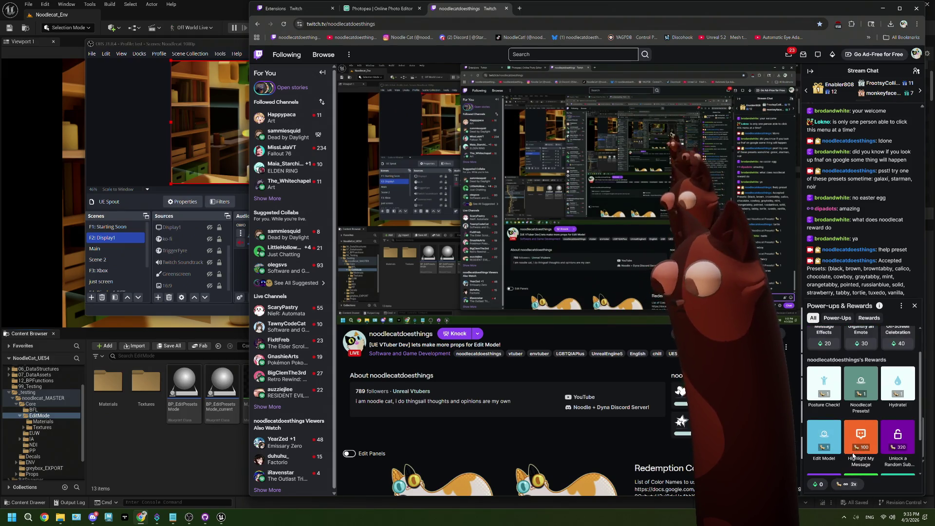
{"action": "left_click", "coordinate": [839, 440]}
{"action": "left_click", "coordinate": [860, 394]}
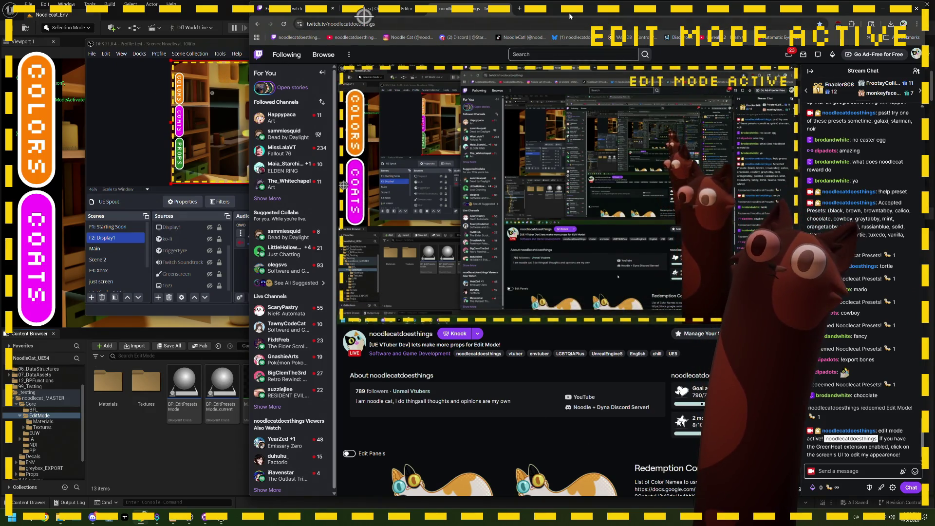
Rearrange the browser and OBS windows so the OBS preview is larger
{"action": "left_click_drag", "start_coordinate": [540, 15], "coordinate": [646, 19]}
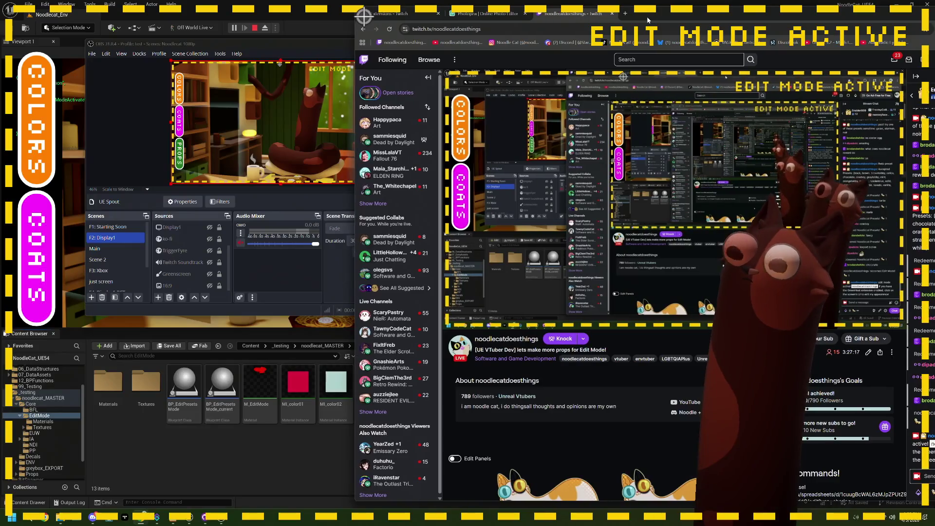
{"action": "left_click", "coordinate": [259, 316]}
{"action": "left_click_drag", "start_coordinate": [259, 316], "coordinate": [259, 348]}
{"action": "left_click", "coordinate": [465, 245]}
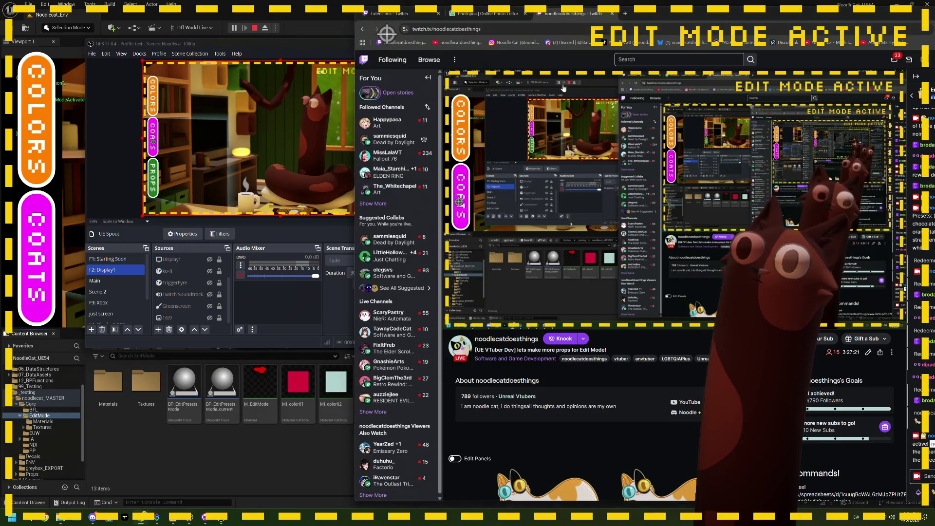
Browse the overlay's coat options, then switch it to the colour swatches
{"action": "left_click", "coordinate": [51, 277]}
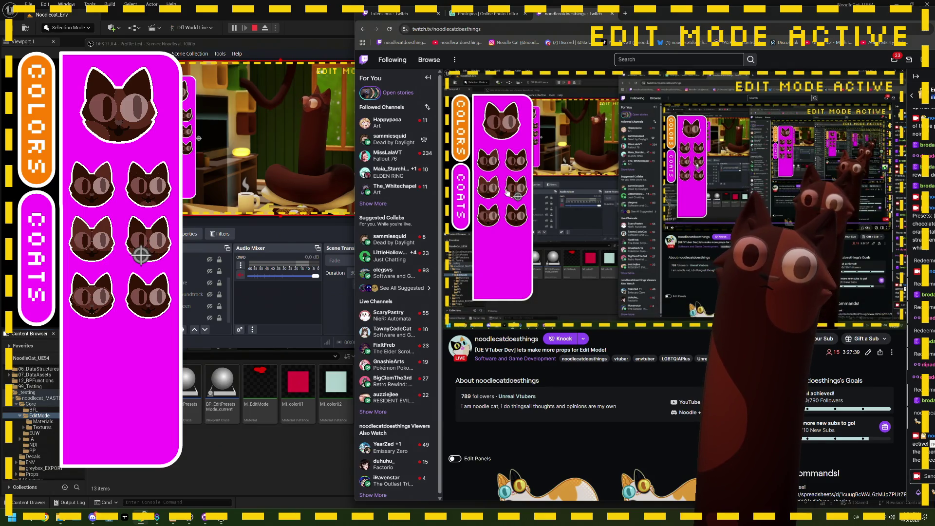
{"action": "mouse_move", "coordinate": [509, 229]}
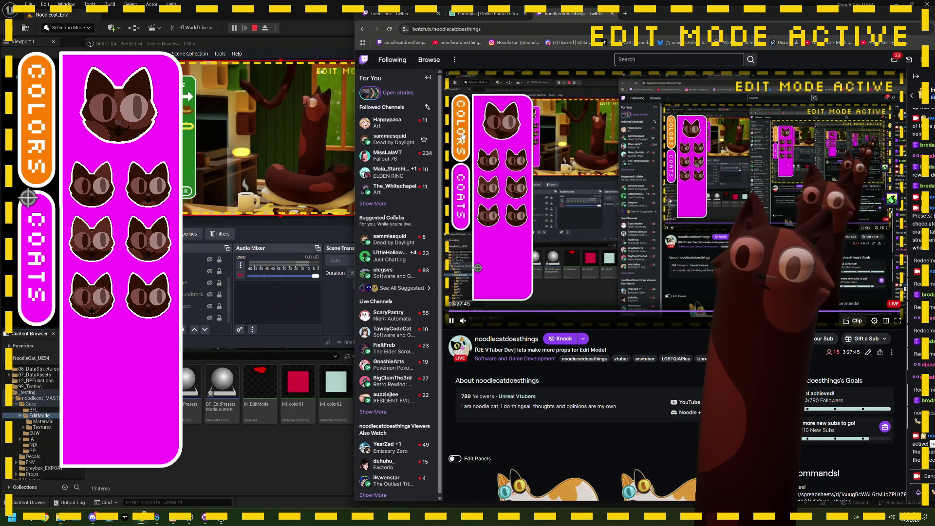
{"action": "left_click", "coordinate": [51, 140]}
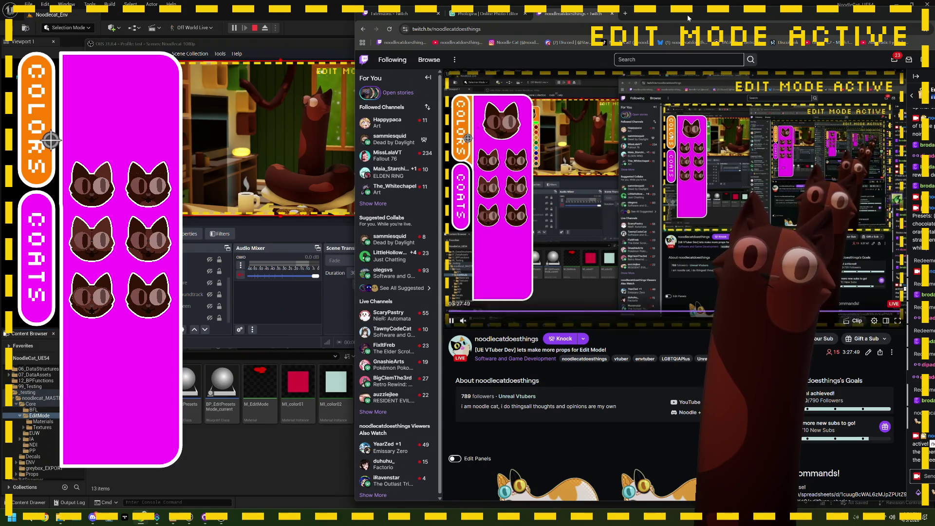
Post !done in the Twitch chat and minimize the browser
{"action": "key", "text": "super+Up"}
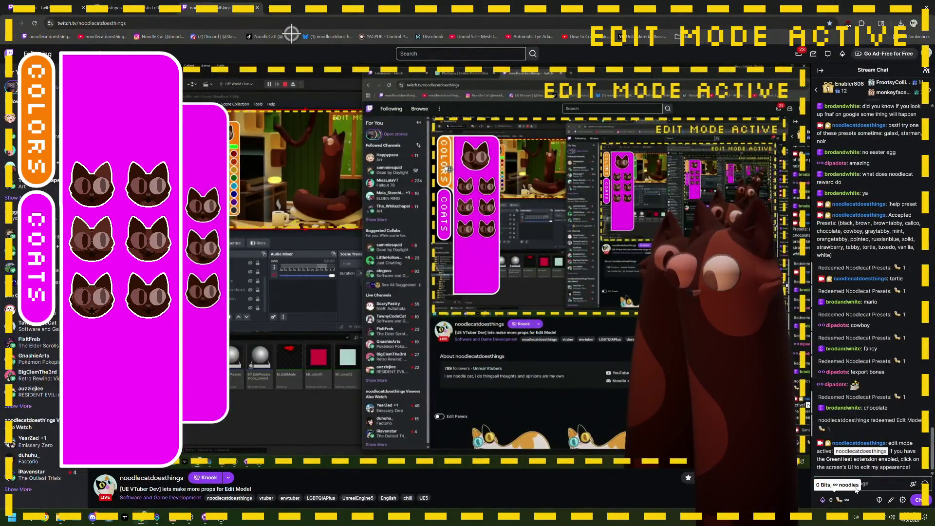
{"action": "left_click", "coordinate": [864, 483]}
{"action": "type", "text": "!done"}
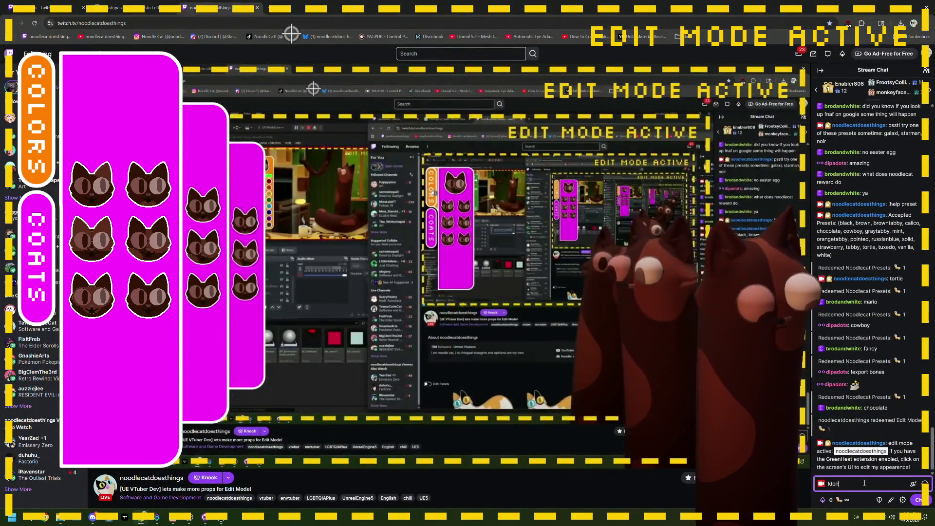
{"action": "key", "text": "Return"}
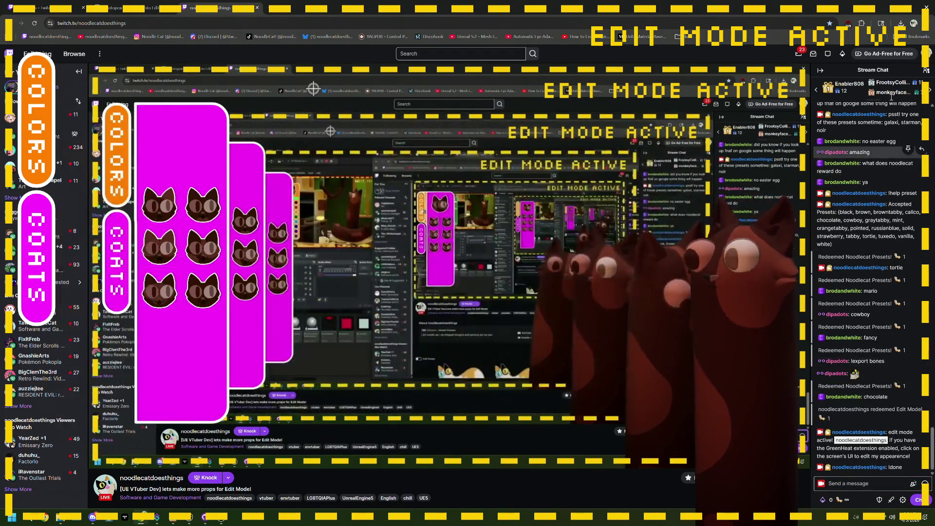
{"action": "left_click", "coordinate": [893, 6]}
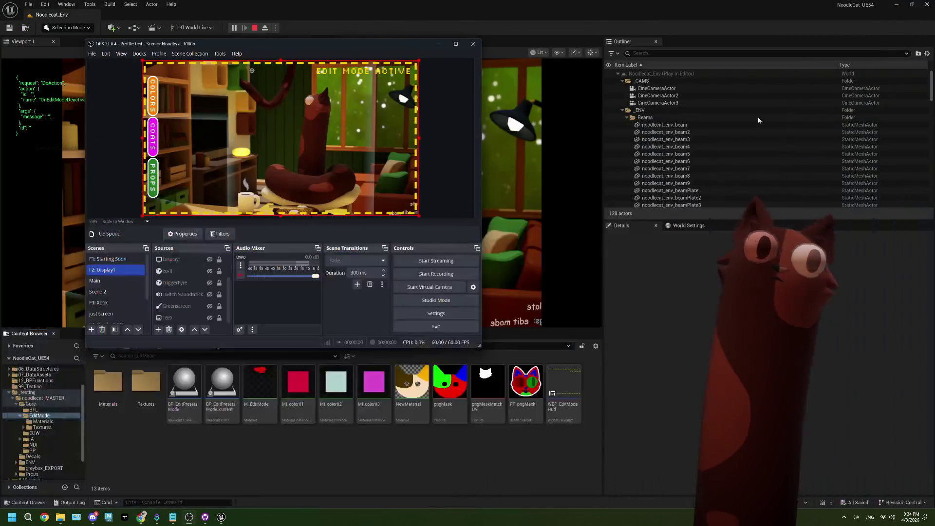
Stop the play session, widen the viewport view, and skim the ThePlan.txt notes
{"action": "left_click", "coordinate": [253, 28]}
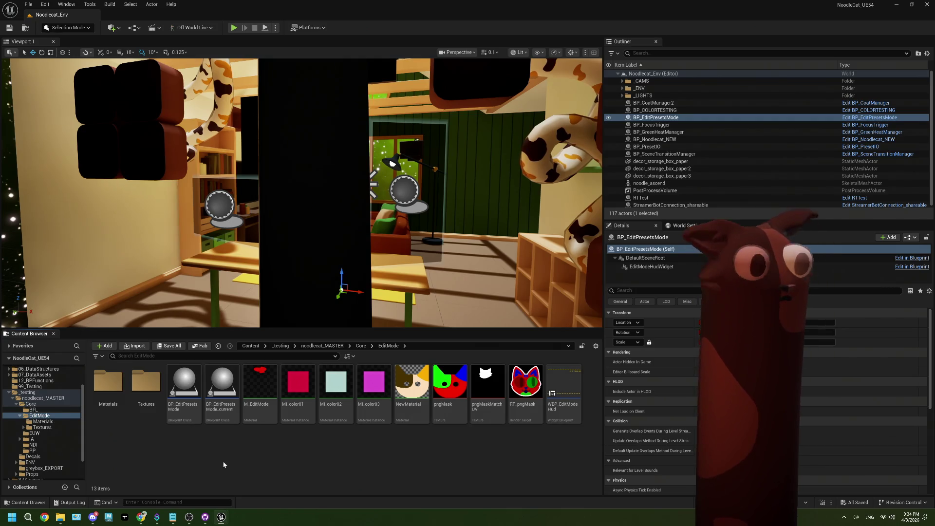
{"action": "left_click_drag", "start_coordinate": [301, 219], "coordinate": [248, 312]}
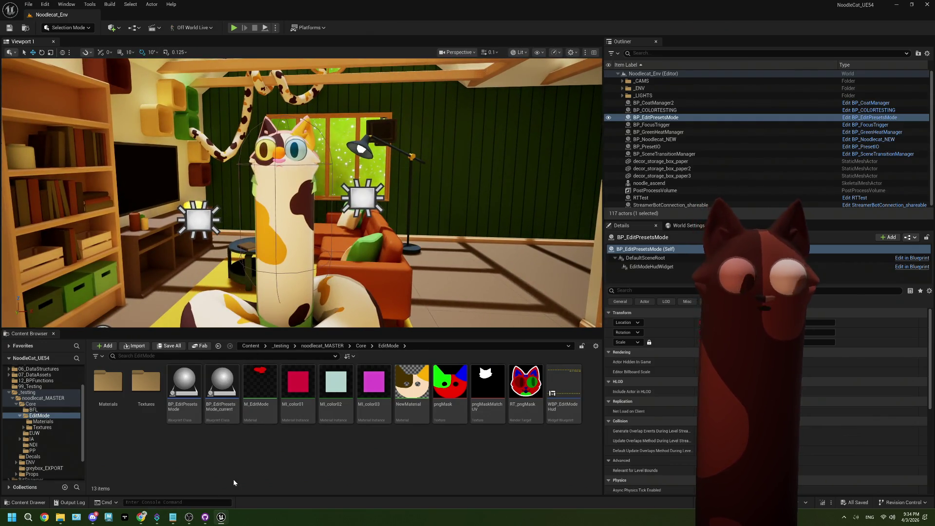
{"action": "left_click", "coordinate": [172, 516]}
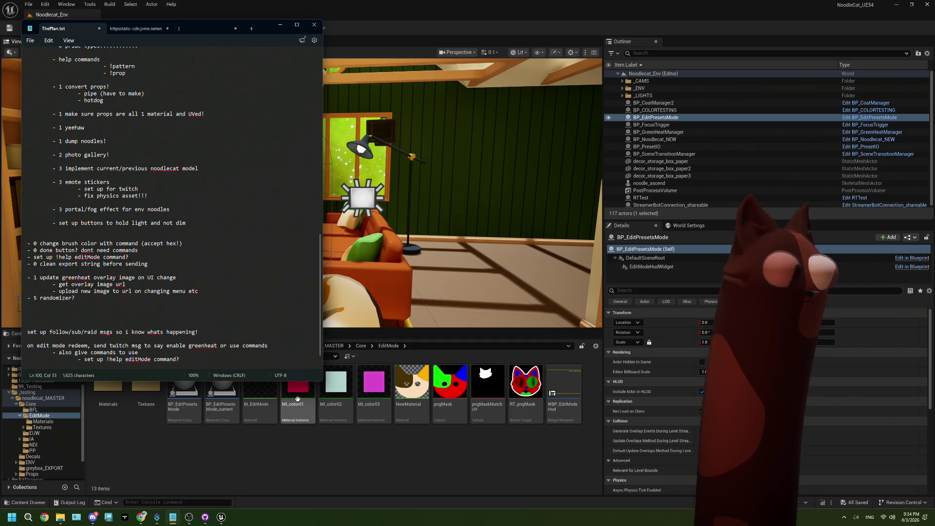
{"action": "scroll", "coordinate": [189, 309], "scroll_direction": "down", "scroll_amount": 1}
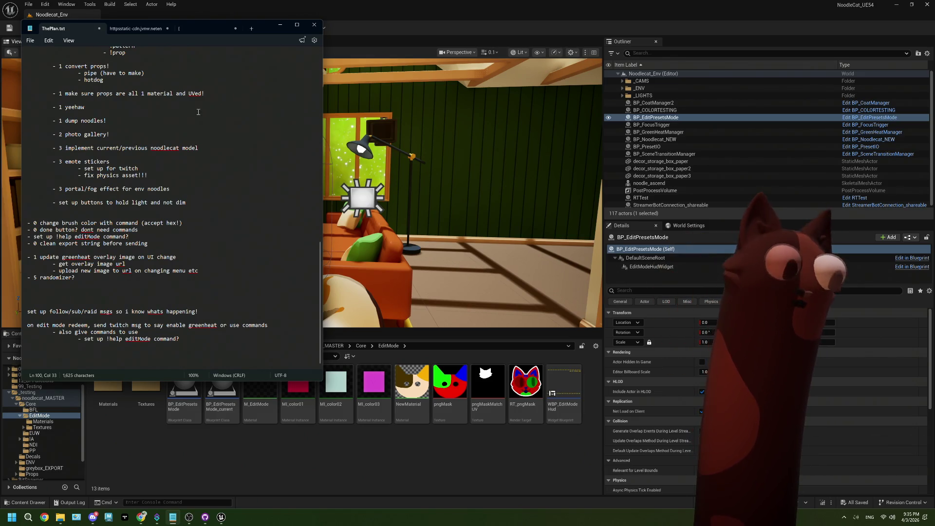
{"action": "left_click", "coordinate": [276, 29]}
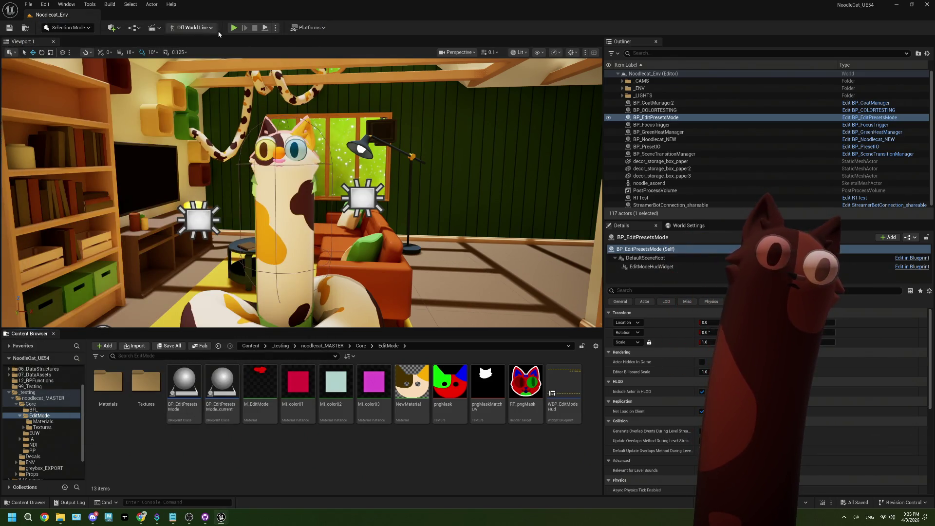
Start Play In Editor and bring OBS and a smaller Twitch browser window forward
{"action": "left_click", "coordinate": [234, 28]}
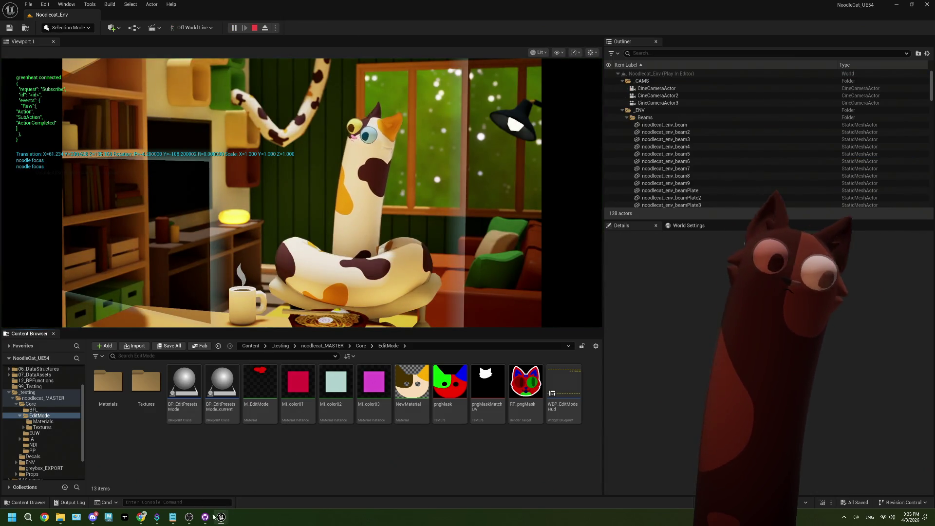
{"action": "left_click", "coordinate": [189, 517]}
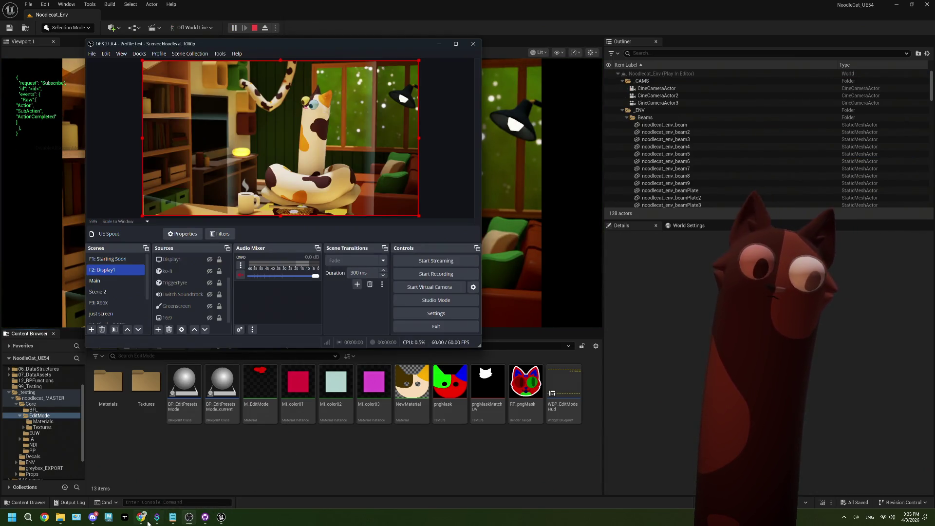
{"action": "left_click", "coordinate": [148, 522]}
{"action": "mouse_move", "coordinate": [642, 7]}
{"action": "left_mouse_down"}
{"action": "mouse_move", "coordinate": [652, 34]}
{"action": "mouse_move", "coordinate": [739, 8]}
{"action": "left_mouse_up"}
Redeem the Edit Mode! reward from channel points
{"action": "left_click", "coordinate": [817, 485]}
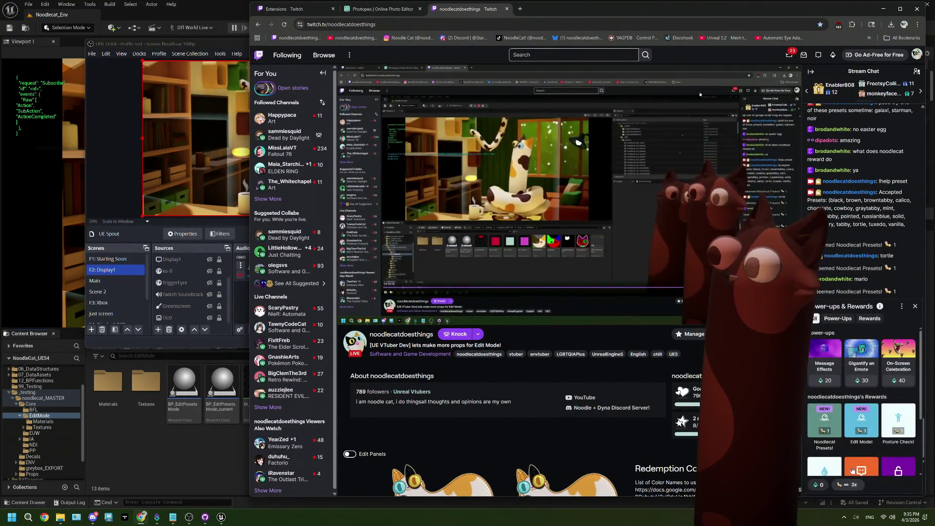
{"action": "left_click", "coordinate": [862, 419]}
{"action": "left_click", "coordinate": [859, 405]}
Draft the message !brush in the Twitch chat box
{"action": "left_click", "coordinate": [838, 472]}
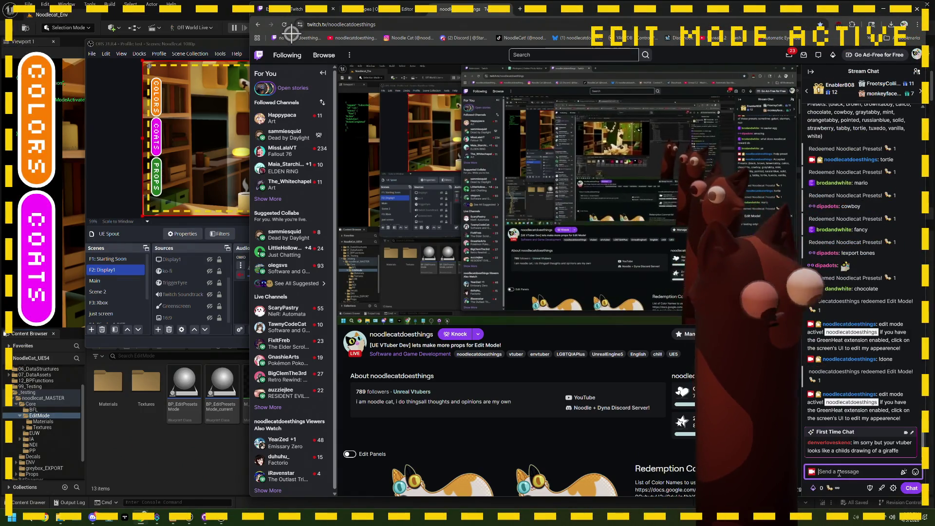
{"action": "type", "text": "!brush"}
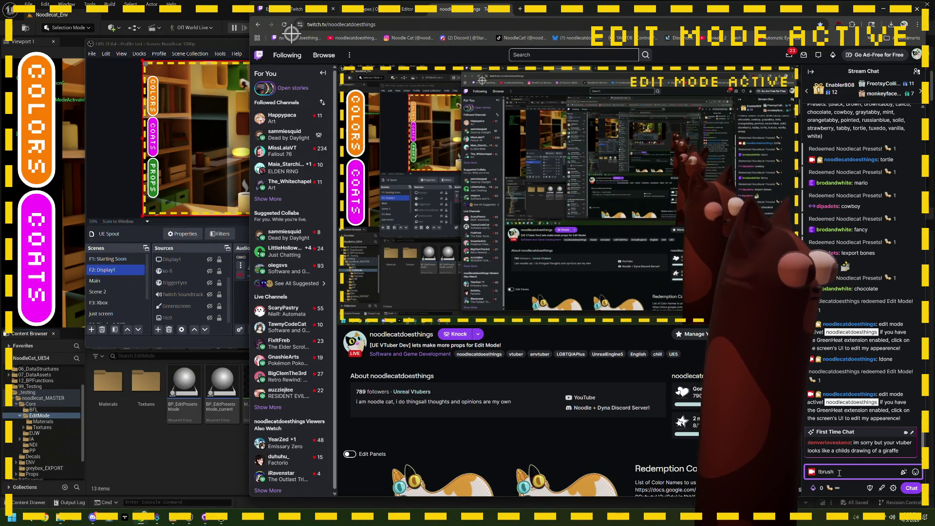
{"action": "key", "text": "BackSpace"}
{"action": "type", "text": "h"}
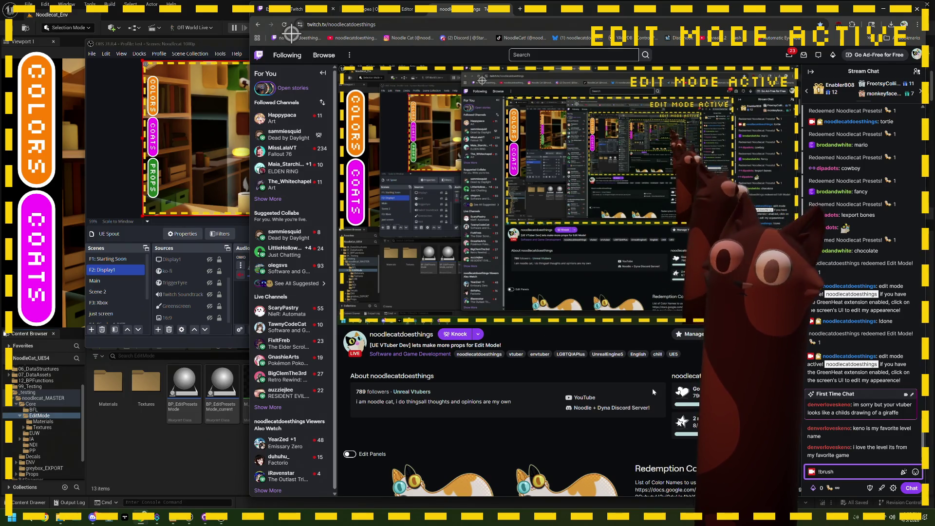
Open the overlay's COLORS palette and send '!brush FFFFFF' in chat
{"action": "left_click", "coordinate": [351, 130]}
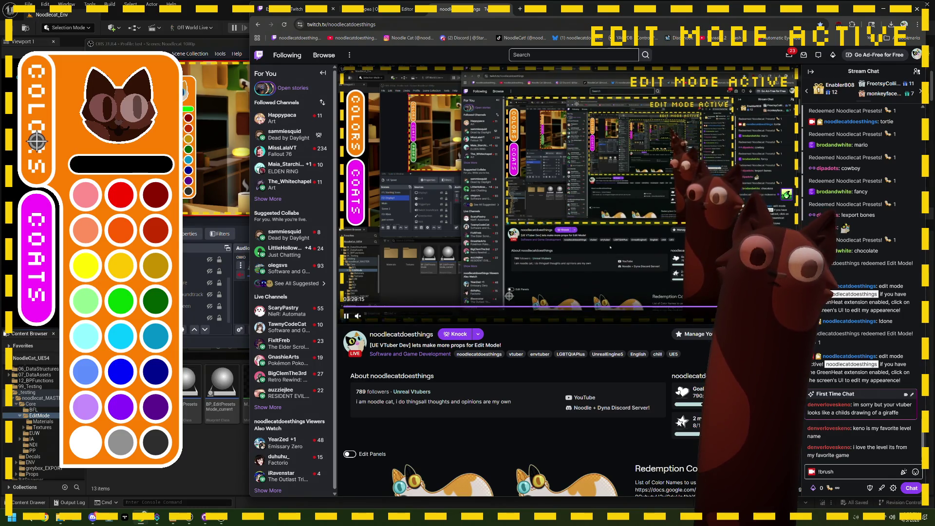
{"action": "left_click", "coordinate": [858, 472]}
{"action": "type", "text": "FF"}
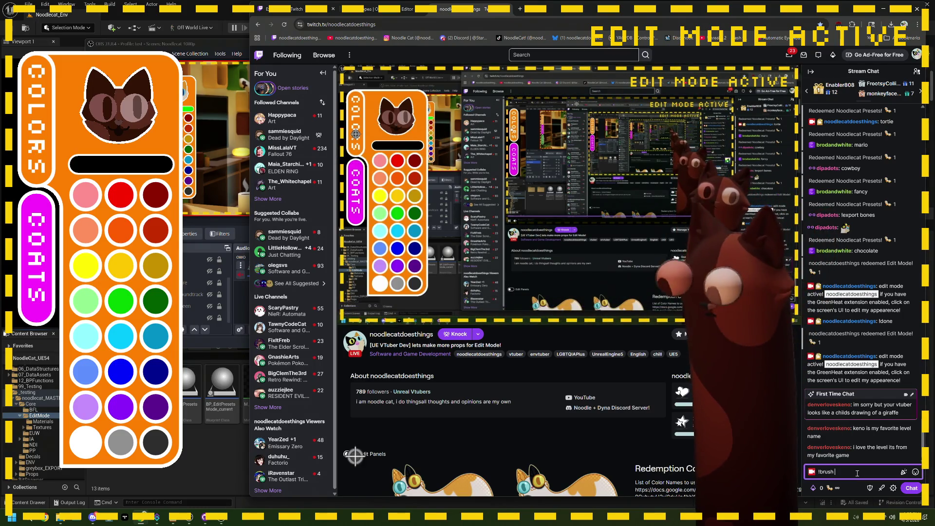
{"action": "type", "text": "FFFF"}
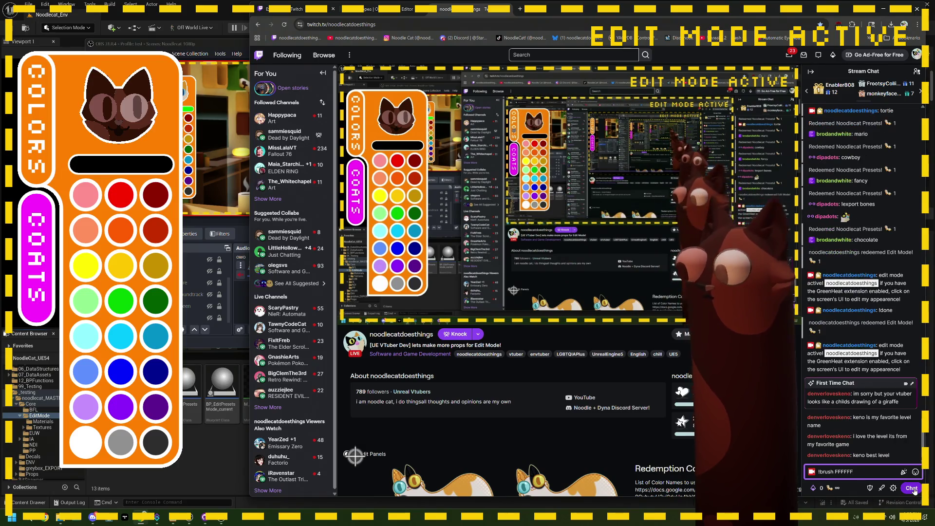
{"action": "left_click", "coordinate": [912, 488]}
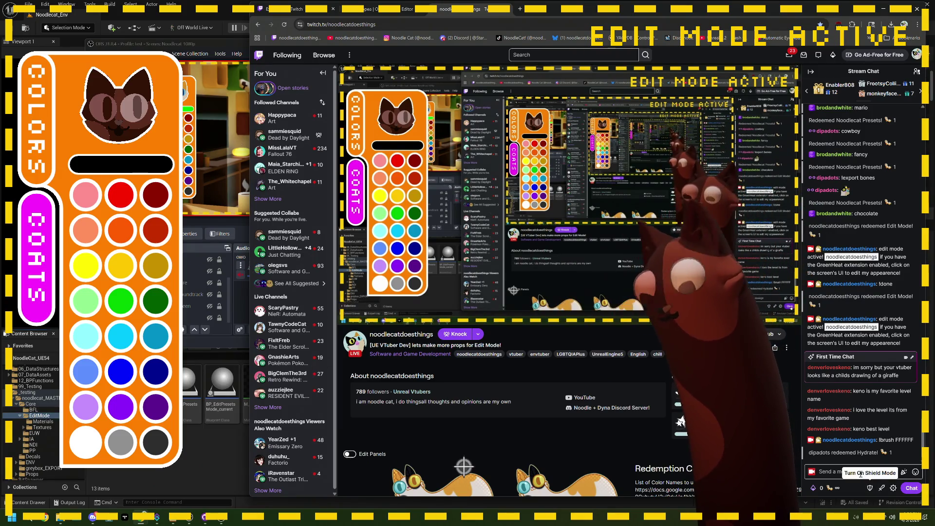
Try the gold, orange, pink and golden-yellow swatches, then send !done
{"action": "left_click", "coordinate": [393, 196]}
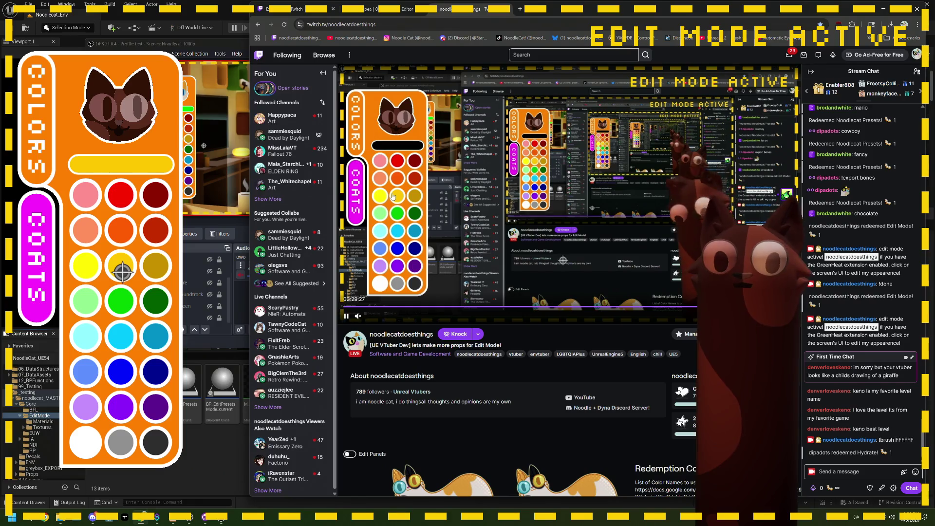
{"action": "left_click", "coordinate": [396, 179]}
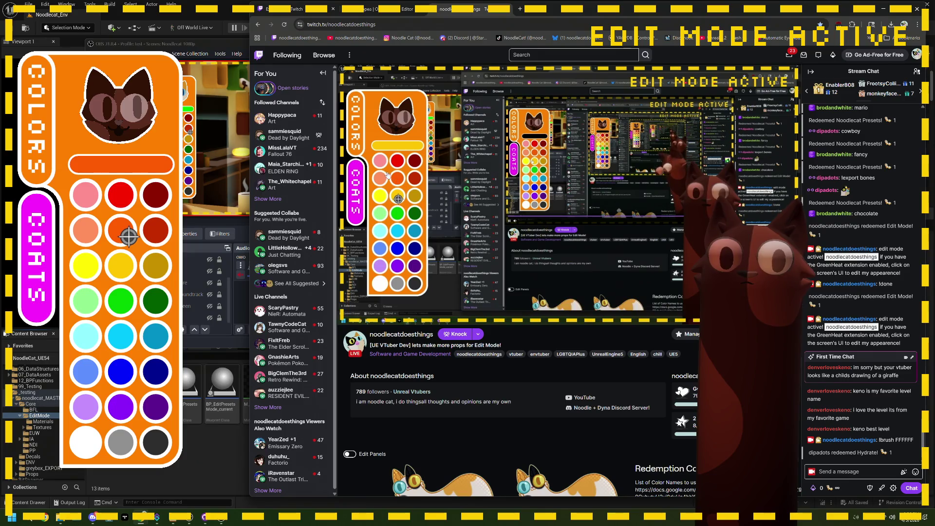
{"action": "left_click", "coordinate": [380, 167]}
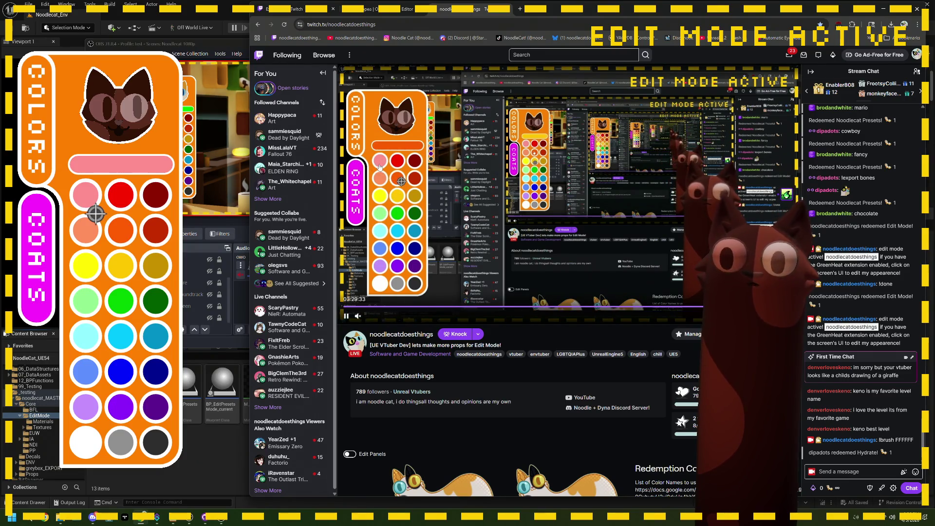
{"action": "left_click", "coordinate": [397, 198]}
{"action": "type", "text": "!done"}
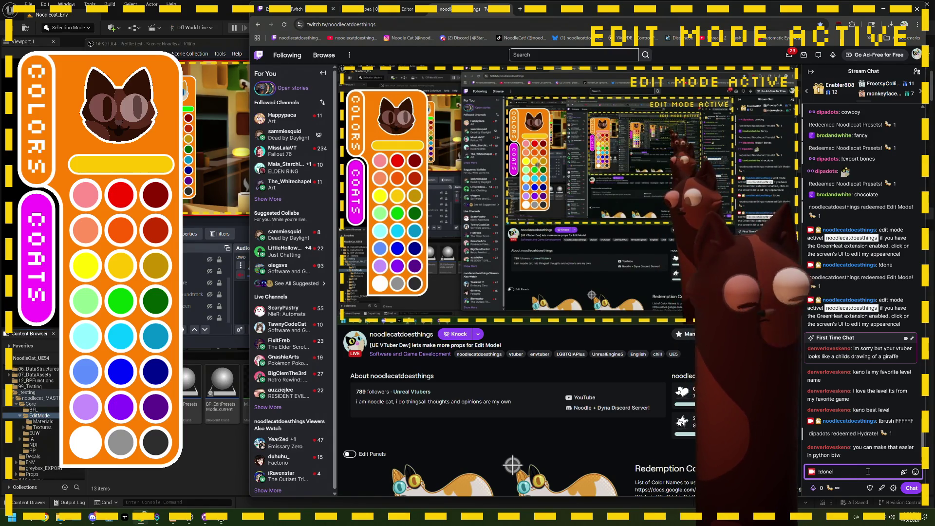
{"action": "left_click", "coordinate": [910, 490]}
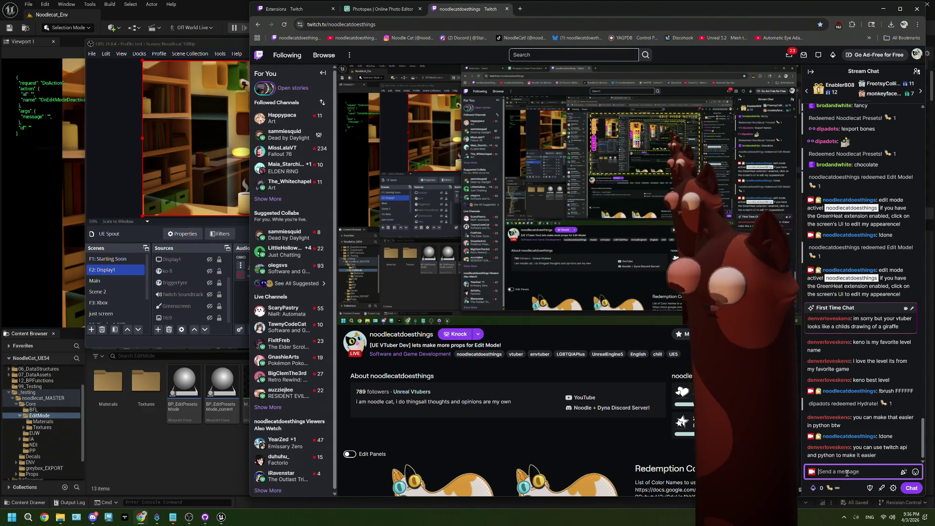
Redeem the Edit Mode! reward again from channel points
{"action": "left_click", "coordinate": [816, 488]}
{"action": "left_click", "coordinate": [861, 436]}
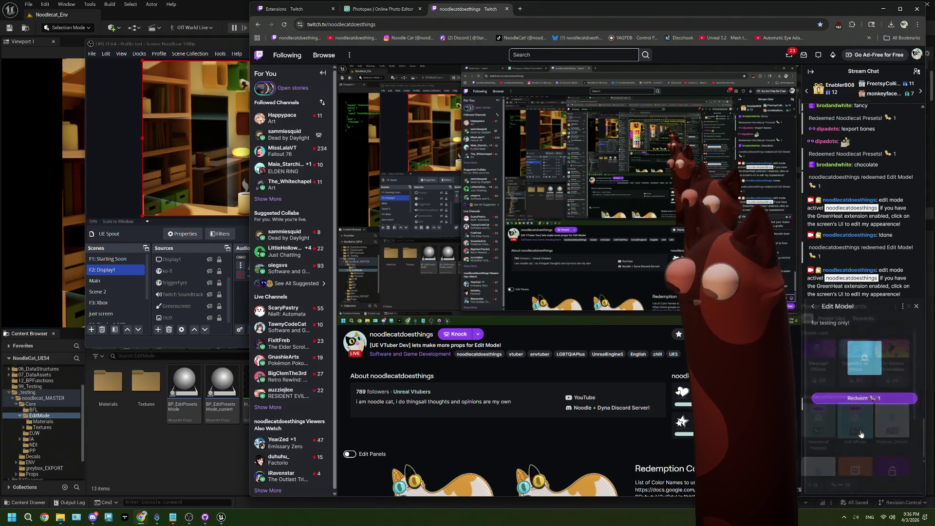
{"action": "left_click", "coordinate": [861, 400]}
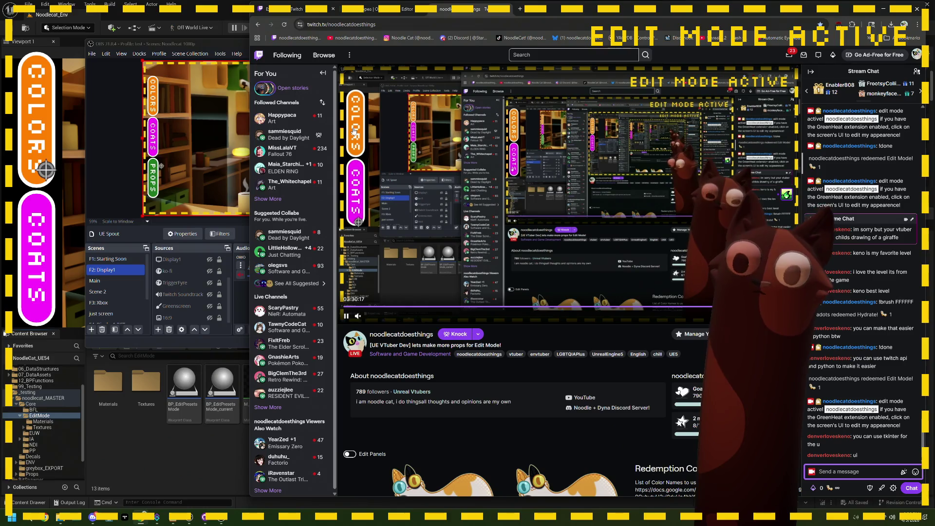
Open COLORS and pick green, salmon and orange-red swatches, then hide the browser
{"action": "left_click", "coordinate": [42, 141]}
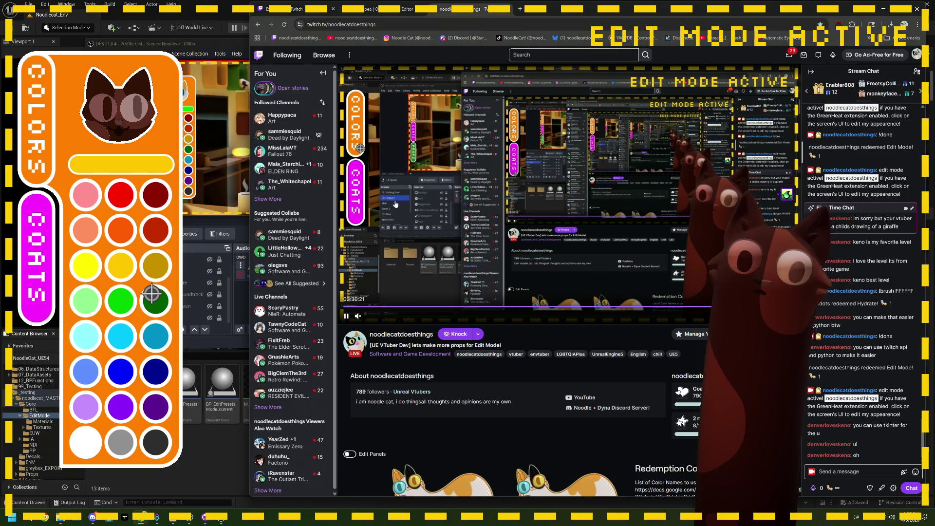
{"action": "left_click", "coordinate": [128, 310]}
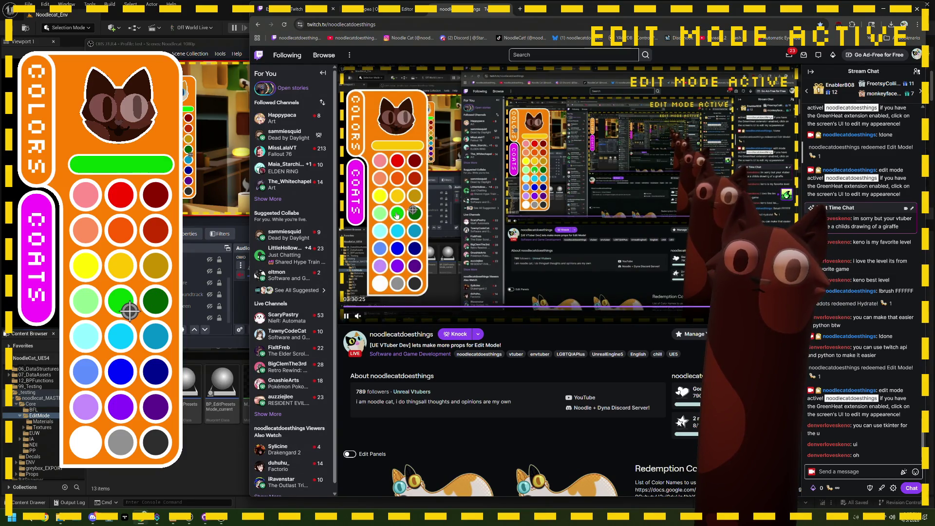
{"action": "left_click", "coordinate": [96, 243]}
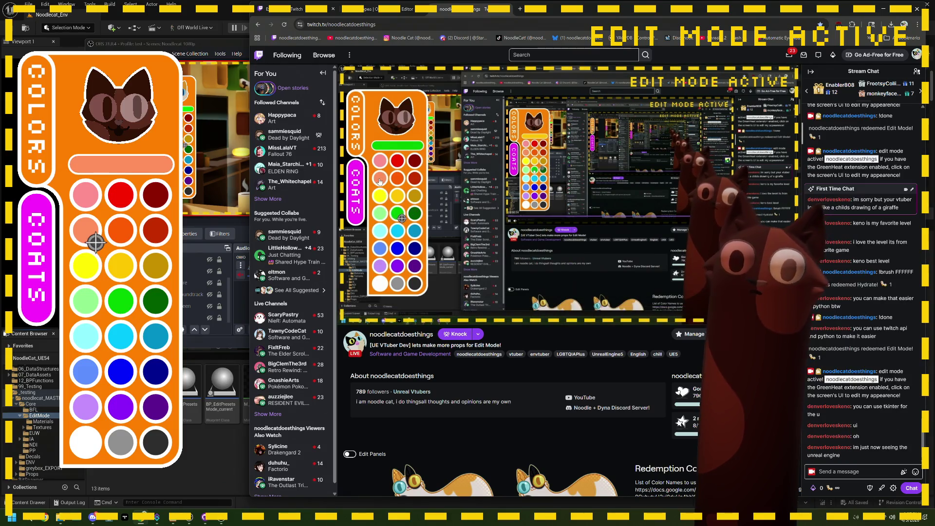
{"action": "left_click", "coordinate": [127, 248]}
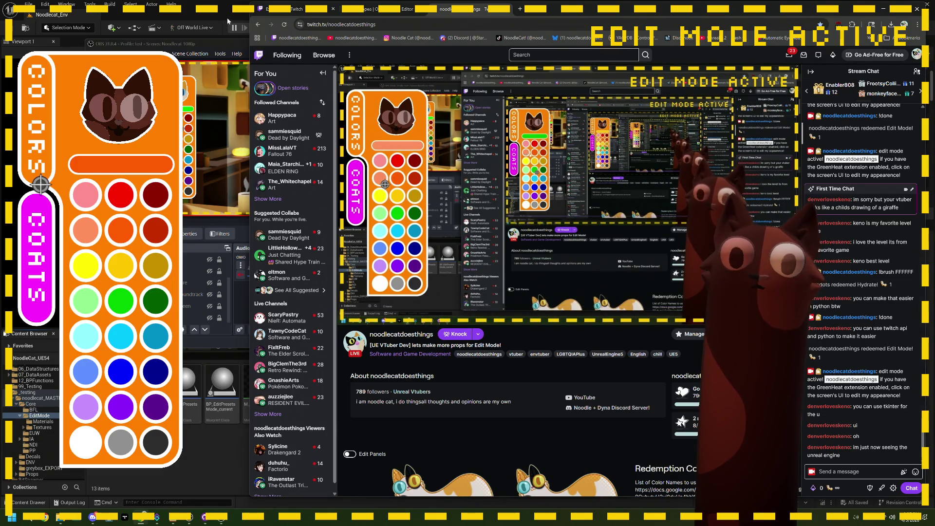
{"action": "left_click", "coordinate": [228, 21]}
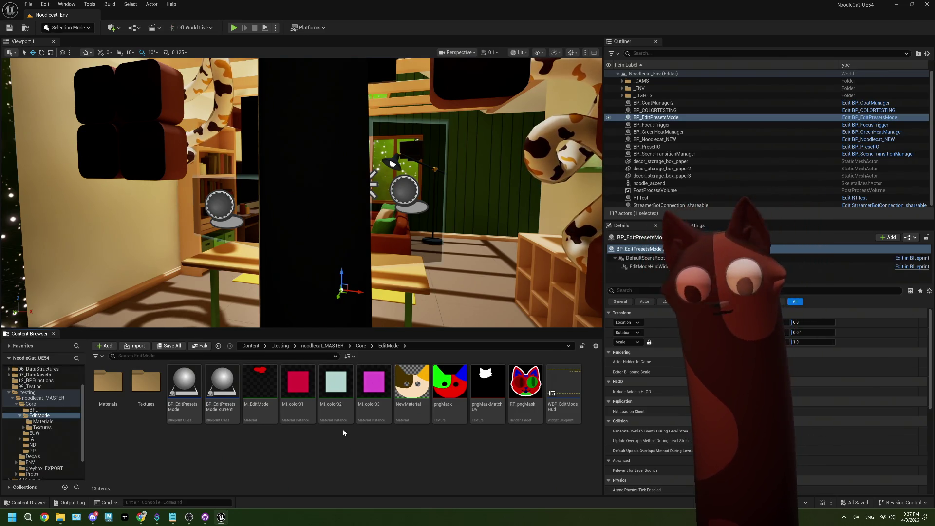
Open BP_EditPresetsMode's event graph and confirm Set Vector Parameter Value targets brushColor
{"action": "scroll", "coordinate": [373, 276], "scroll_direction": "up", "scroll_amount": 5}
{"action": "key", "text": "f"}
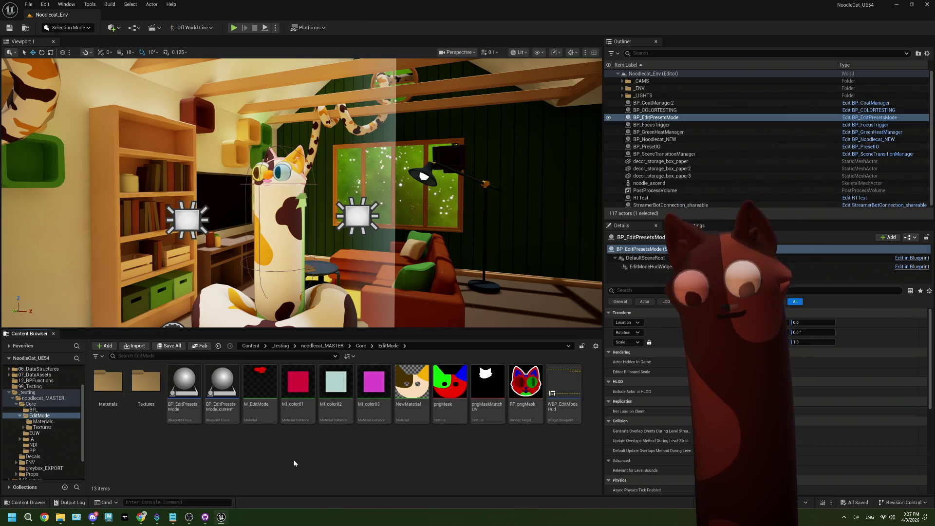
{"action": "double_click", "coordinate": [184, 382]}
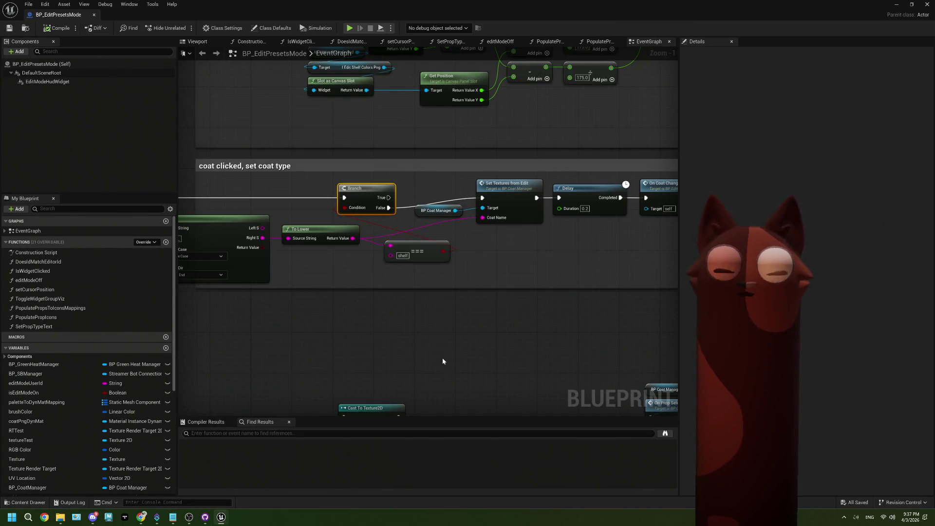
{"action": "scroll", "coordinate": [442, 358], "scroll_direction": "down", "scroll_amount": 4}
{"action": "scroll", "coordinate": [469, 217], "scroll_direction": "up", "scroll_amount": 4}
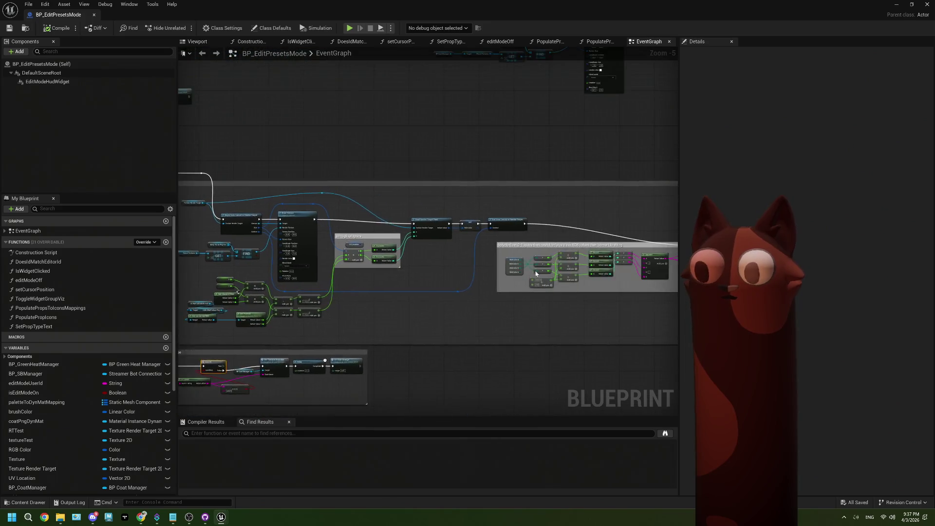
{"action": "scroll", "coordinate": [469, 217], "scroll_direction": "down", "scroll_amount": 1}
{"action": "mouse_move", "coordinate": [434, 171]}
{"action": "left_mouse_down"}
{"action": "mouse_move", "coordinate": [436, 214]}
{"action": "mouse_move", "coordinate": [305, 183]}
{"action": "mouse_move", "coordinate": [357, 185]}
{"action": "left_mouse_up"}
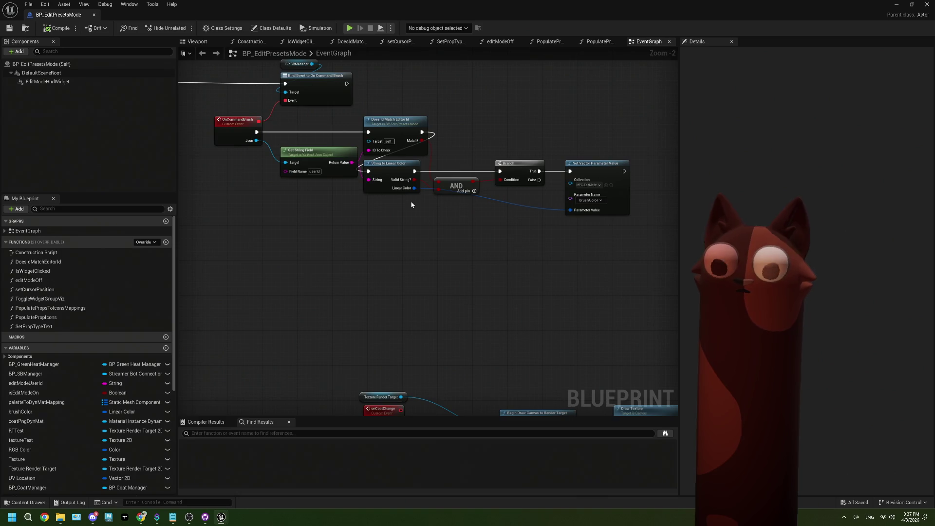
{"action": "left_click_drag", "start_coordinate": [409, 201], "coordinate": [389, 211]}
{"action": "scroll", "coordinate": [390, 210], "scroll_direction": "up", "scroll_amount": 1}
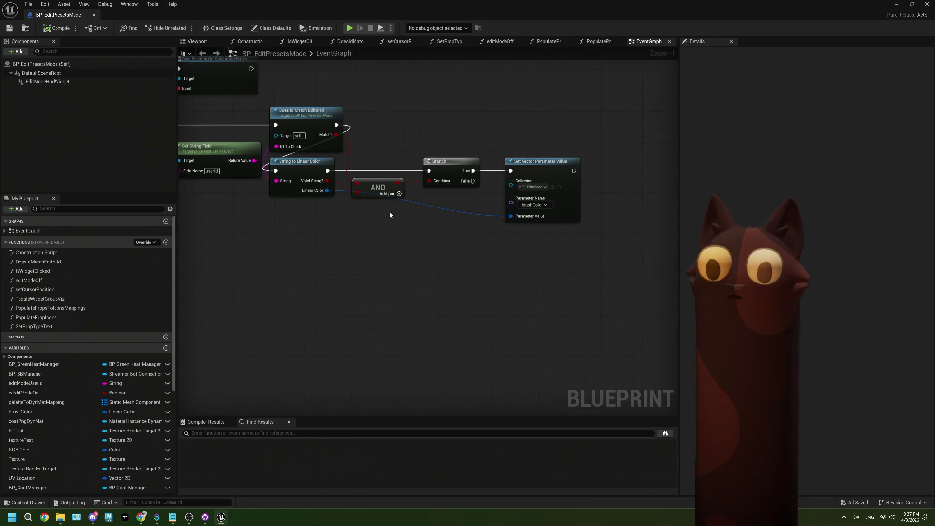
{"action": "scroll", "coordinate": [390, 214], "scroll_direction": "up", "scroll_amount": 1}
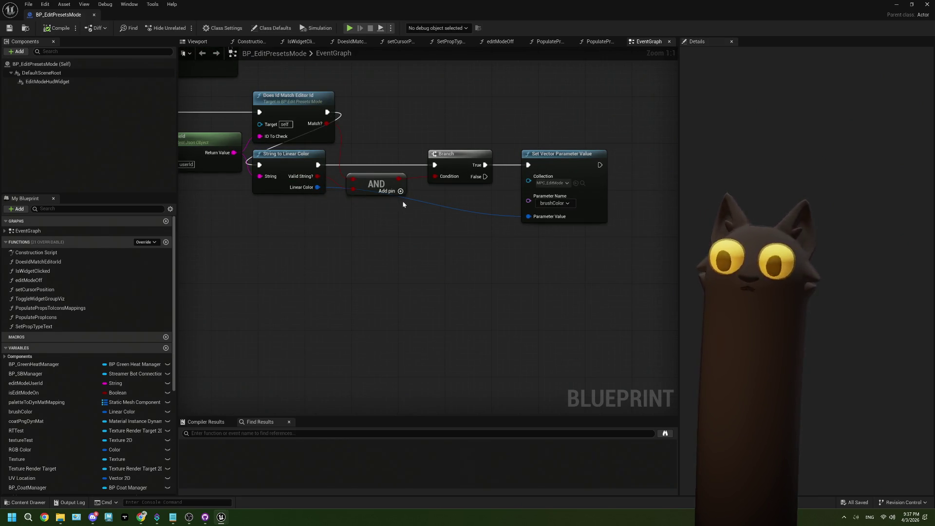
{"action": "left_click_drag", "start_coordinate": [579, 167], "coordinate": [465, 185]}
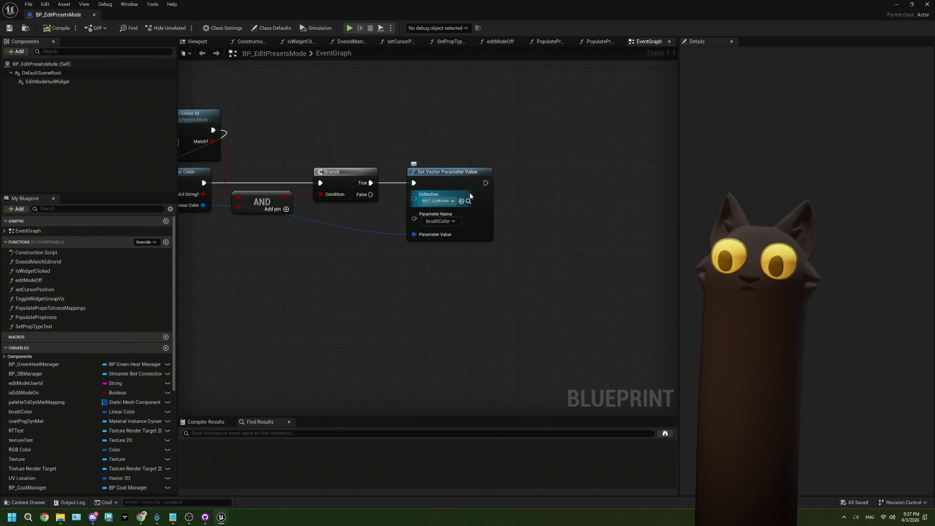
{"action": "left_click", "coordinate": [439, 221]}
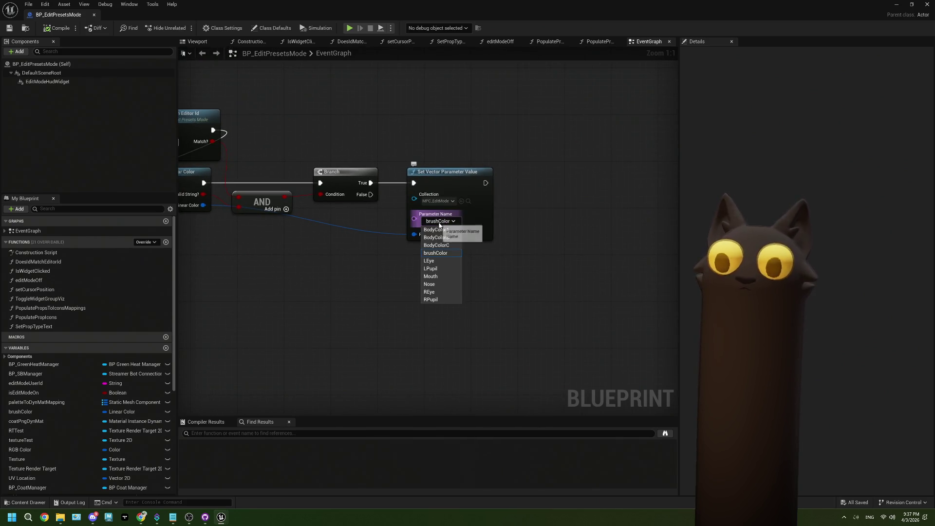
{"action": "left_click", "coordinate": [453, 257]}
{"action": "left_click_drag", "start_coordinate": [521, 214], "coordinate": [501, 215]}
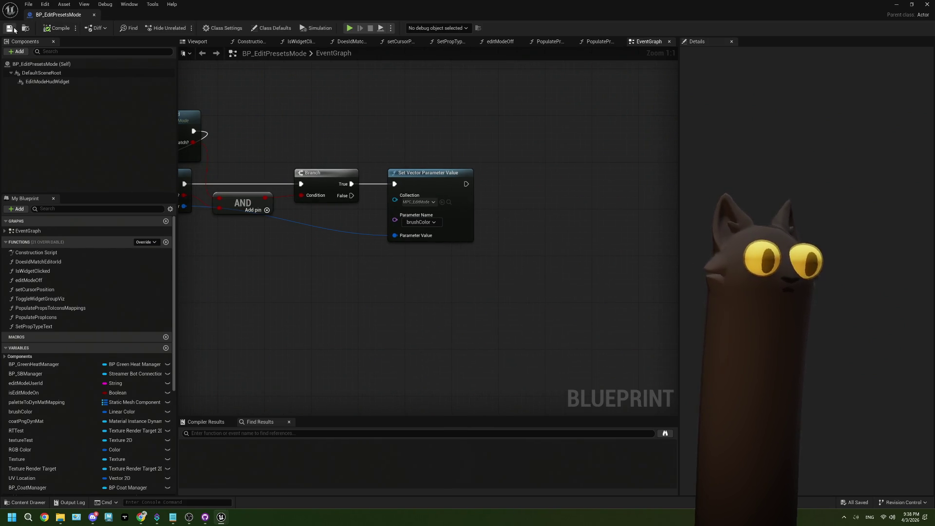
Add a Print String node after Set Vector Parameter Value, placed below it
{"action": "left_click_drag", "start_coordinate": [465, 183], "coordinate": [527, 152]}
{"action": "type", "text": "pri"}
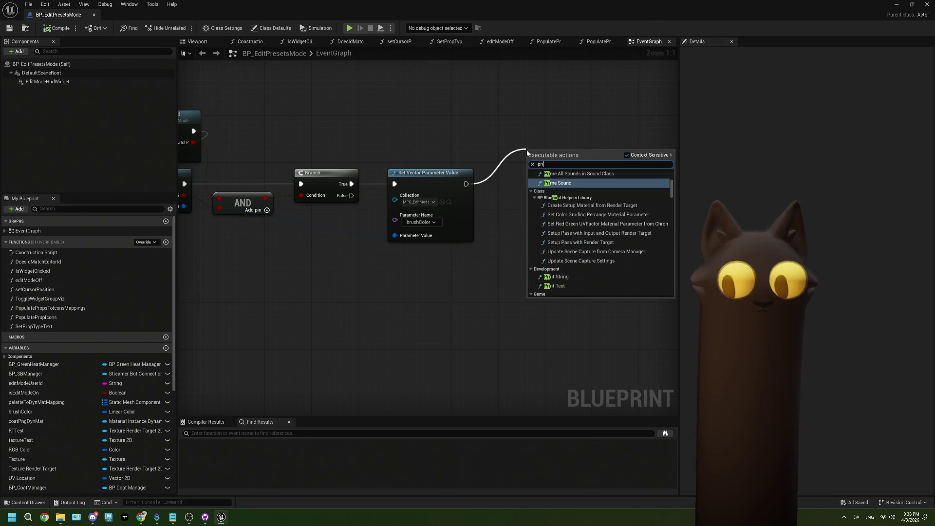
{"action": "type", "text": "nt"}
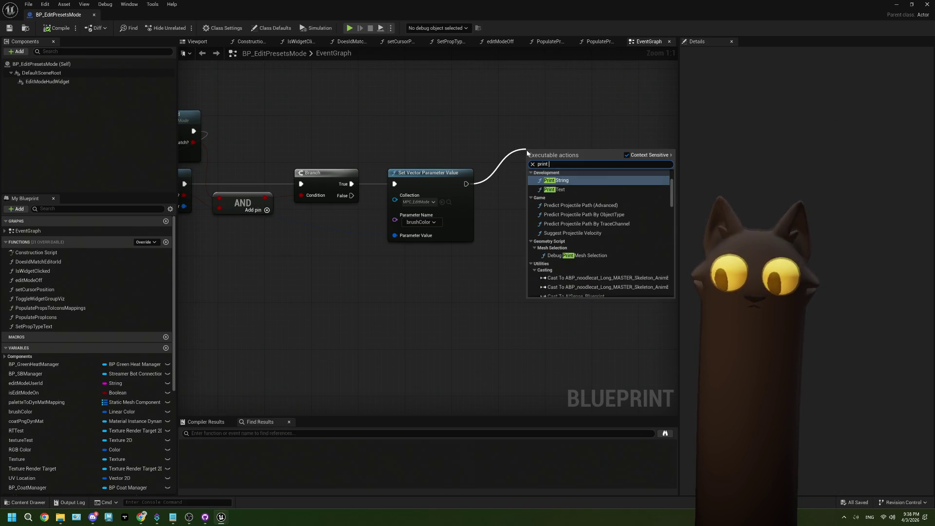
{"action": "key", "text": "Return"}
{"action": "mouse_move", "coordinate": [552, 160]}
{"action": "left_mouse_down"}
{"action": "mouse_move", "coordinate": [556, 225]}
{"action": "mouse_move", "coordinate": [540, 245]}
{"action": "left_mouse_up"}
{"action": "left_click_drag", "start_coordinate": [412, 259], "coordinate": [509, 227]}
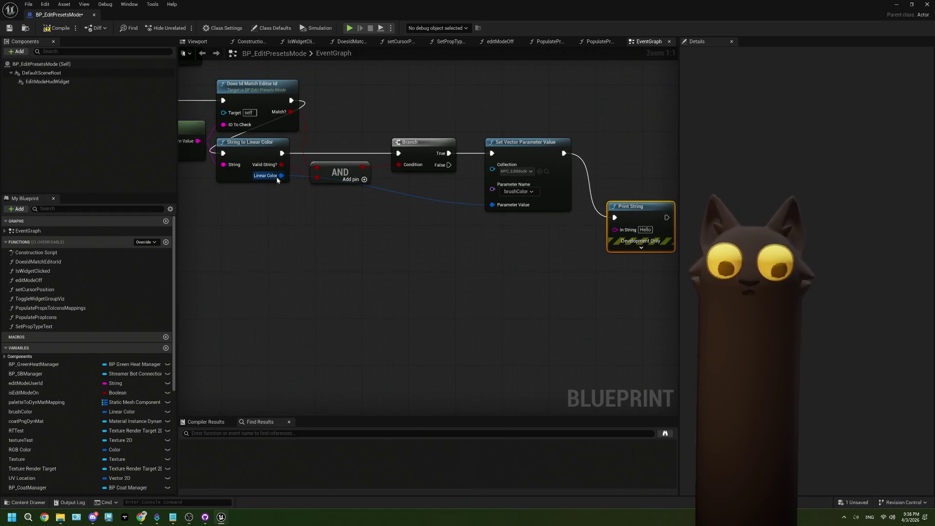
Wire Linear Color into Print String's In String via a conversion node, then start Play
{"action": "left_click", "coordinate": [71, 502]}
{"action": "scroll", "coordinate": [276, 415], "scroll_direction": "up", "scroll_amount": 10}
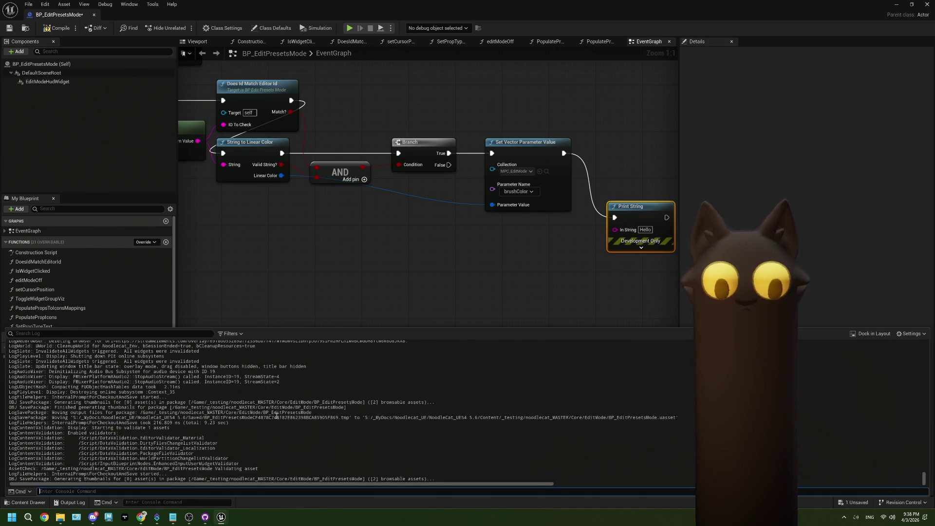
{"action": "scroll", "coordinate": [276, 416], "scroll_direction": "down", "scroll_amount": 10}
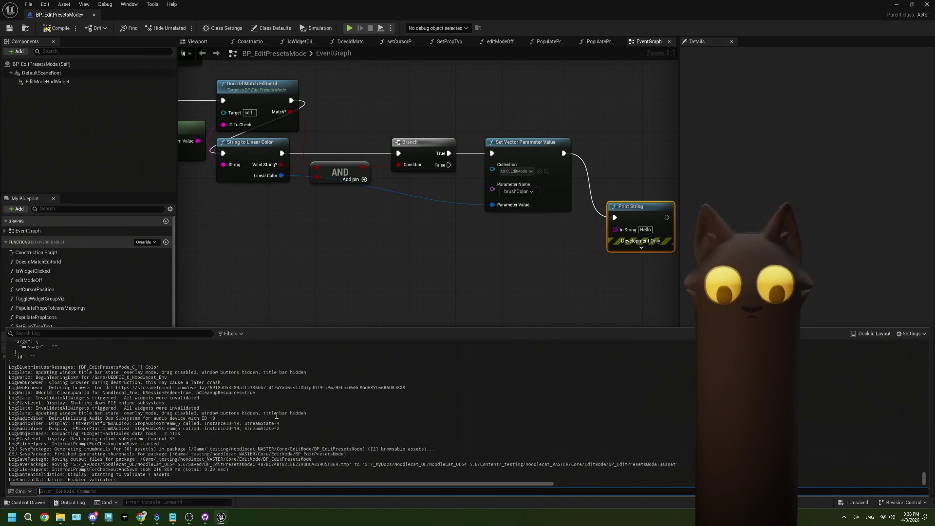
{"action": "scroll", "coordinate": [276, 415], "scroll_direction": "down", "scroll_amount": 3}
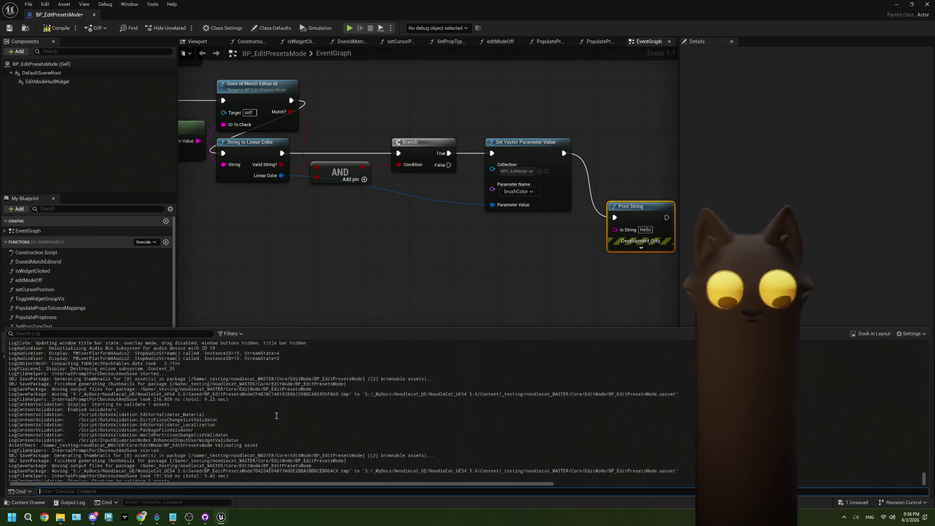
{"action": "left_click", "coordinate": [355, 260]}
{"action": "mouse_move", "coordinate": [282, 165]}
{"action": "left_mouse_down"}
{"action": "mouse_move", "coordinate": [558, 271]}
{"action": "mouse_move", "coordinate": [615, 229]}
{"action": "left_mouse_up"}
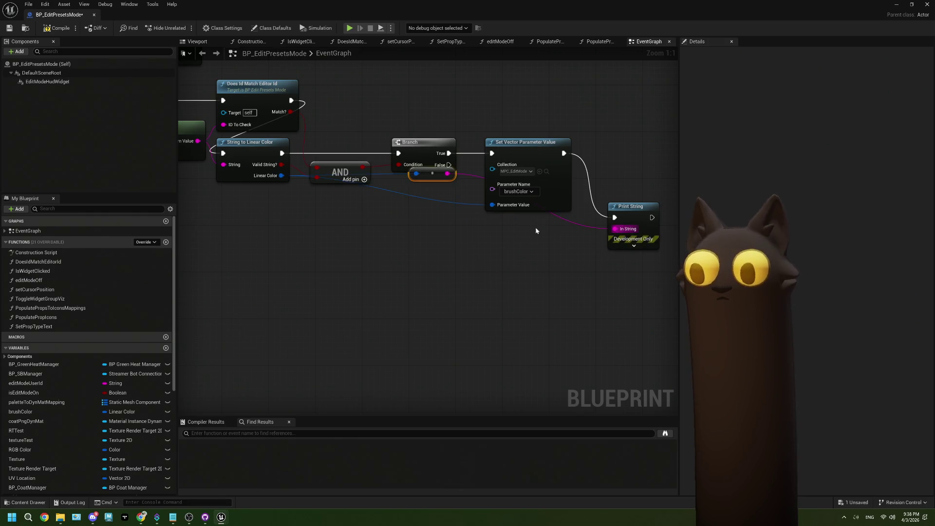
{"action": "mouse_move", "coordinate": [448, 178]}
{"action": "left_mouse_down"}
{"action": "mouse_move", "coordinate": [437, 256]}
{"action": "mouse_move", "coordinate": [400, 263]}
{"action": "left_mouse_up"}
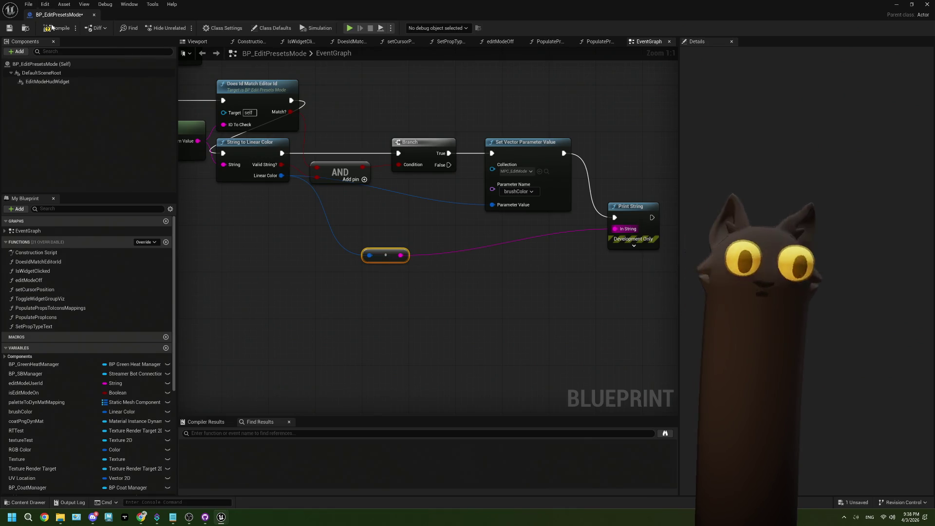
{"action": "left_click", "coordinate": [896, 5]}
{"action": "key", "text": "alt+p"}
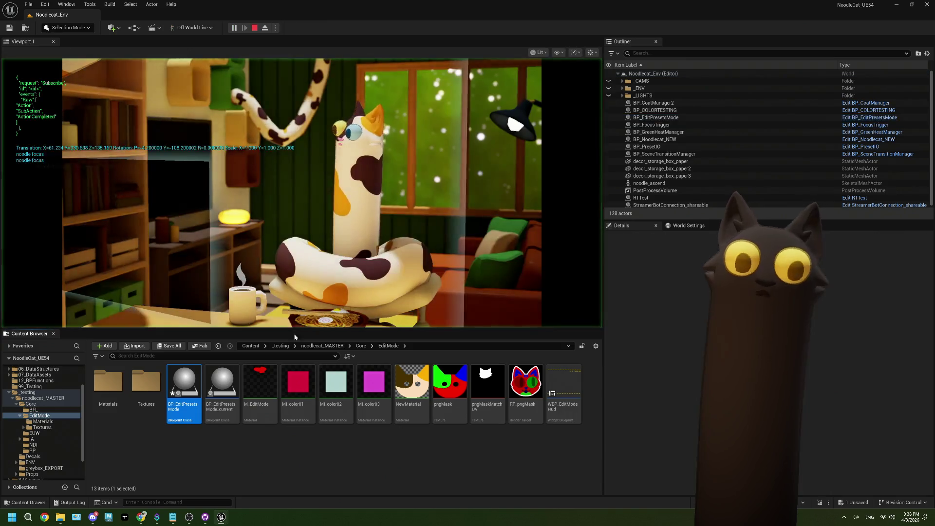
Focus the running game view, then bring OBS and the Twitch channel page forward
{"action": "left_click", "coordinate": [220, 446]}
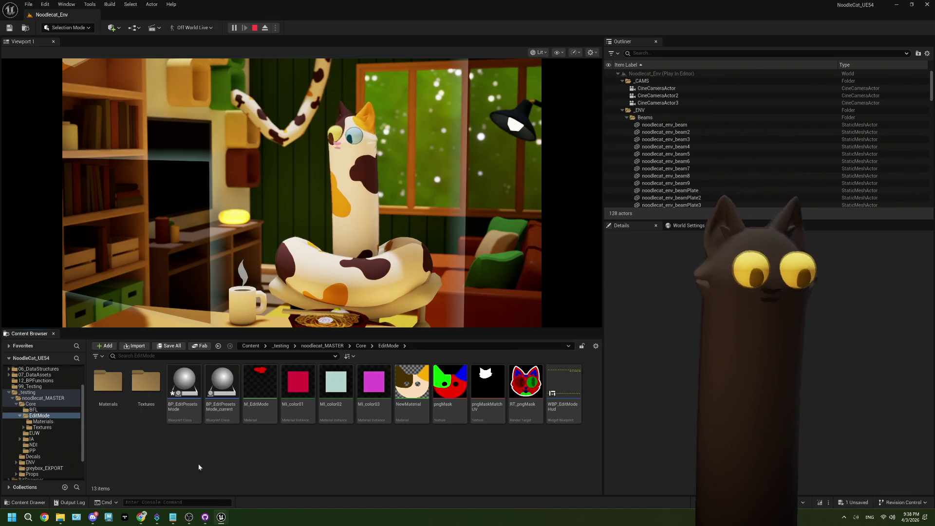
{"action": "left_click", "coordinate": [189, 516]}
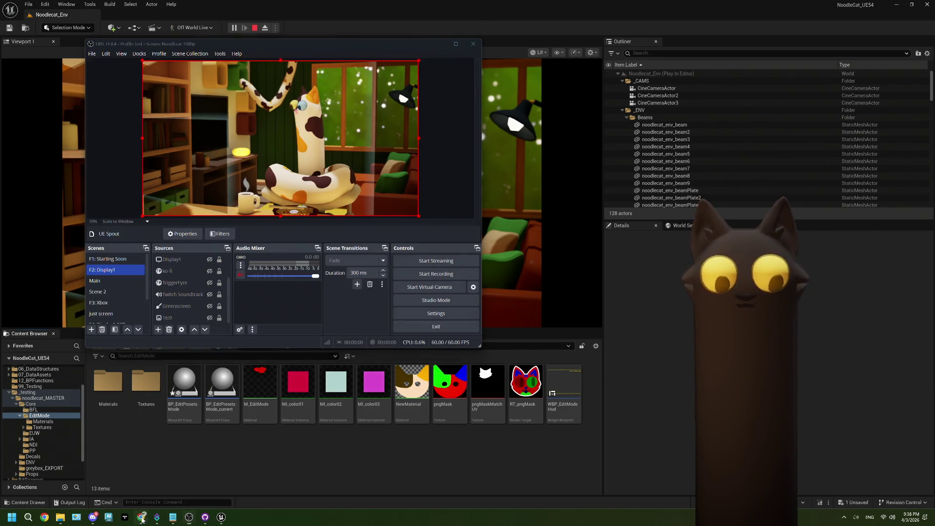
{"action": "left_click", "coordinate": [142, 517]}
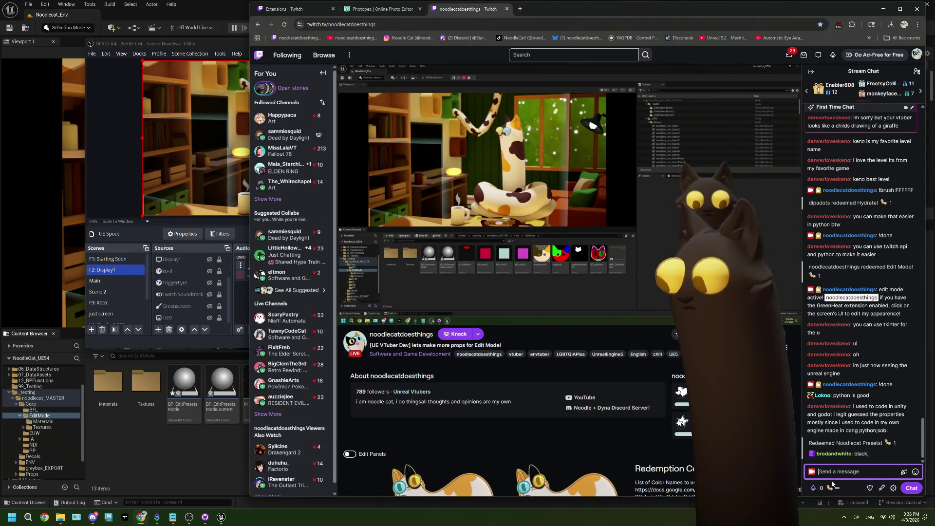
Redeem the Edit Mode! channel-points reward
{"action": "left_click", "coordinate": [830, 486]}
{"action": "left_click", "coordinate": [869, 422]}
{"action": "left_click", "coordinate": [868, 403]}
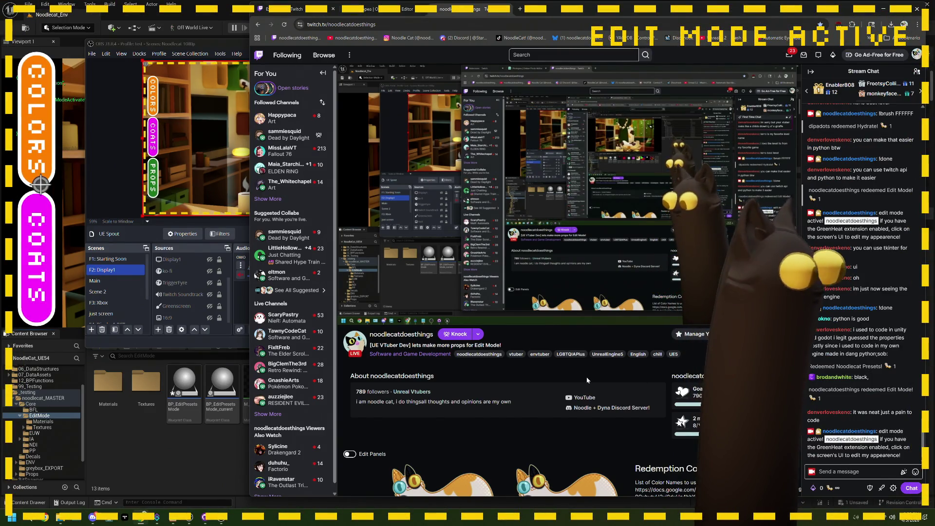
Open the overlay's COLORS palette and choose the pink swatch
{"action": "mouse_move", "coordinate": [449, 232]}
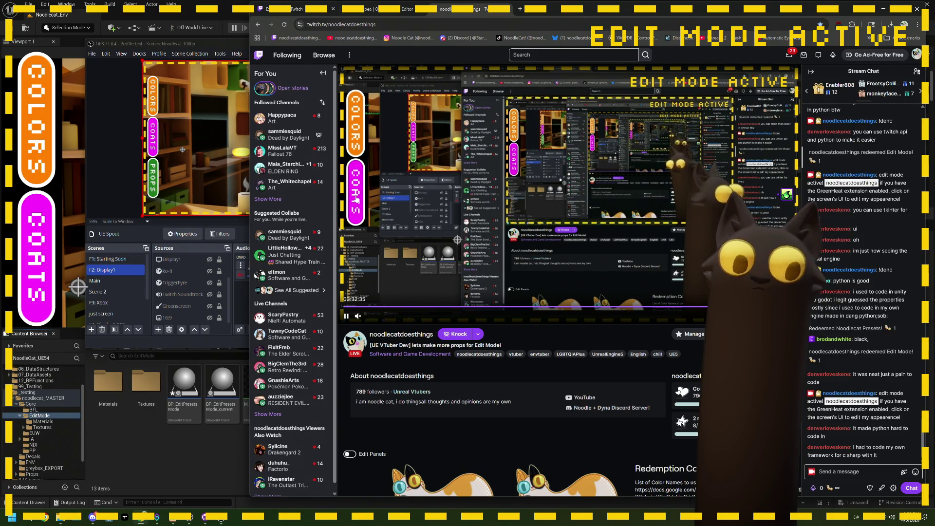
{"action": "mouse_move", "coordinate": [363, 132]}
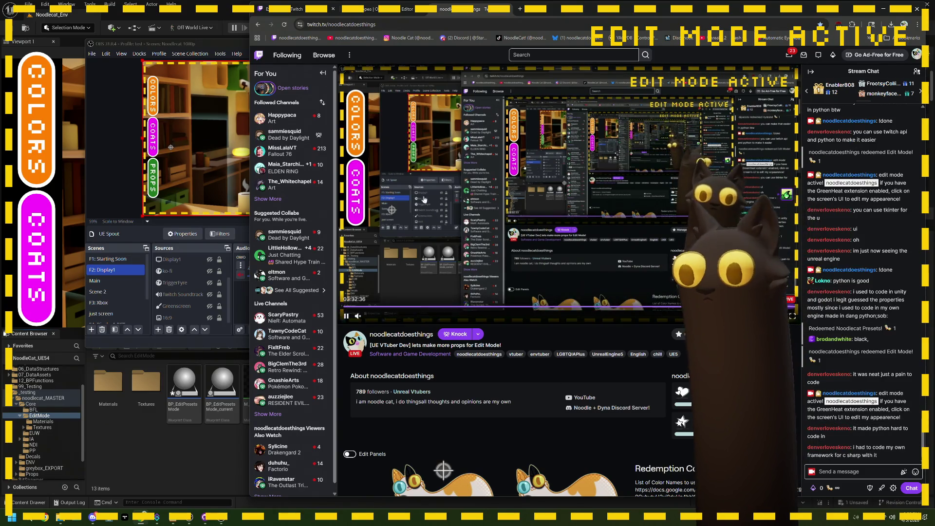
{"action": "left_click", "coordinate": [355, 127]}
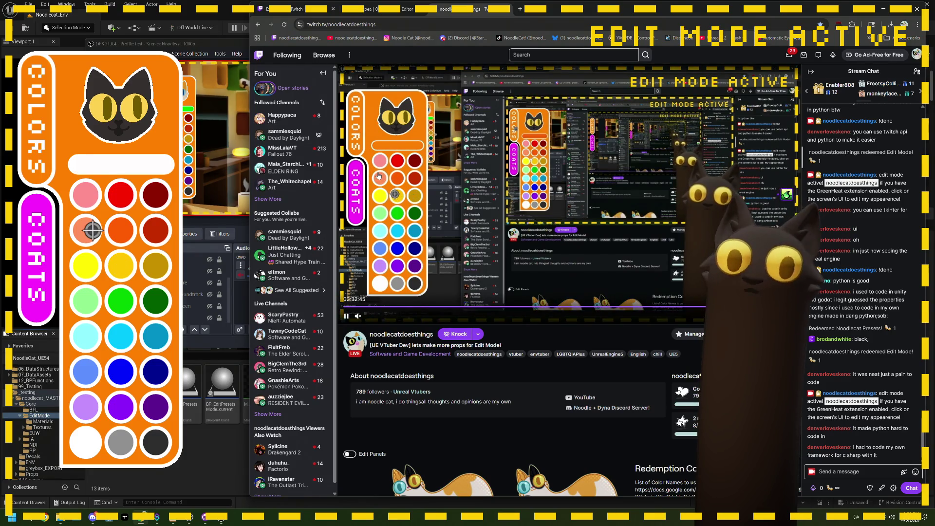
{"action": "left_click", "coordinate": [380, 163]}
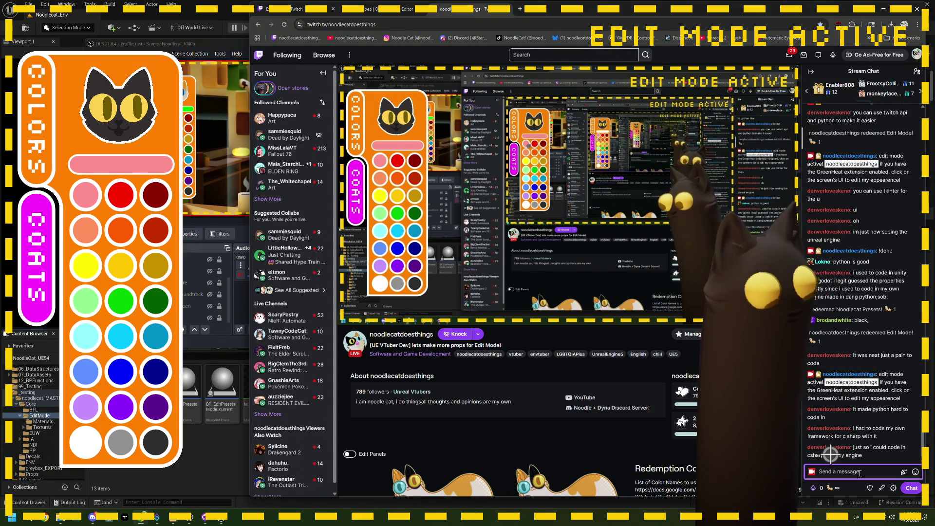
Send the brush-colour chat command, then stop the Unreal play session
{"action": "type", "text": "lolush FFFFFF"}
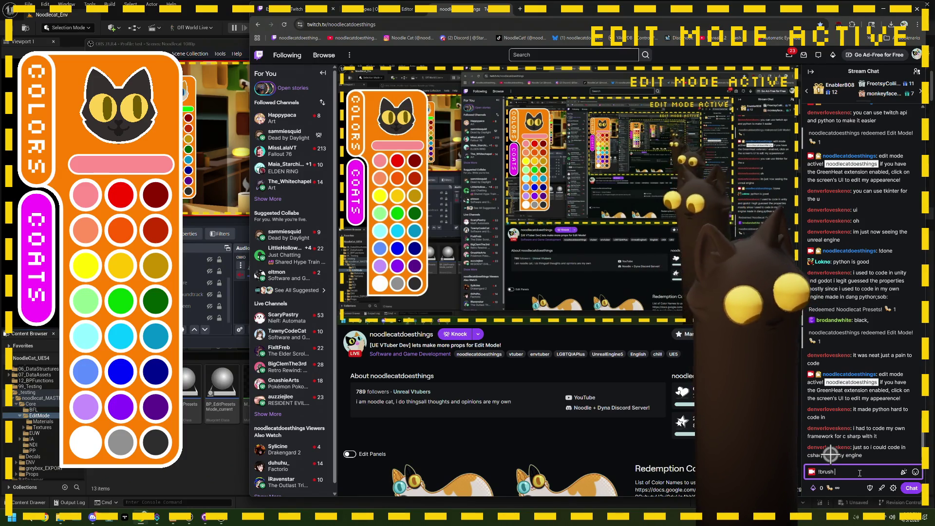
{"action": "left_click", "coordinate": [912, 488]}
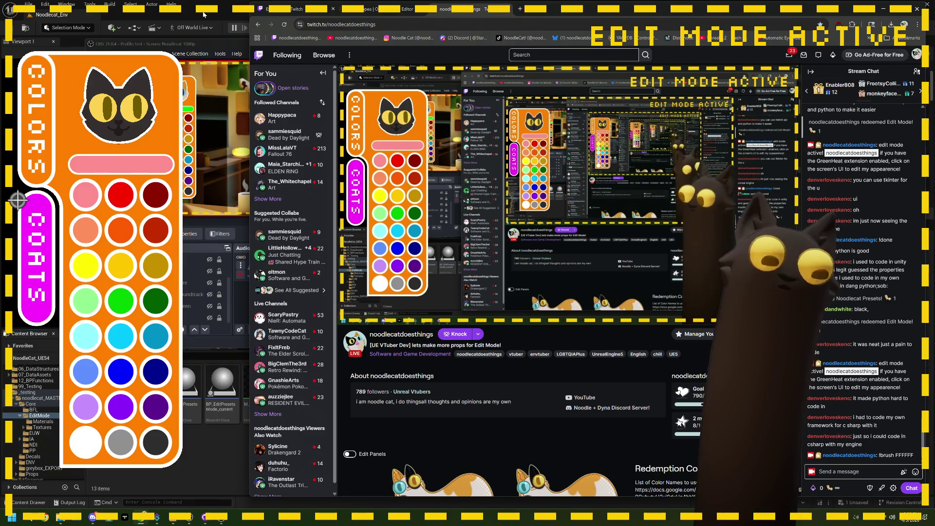
{"action": "left_click", "coordinate": [209, 16]}
{"action": "left_click", "coordinate": [254, 29]}
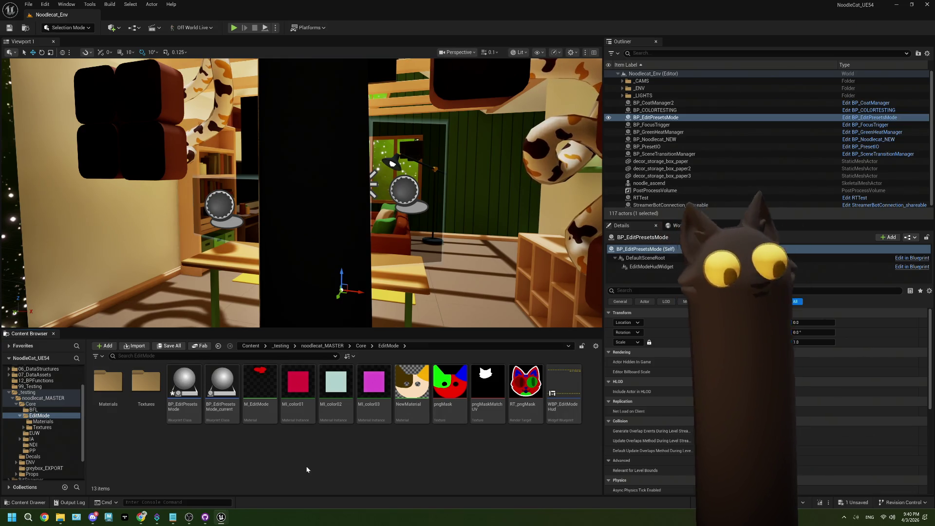
Reopen BP_EditPresetsMode and duplicate the userId Get String Field node below the original
{"action": "double_click", "coordinate": [184, 384]}
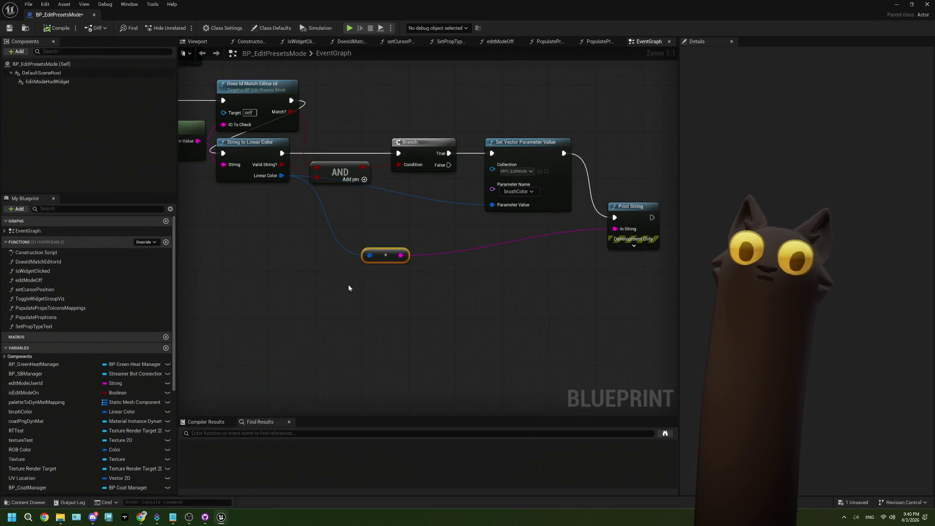
{"action": "scroll", "coordinate": [403, 274], "scroll_direction": "down", "scroll_amount": 1}
{"action": "left_click_drag", "start_coordinate": [518, 290], "coordinate": [530, 304]}
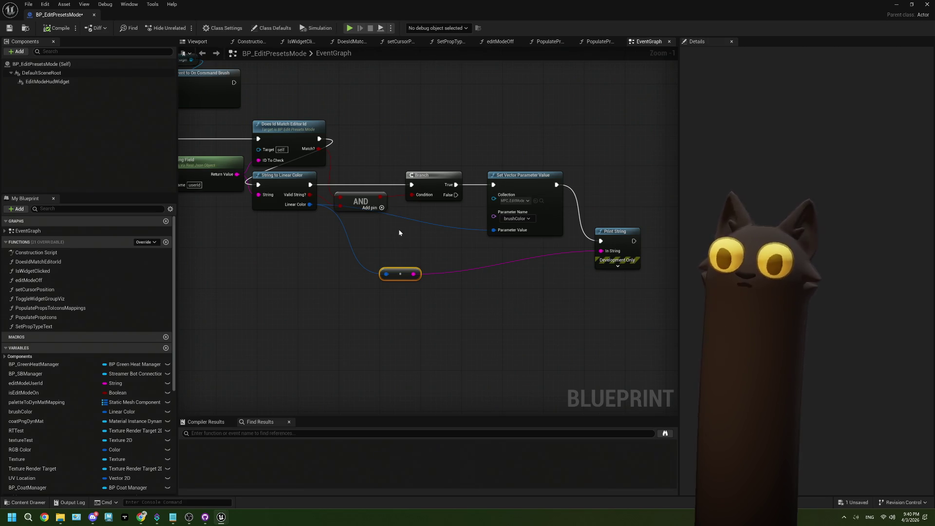
{"action": "scroll", "coordinate": [370, 265], "scroll_direction": "up", "scroll_amount": 1}
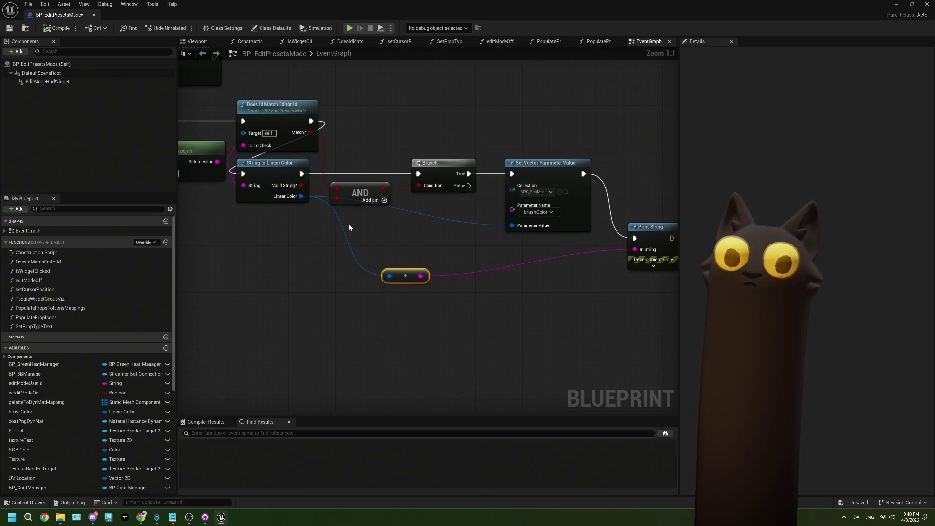
{"action": "left_click_drag", "start_coordinate": [358, 236], "coordinate": [432, 241]}
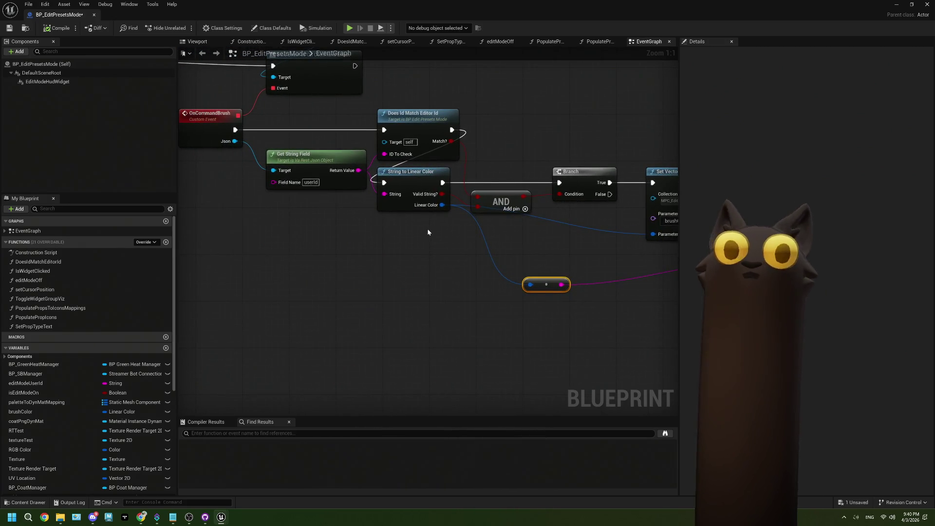
{"action": "left_click_drag", "start_coordinate": [334, 163], "coordinate": [329, 161]}
{"action": "key", "text": "ctrl+c"}
{"action": "key", "text": "ctrl+v"}
{"action": "mouse_move", "coordinate": [362, 203]}
{"action": "left_mouse_down"}
{"action": "mouse_move", "coordinate": [287, 201]}
{"action": "mouse_move", "coordinate": [298, 202]}
{"action": "left_mouse_up"}
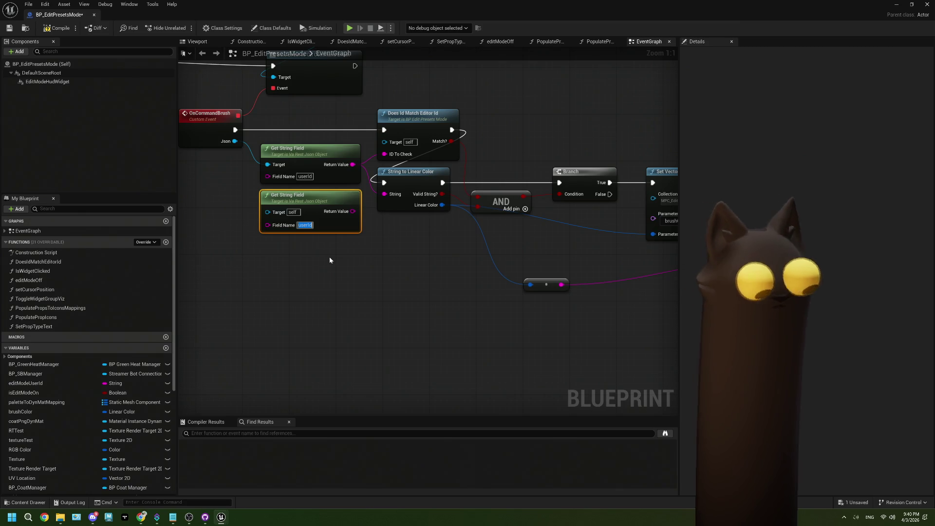
Make the copy read rawInput from Json, feed it into String to Linear Color, and save
{"action": "type", "text": "rawInput"}
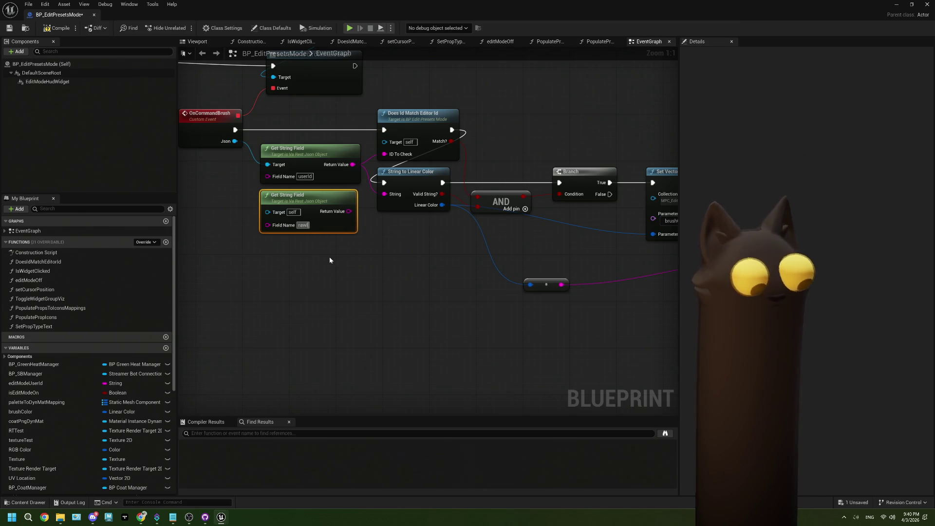
{"action": "left_click", "coordinate": [329, 259]}
{"action": "left_click_drag", "start_coordinate": [234, 141], "coordinate": [268, 211]}
{"action": "left_click_drag", "start_coordinate": [361, 211], "coordinate": [385, 194]}
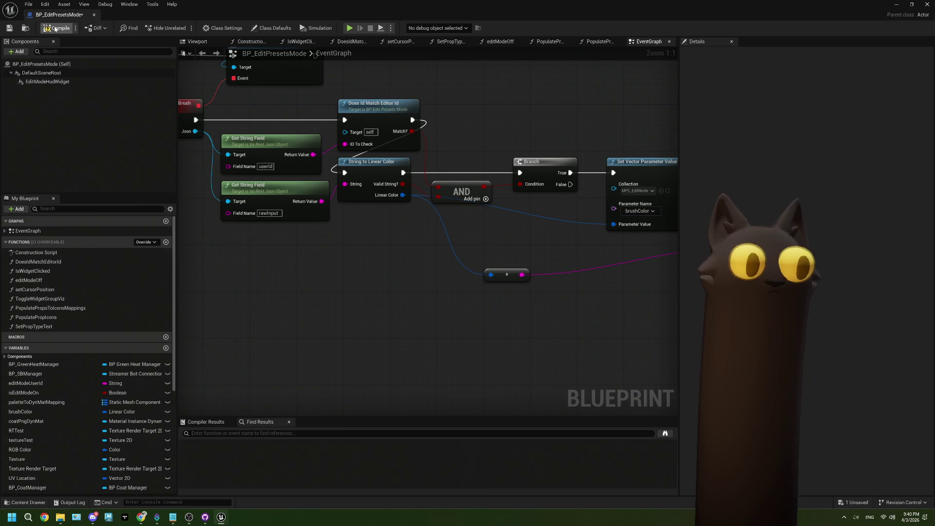
{"action": "key", "text": "ctrl+s"}
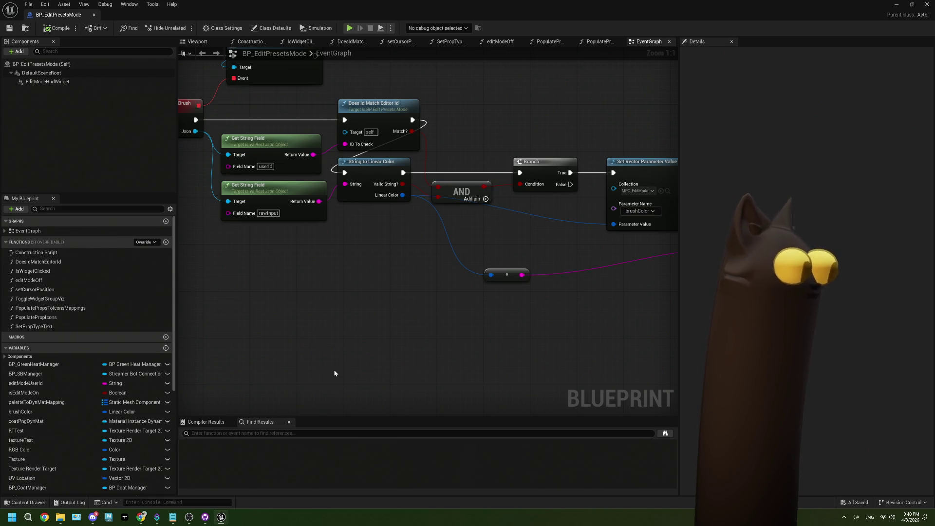
{"action": "left_click", "coordinate": [912, 4]}
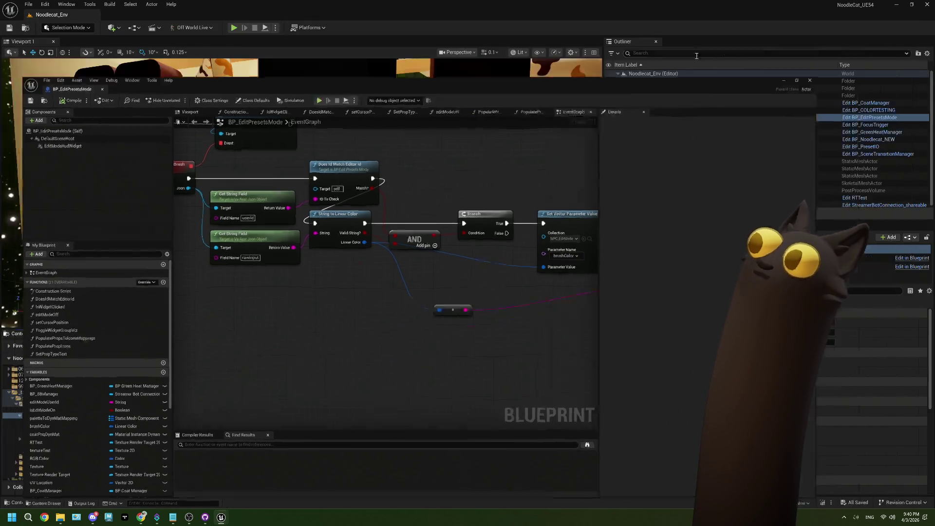
Run Noodlecat_Env in Play In Editor and bring the Twitch channel page to the front
{"action": "left_click", "coordinate": [764, 48]}
{"action": "key", "text": "alt+p"}
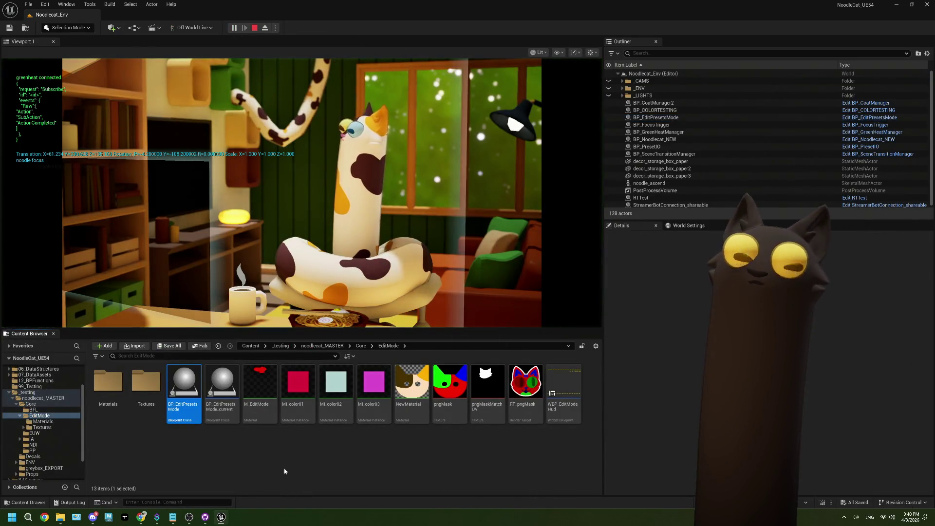
{"action": "left_click", "coordinate": [284, 468]}
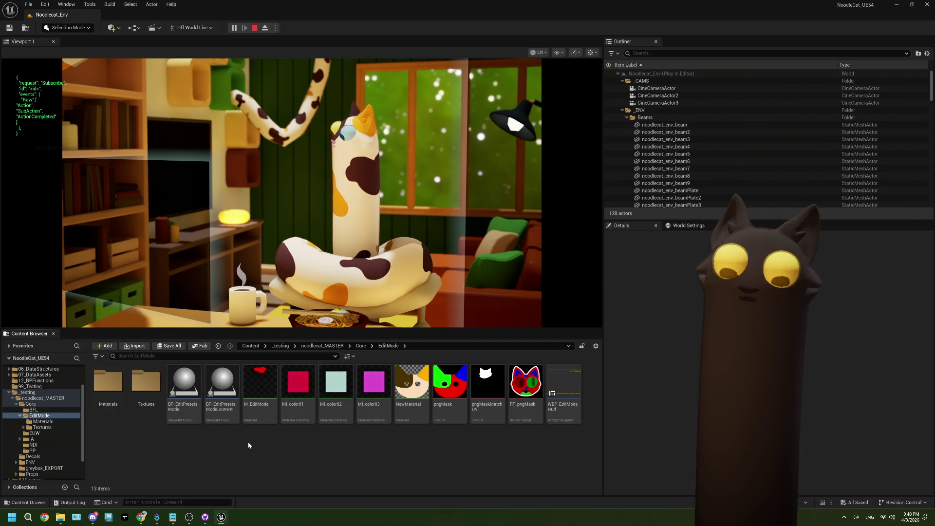
{"action": "mouse_move", "coordinate": [187, 401]}
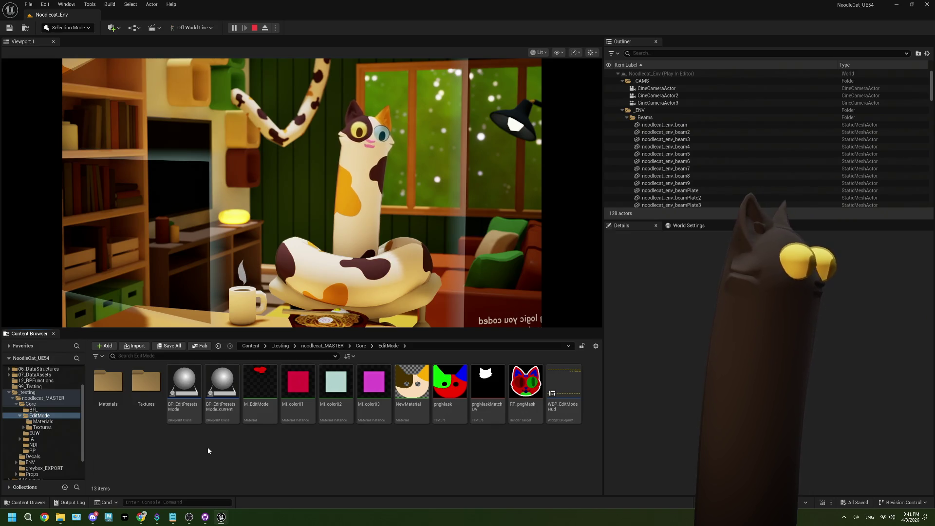
{"action": "left_click", "coordinate": [141, 517]}
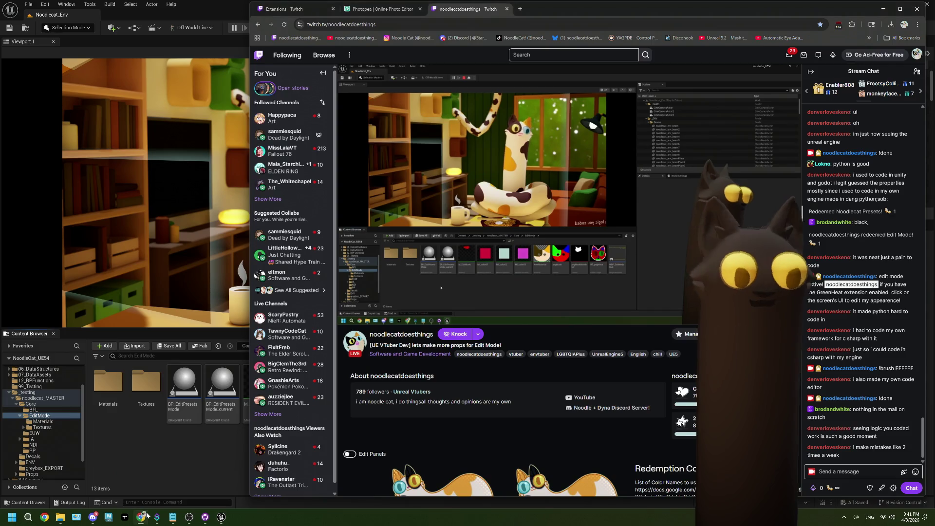
Redeem the Edit Mode! reward from the Twitch channel's rewards list
{"action": "left_click", "coordinate": [190, 518]}
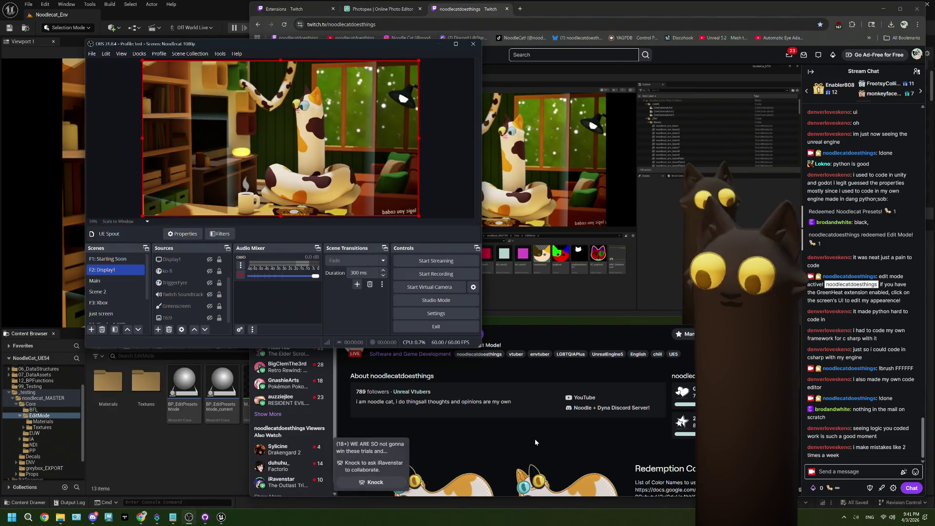
{"action": "left_click", "coordinate": [535, 439]}
{"action": "left_click", "coordinate": [821, 487]}
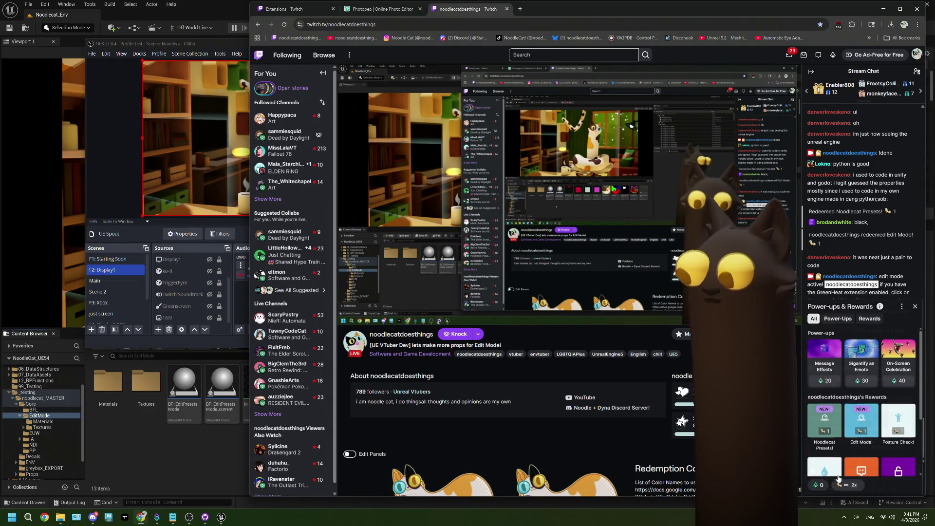
{"action": "left_click", "coordinate": [898, 420]}
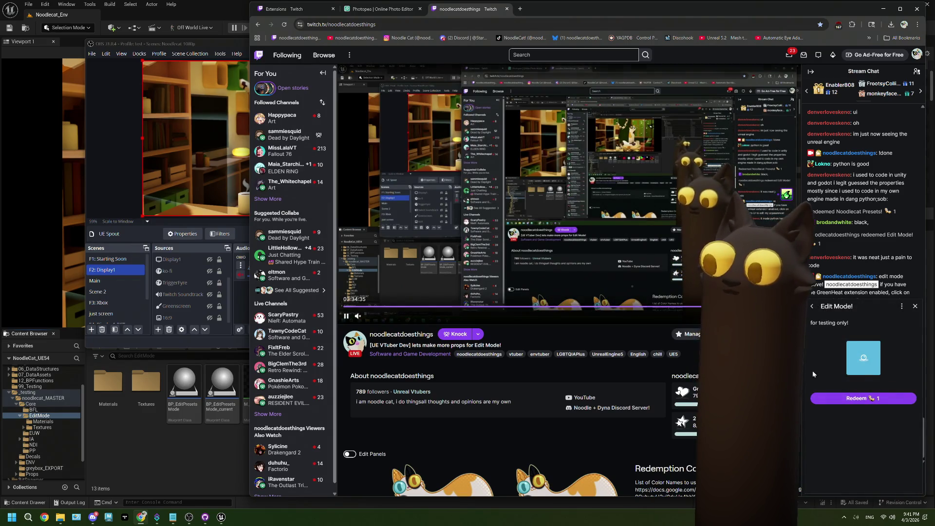
{"action": "left_click", "coordinate": [863, 398]}
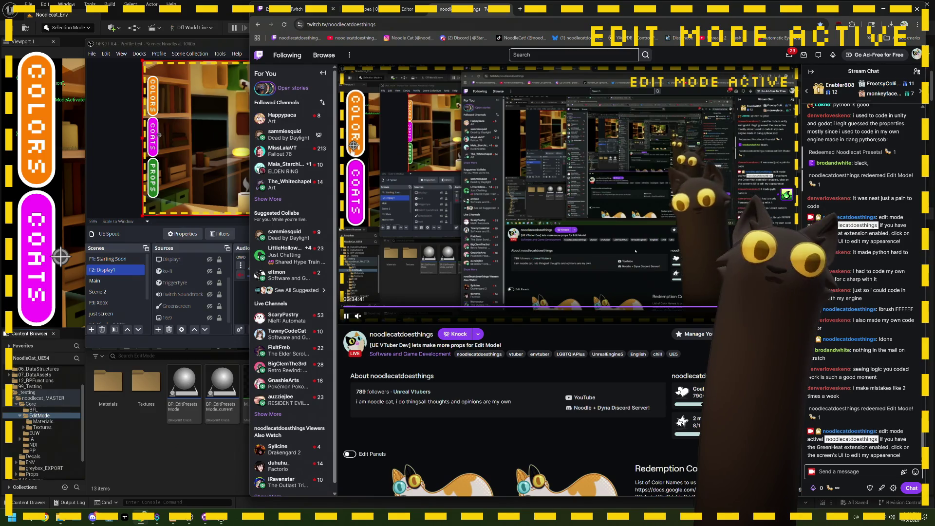
Pick yellow as the brush colour in the overlay's colour palette
{"action": "left_click", "coordinate": [354, 126]}
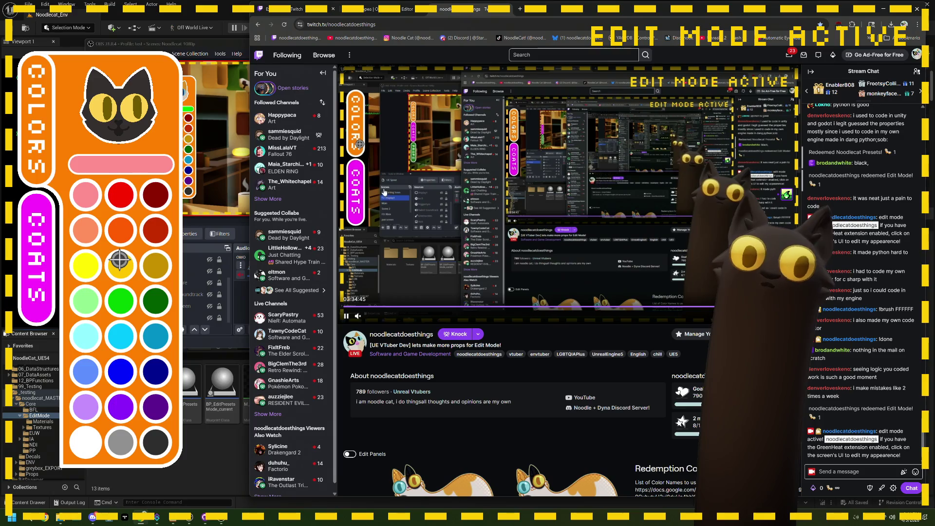
{"action": "left_click", "coordinate": [379, 197]}
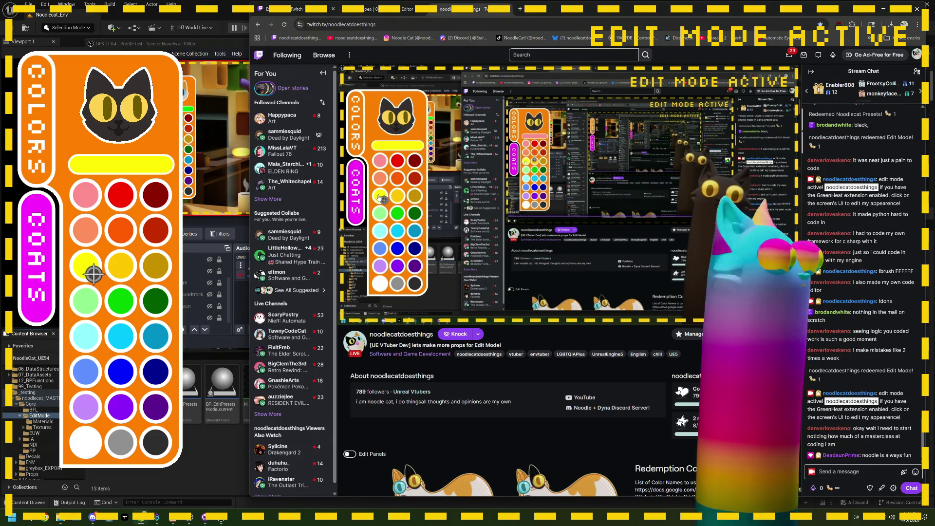
{"action": "mouse_move", "coordinate": [382, 197]}
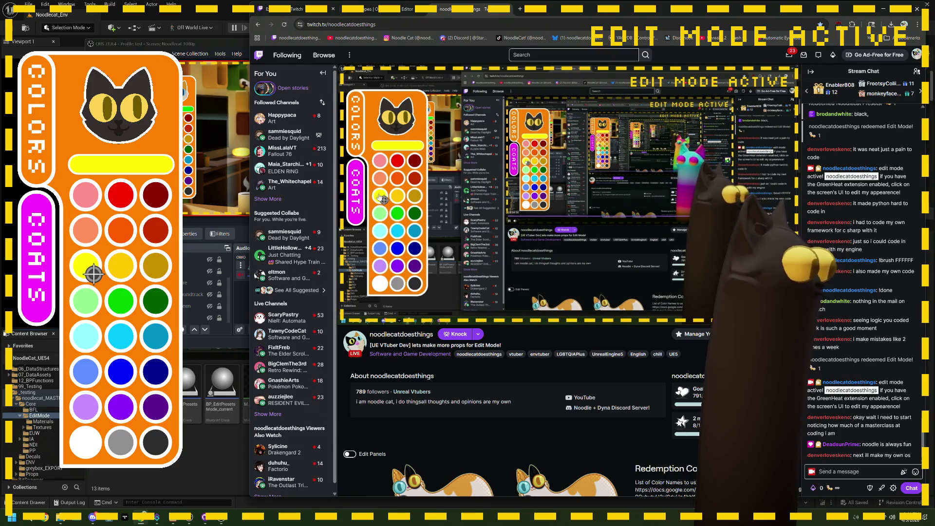
Post '!brush FFFFFF' in Twitch chat, then stop the Unreal play session
{"action": "left_click", "coordinate": [849, 471]}
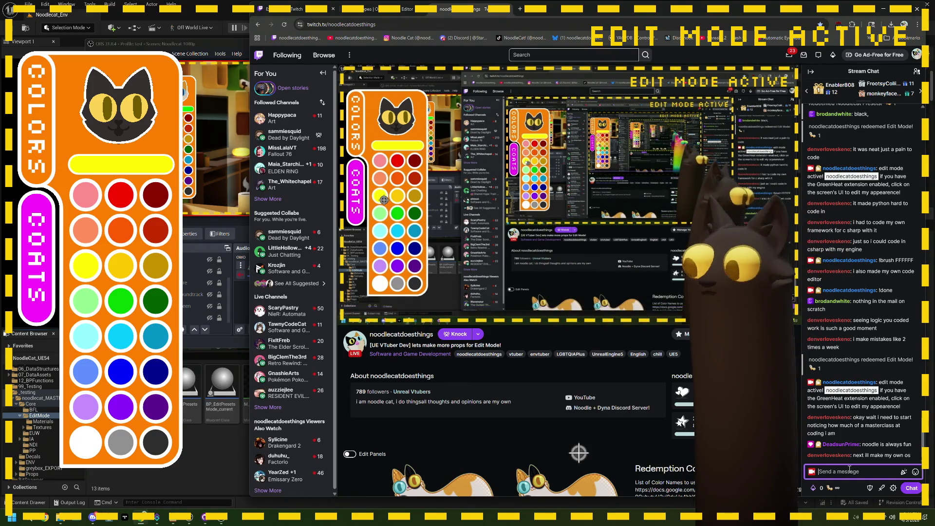
{"action": "type", "text": "!b"}
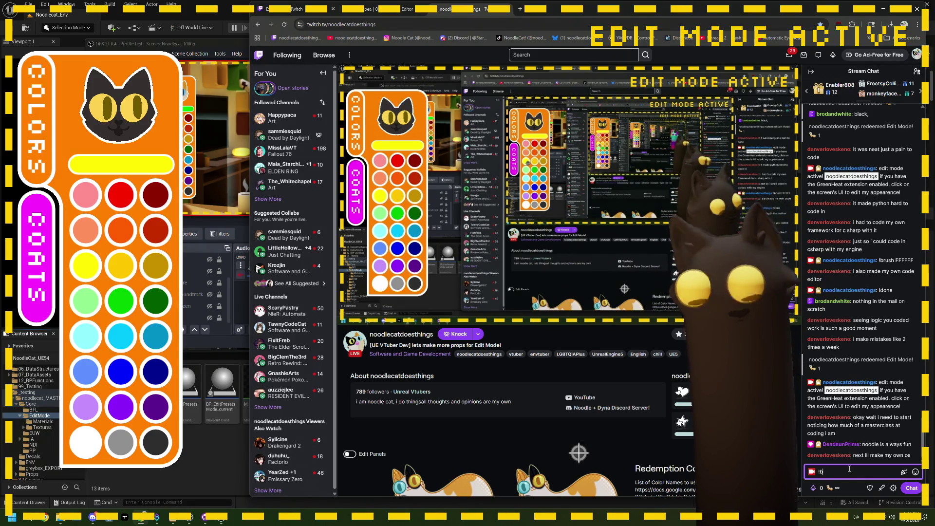
{"action": "type", "text": "urshrushFFF"}
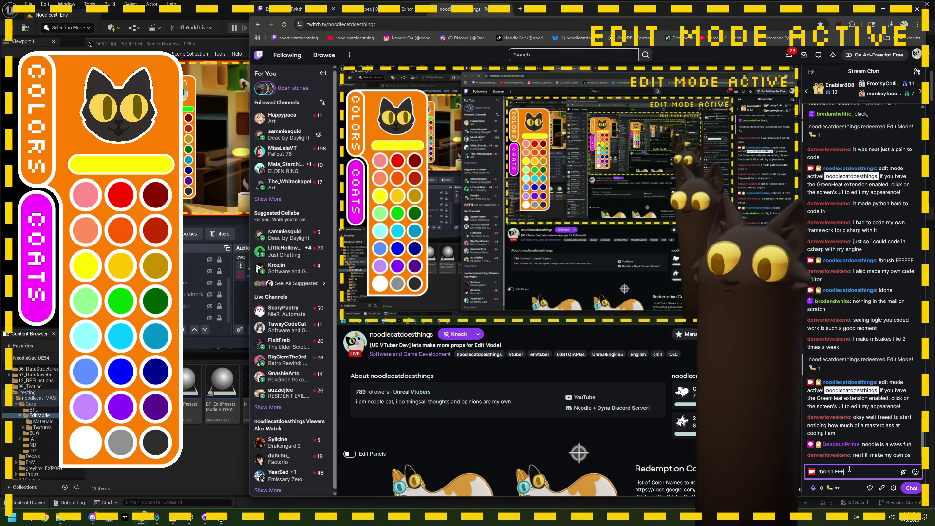
{"action": "type", "text": "FFF"}
{"action": "left_click", "coordinate": [909, 487]}
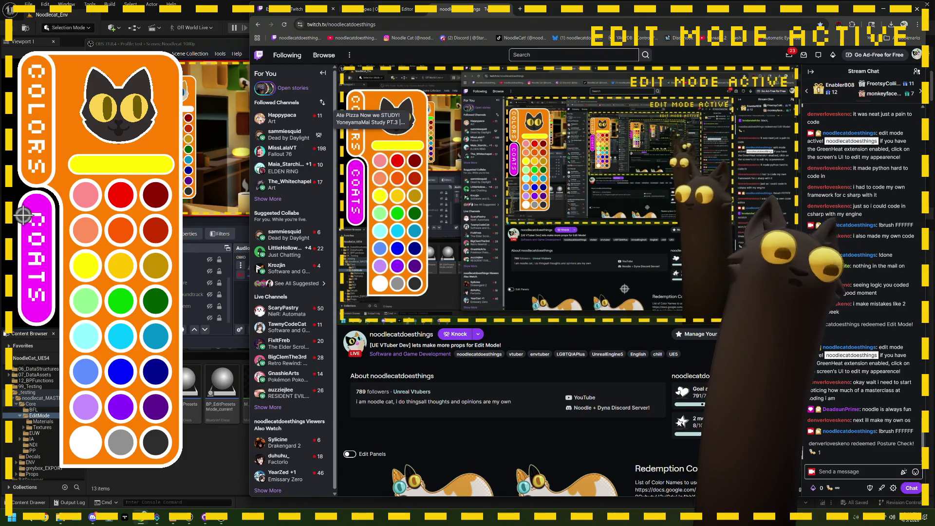
{"action": "key", "text": "alt+Tab"}
{"action": "left_click", "coordinate": [254, 28]}
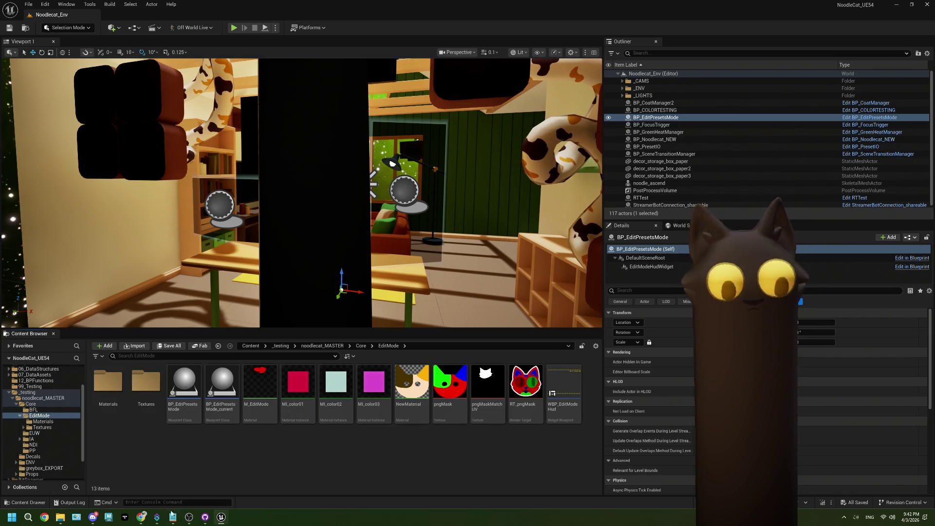
Remove the TriggerFyre source from OBS, confirming the deletion
{"action": "left_click", "coordinate": [189, 516]}
{"action": "left_click", "coordinate": [207, 285]}
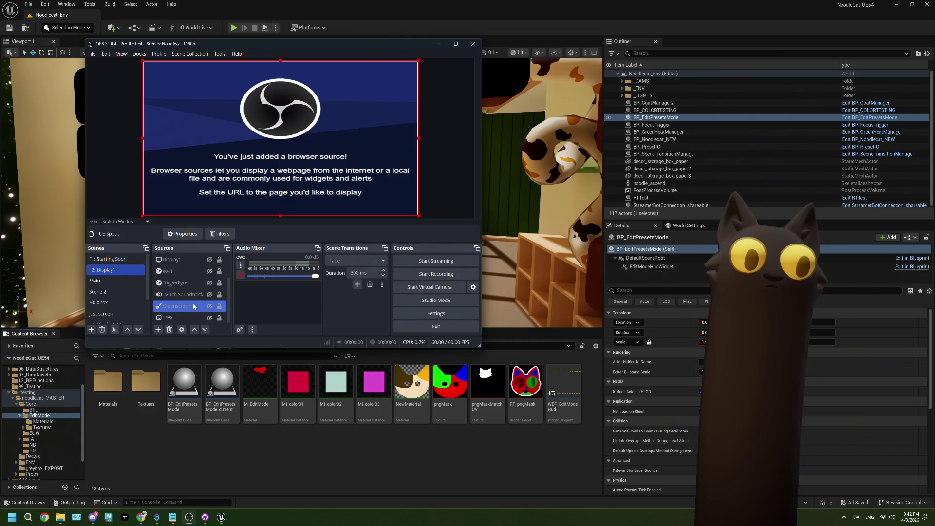
{"action": "left_click", "coordinate": [184, 288]}
{"action": "right_click", "coordinate": [179, 285]}
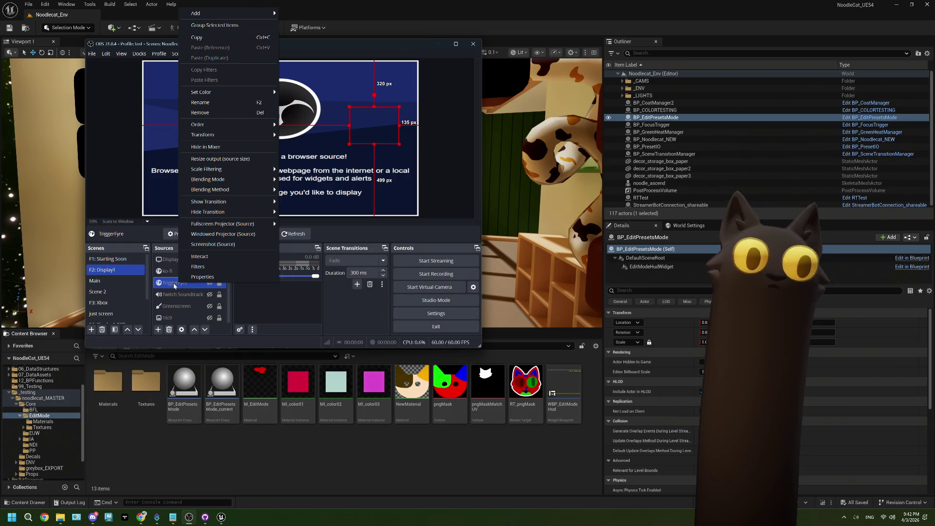
{"action": "left_click", "coordinate": [201, 113]}
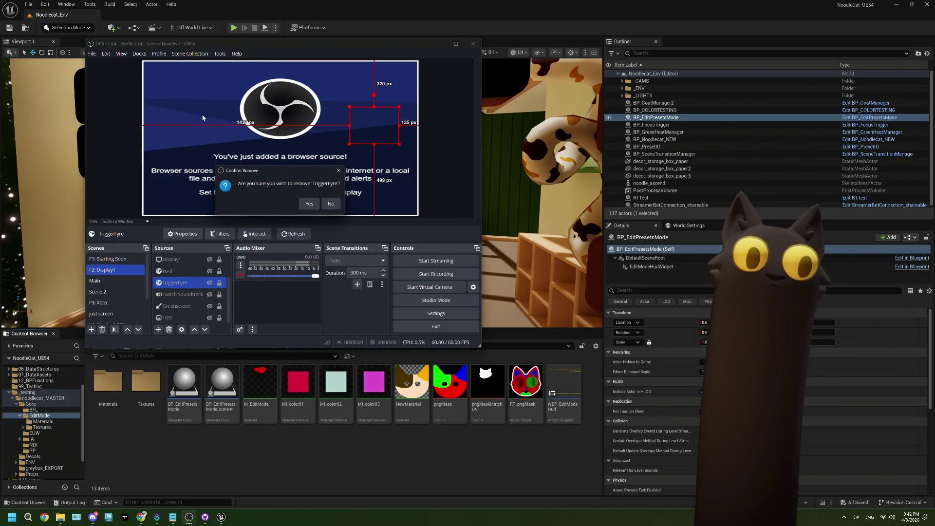
{"action": "left_click", "coordinate": [308, 204]}
{"action": "key", "text": "F1"}
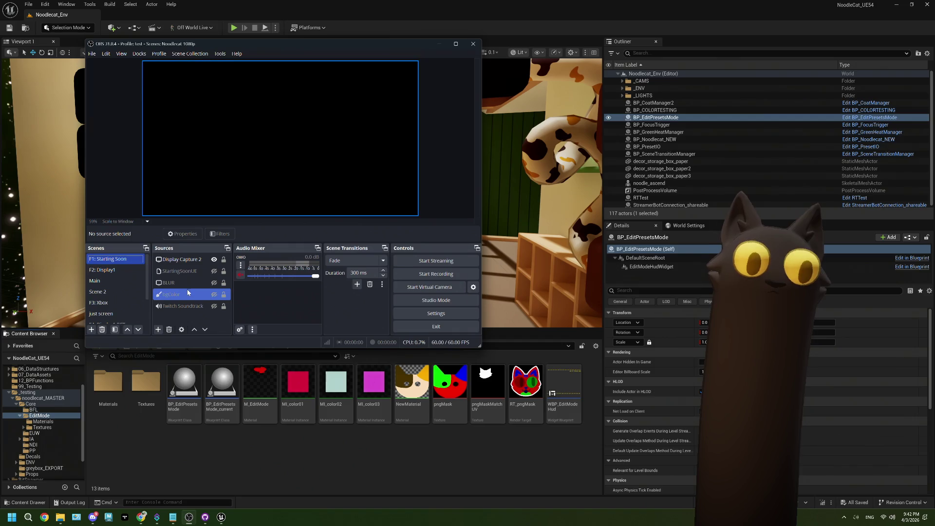
Reselect the F2: Display1 scene and minimize OBS back behind Unreal
{"action": "left_click", "coordinate": [114, 279]}
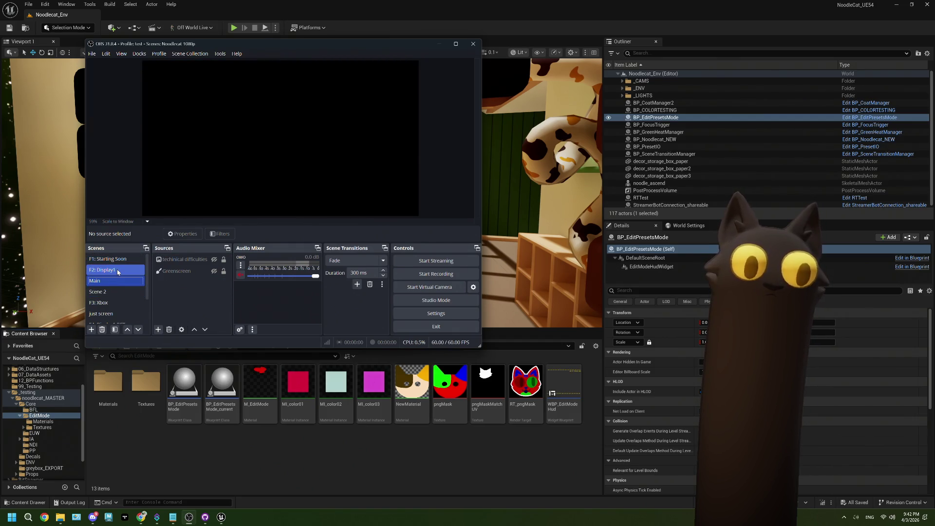
{"action": "left_click", "coordinate": [117, 271]}
{"action": "left_click", "coordinate": [265, 456]}
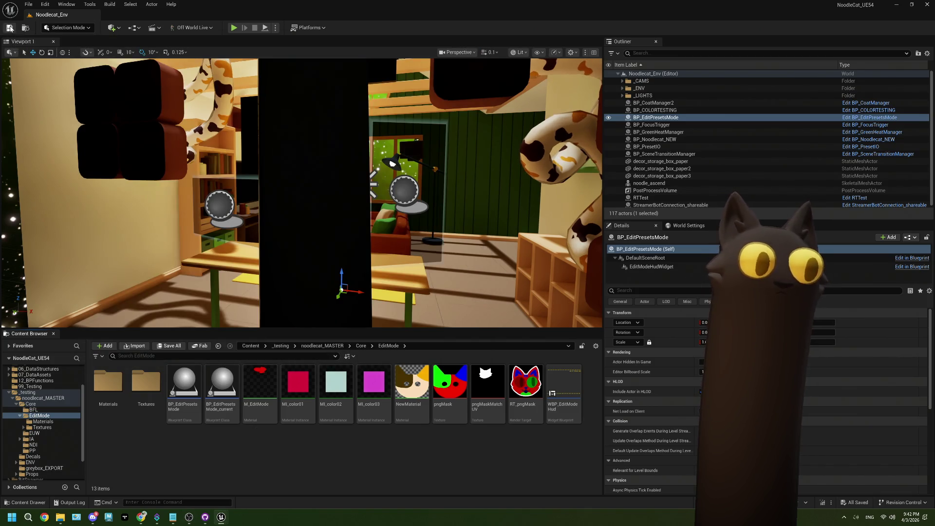